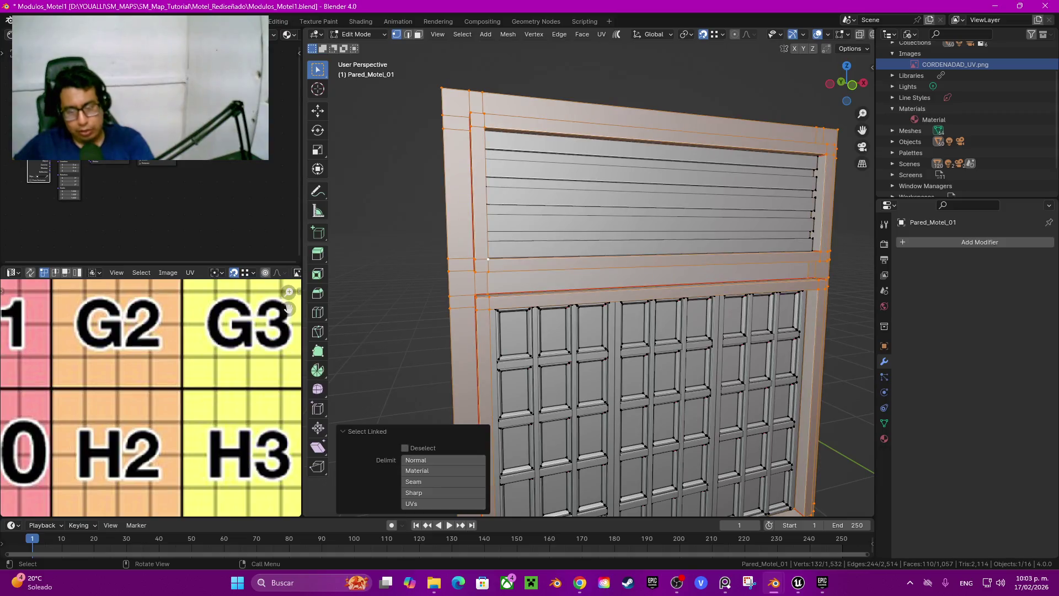
Step: Select the linked lower frame and slatted lower panel of Pared_Motel_01
key("l")
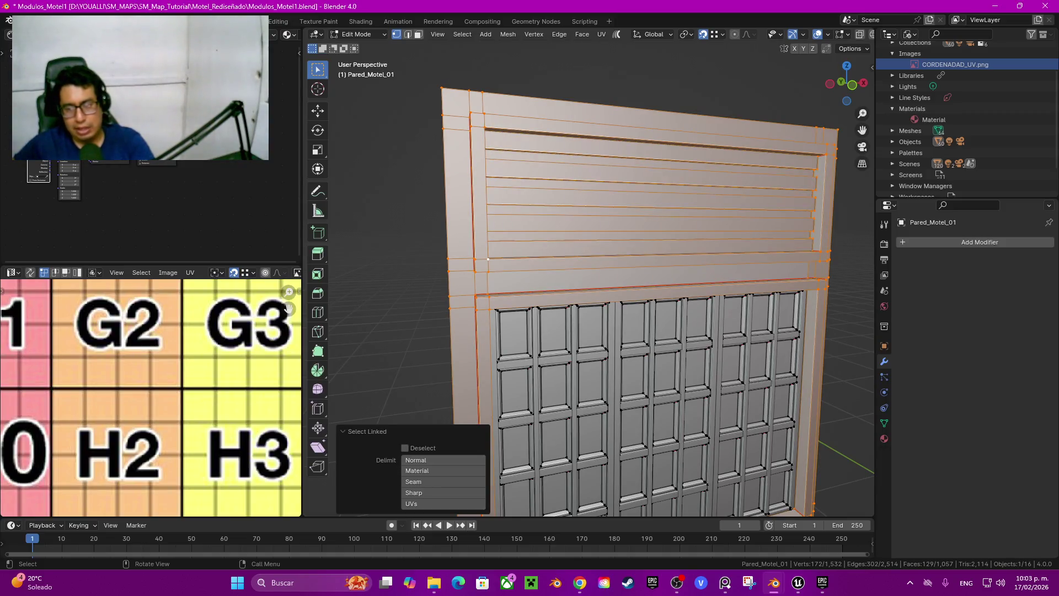
key("g")
key("Escape")
middle_click_drag(718, 276, 513, 215, "shift")
key("l")
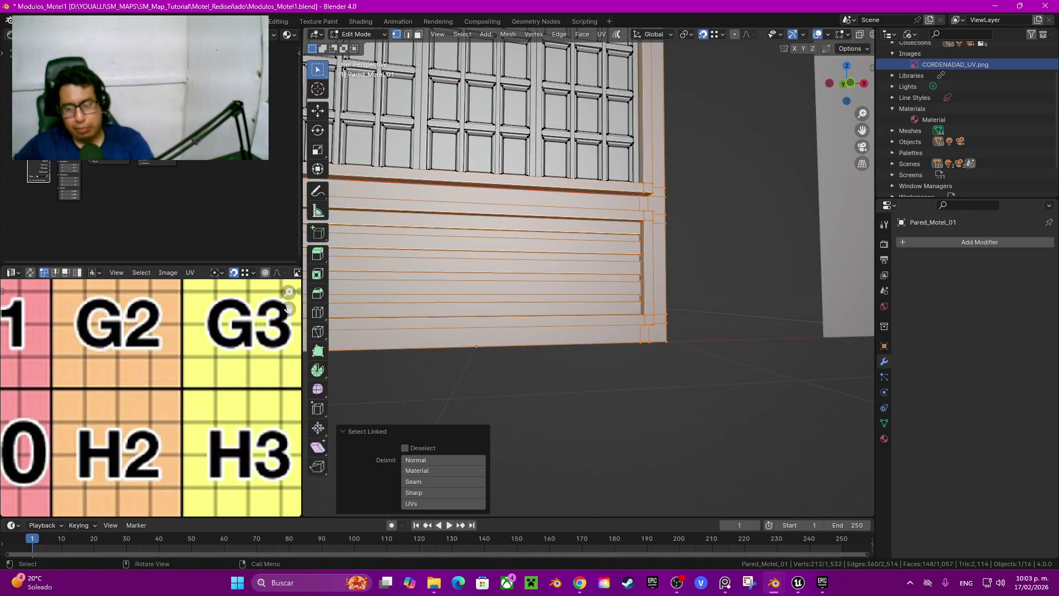
Step: Hide the selected lower frame and slats so only the window grid remains
middle_click_drag(591, 276, 549, 241)
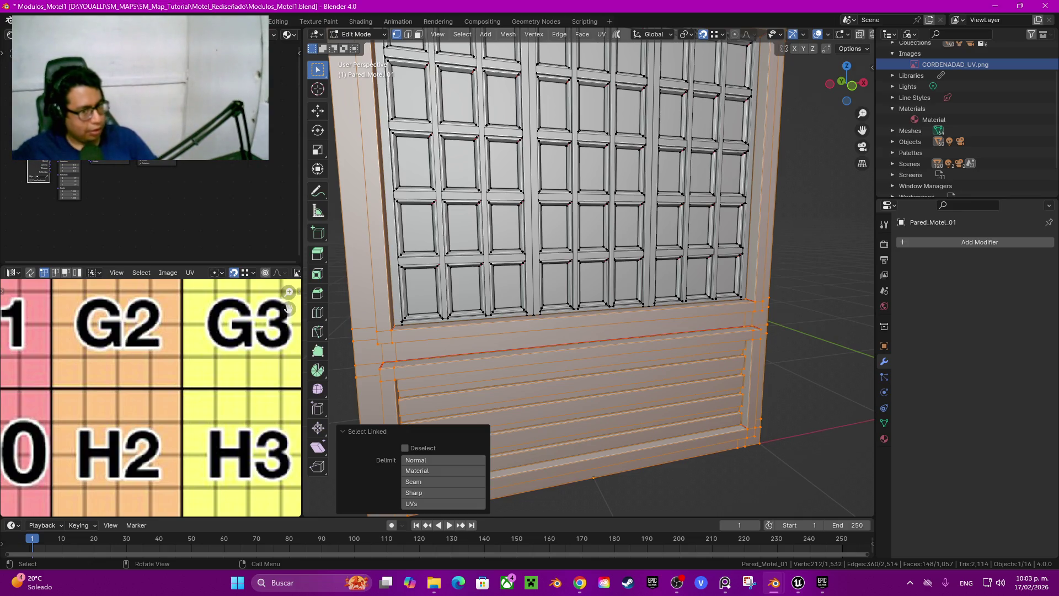
mouse_move(551, 243)
middle_mouse_down()
mouse_move(536, 237)
mouse_move(582, 242)
middle_mouse_up()
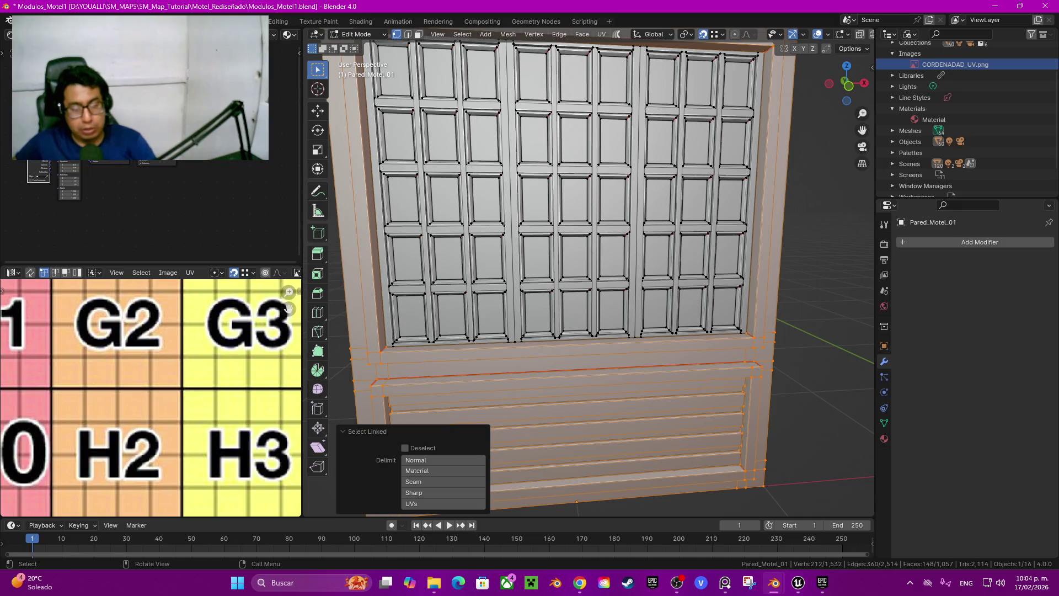
scroll(589, 272, "up", 3)
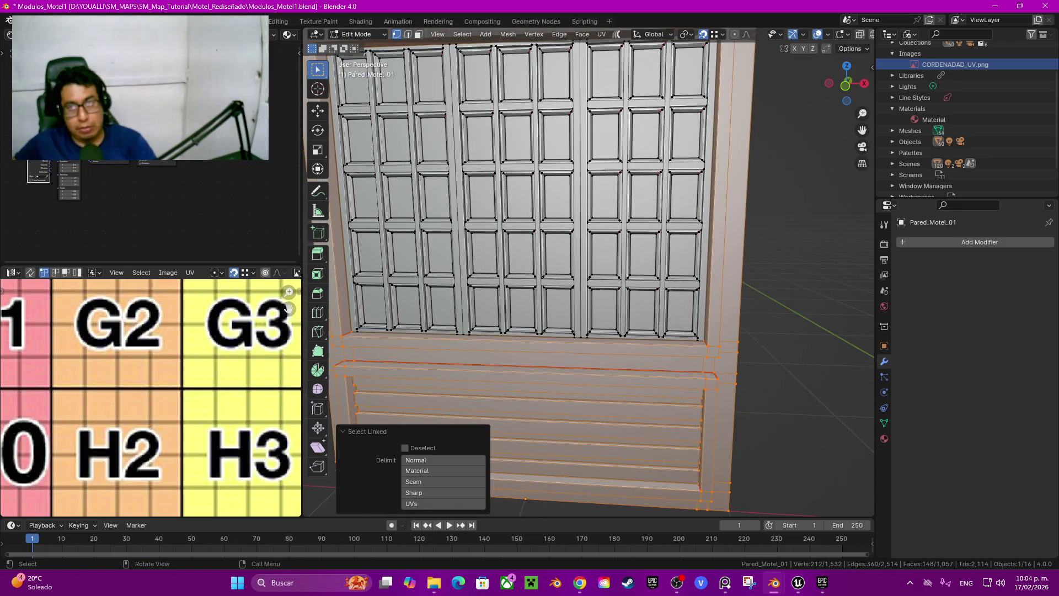
middle_click_drag(590, 271, 585, 260)
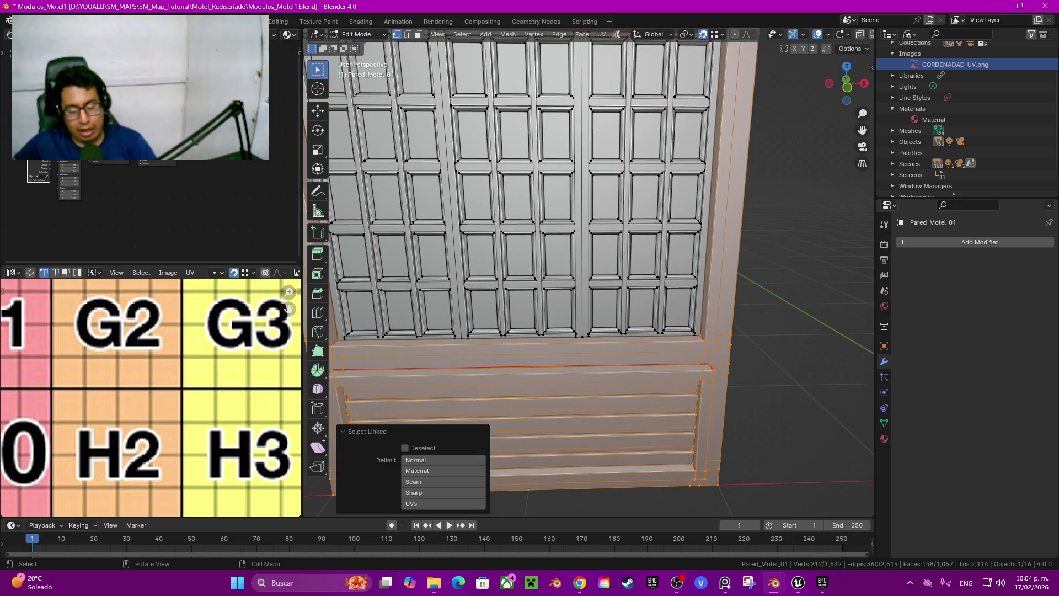
scroll(590, 271, "up", 2)
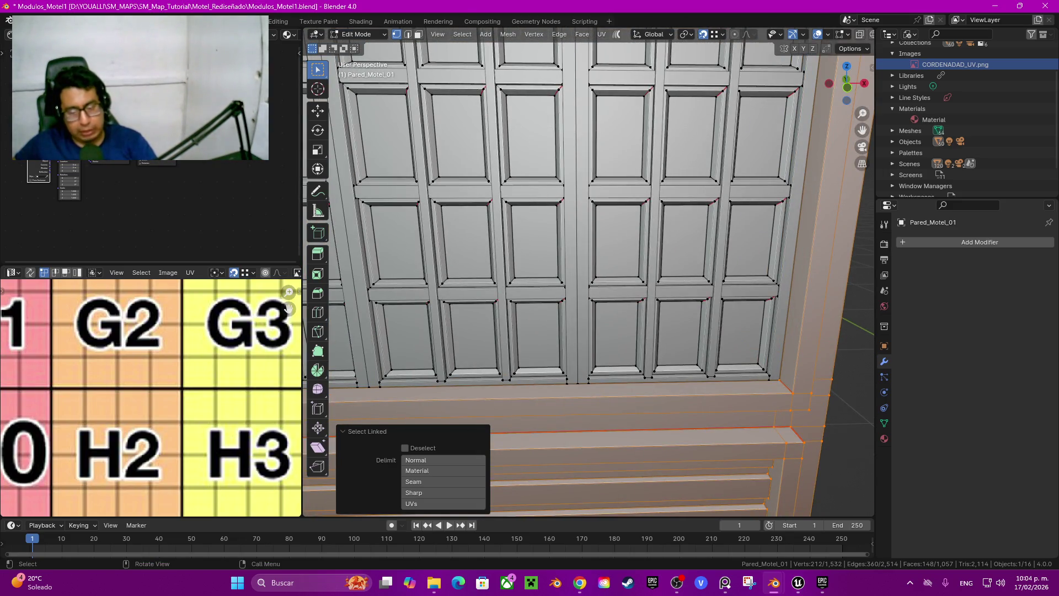
middle_click_drag(590, 271, 521, 232)
key("h")
key("alt+h")
key("h")
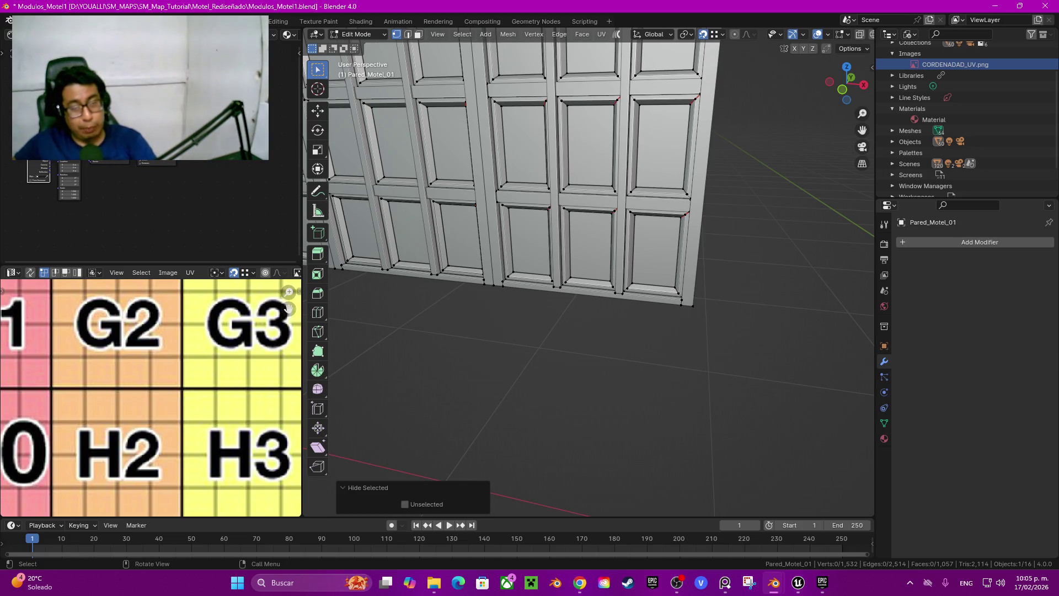
mouse_move(607, 359)
middle_mouse_down()
mouse_move(442, 359)
mouse_move(347, 343)
mouse_move(325, 311)
middle_mouse_up()
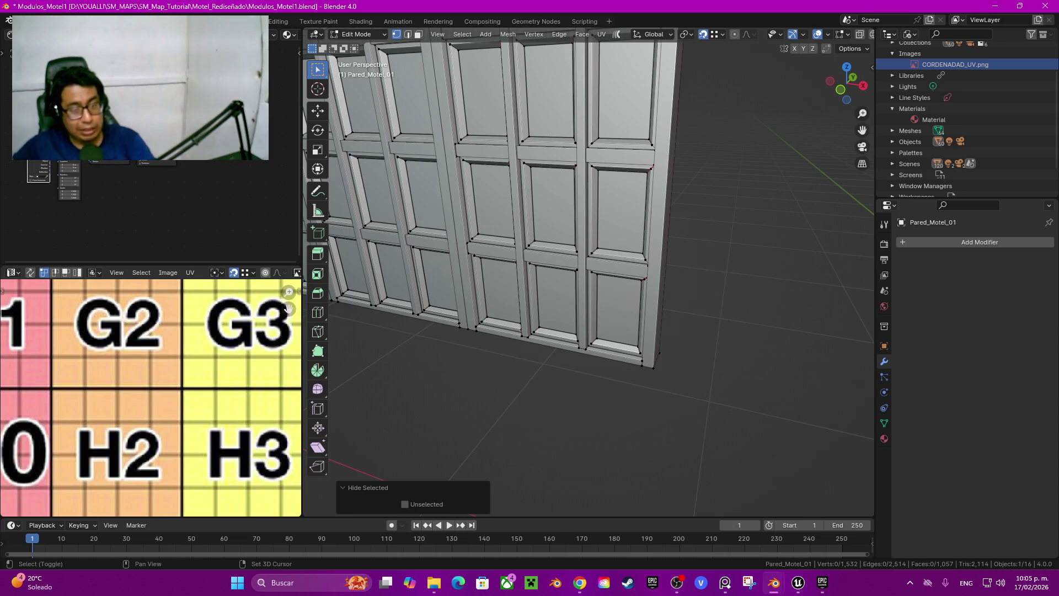
middle_click_drag(326, 310, 370, 330, "shift")
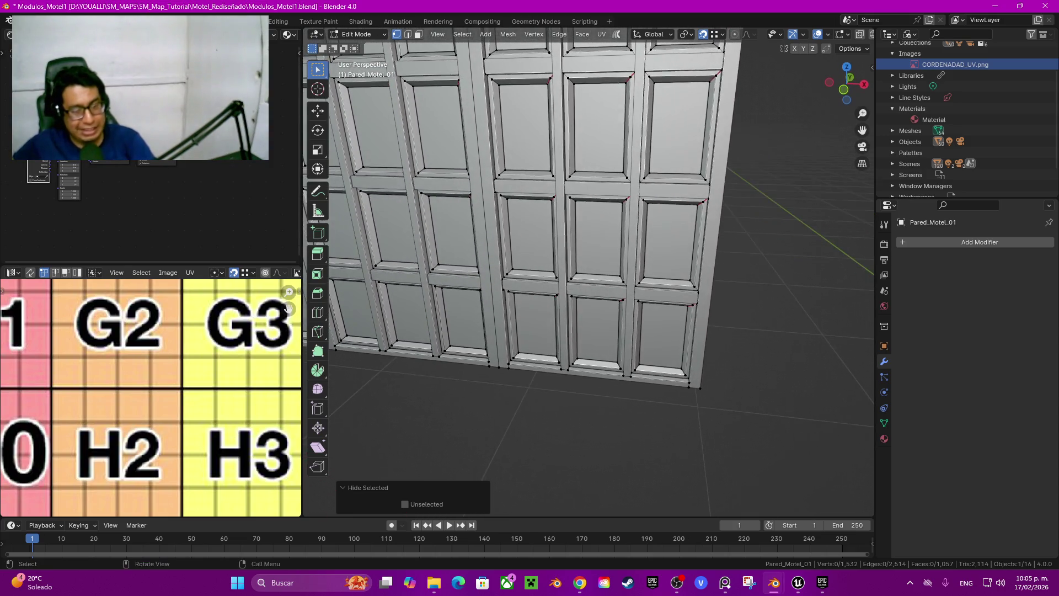
left_click(638, 365)
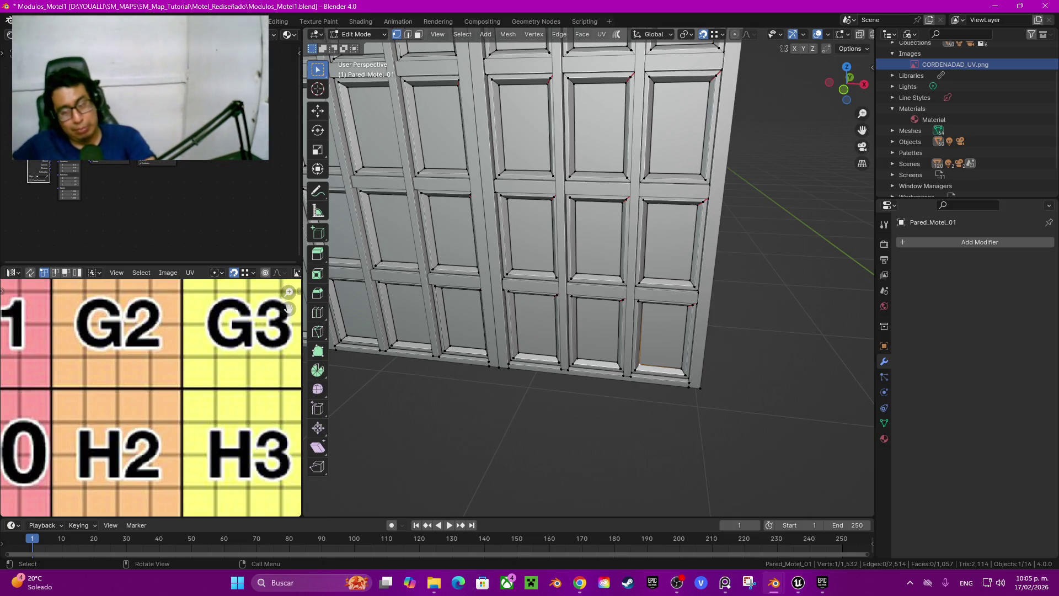
left_click(619, 365)
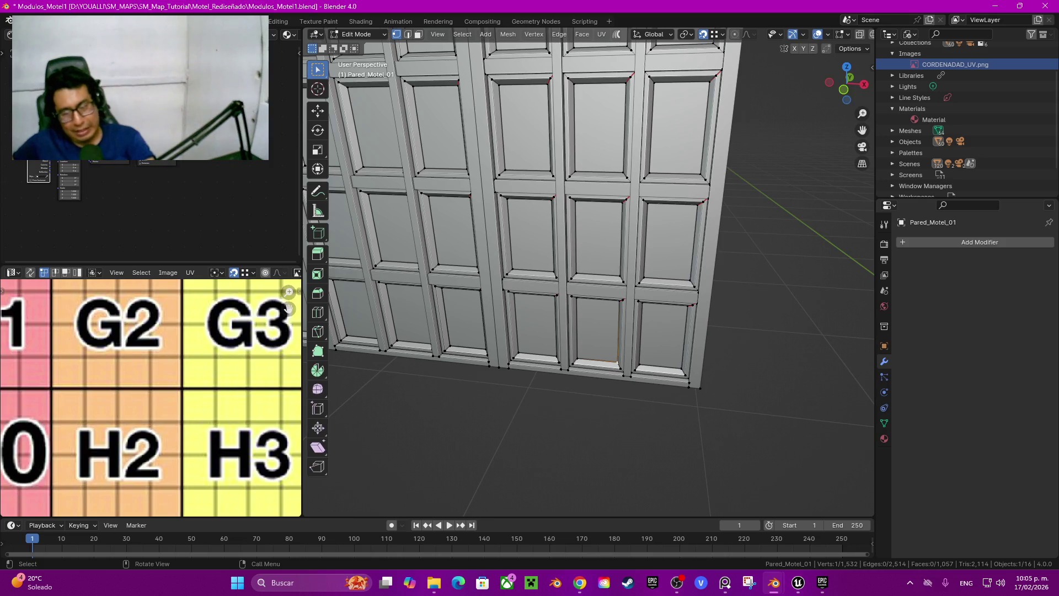
mouse_move(618, 359)
middle_mouse_down()
mouse_move(773, 353)
mouse_move(607, 359)
mouse_move(497, 309)
mouse_move(497, 364)
mouse_move(496, 331)
mouse_move(474, 298)
middle_mouse_up()
scroll(589, 272, "up", 3)
Step: In face select mode, select four faces on the left pillar
key("3")
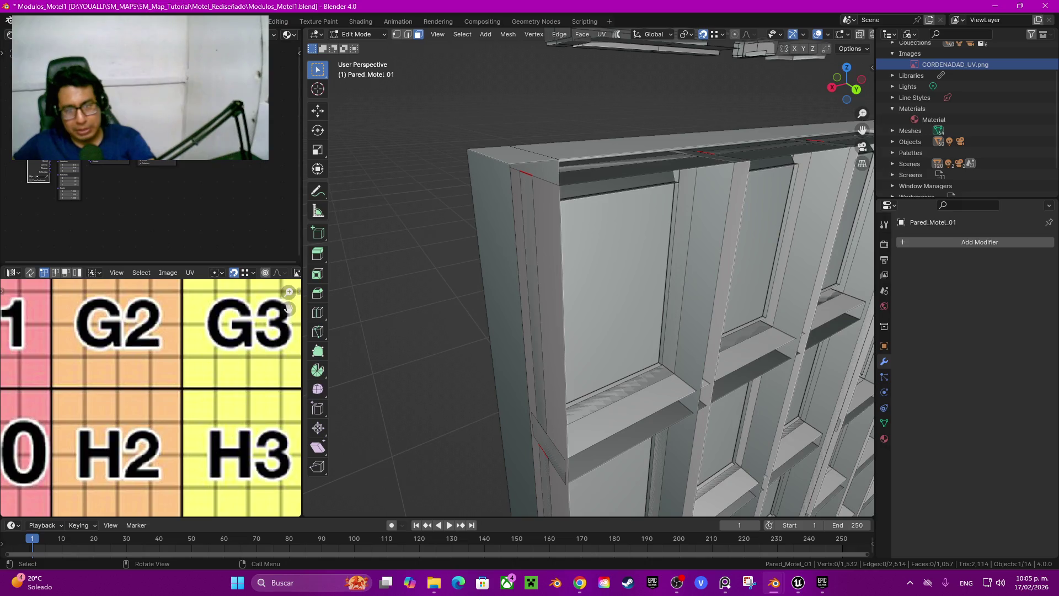
mouse_move(552, 419)
middle_mouse_down("shift")
mouse_move(524, 276)
mouse_move(519, 287)
mouse_move(508, 165)
middle_mouse_up("shift")
left_click(519, 271, "shift")
left_click(518, 287, "shift")
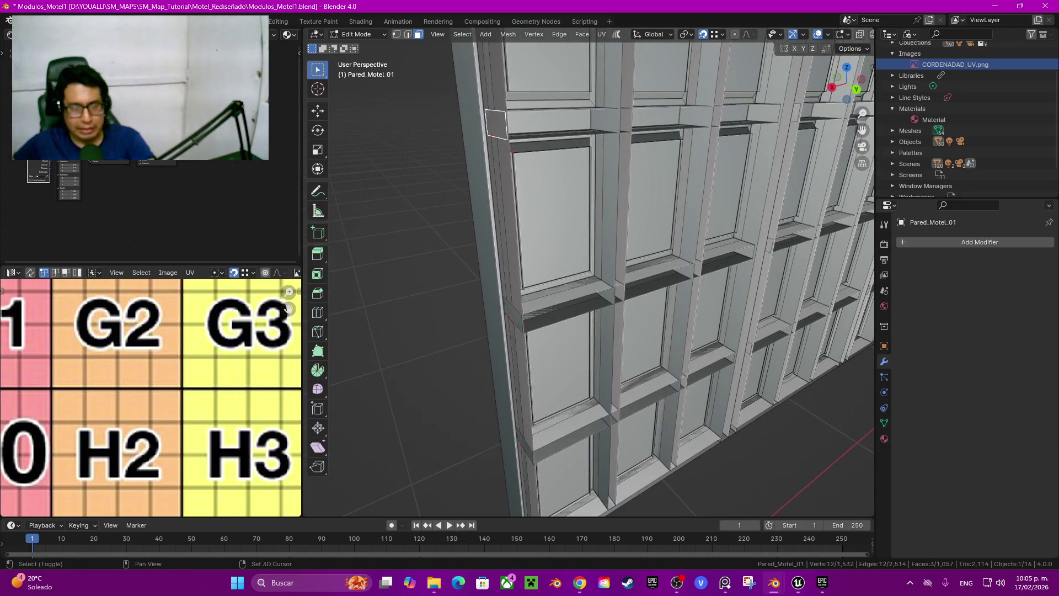
left_click(513, 314, "shift")
middle_click_drag(513, 314, 469, 306)
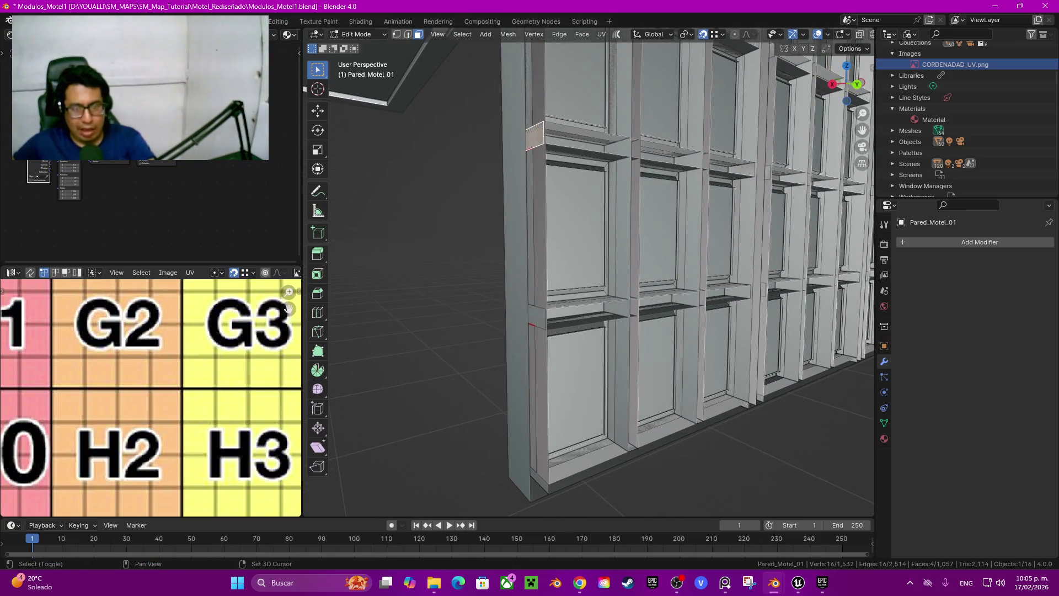
left_click(536, 317, "shift")
scroll(536, 317, "up", 4)
middle_click_drag(537, 317, 491, 312)
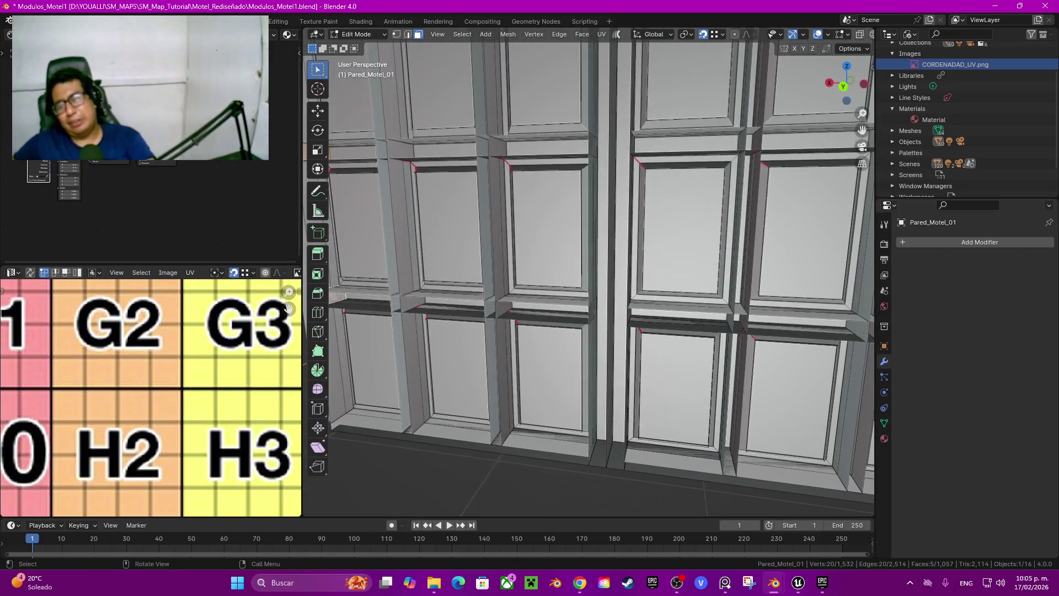
scroll(591, 265, "down", 3)
middle_click_drag(591, 265, 496, 274)
Step: Toggle the tall right pillar face in and out of the selection, ending deselected
left_click(660, 221, "shift")
middle_click_drag(660, 221, 685, 226, "shift")
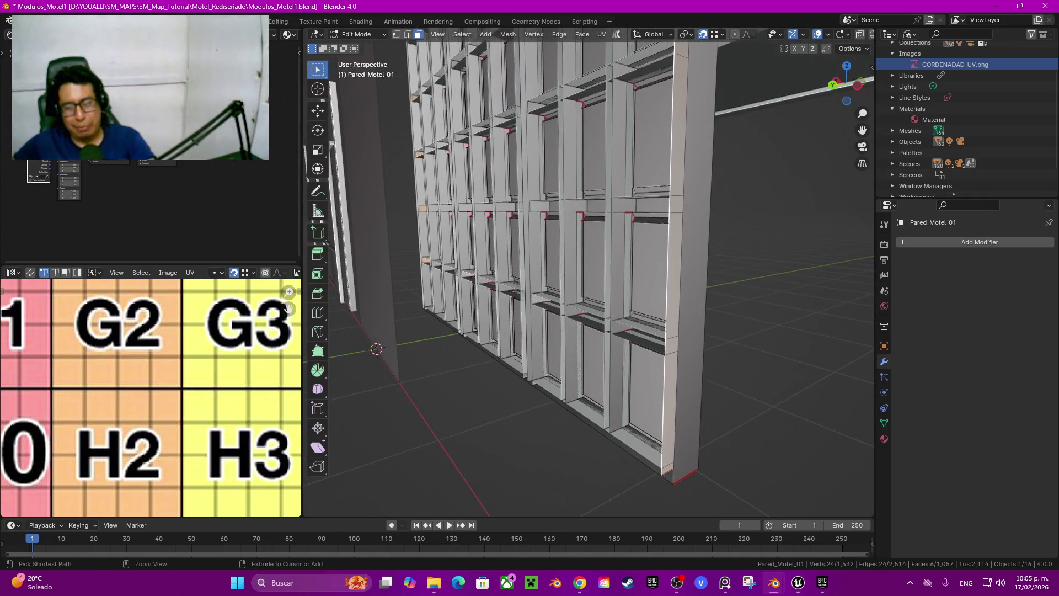
left_click(674, 249, "shift")
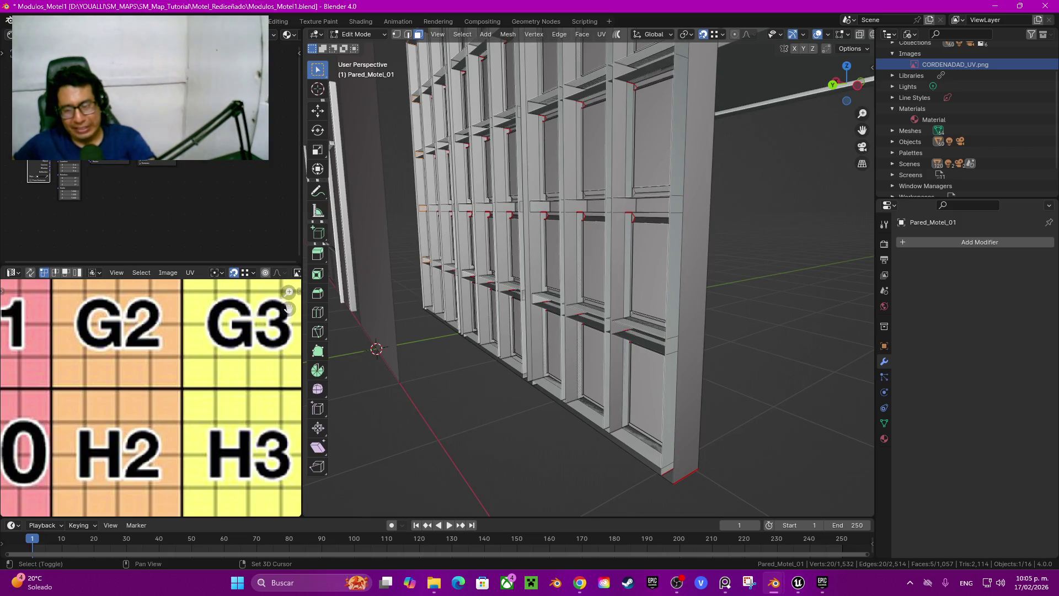
left_click(674, 248, "shift")
left_click(674, 248, "shift")
left_click(674, 249, "shift")
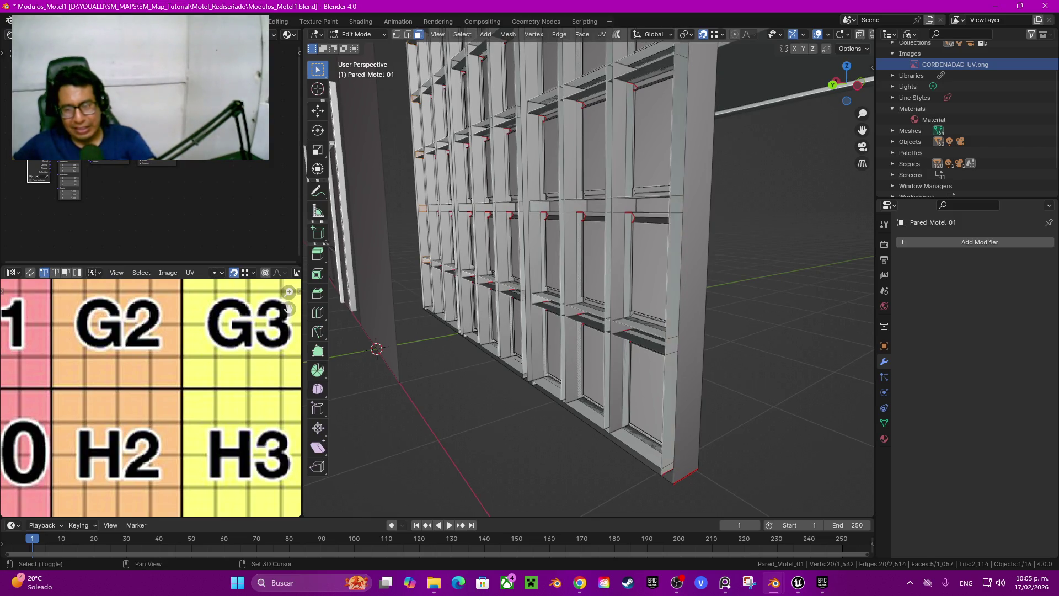
left_click(675, 248, "shift")
middle_click_drag(674, 248, 674, 310, "shift")
left_click(674, 310, "shift")
left_click(674, 311, "shift")
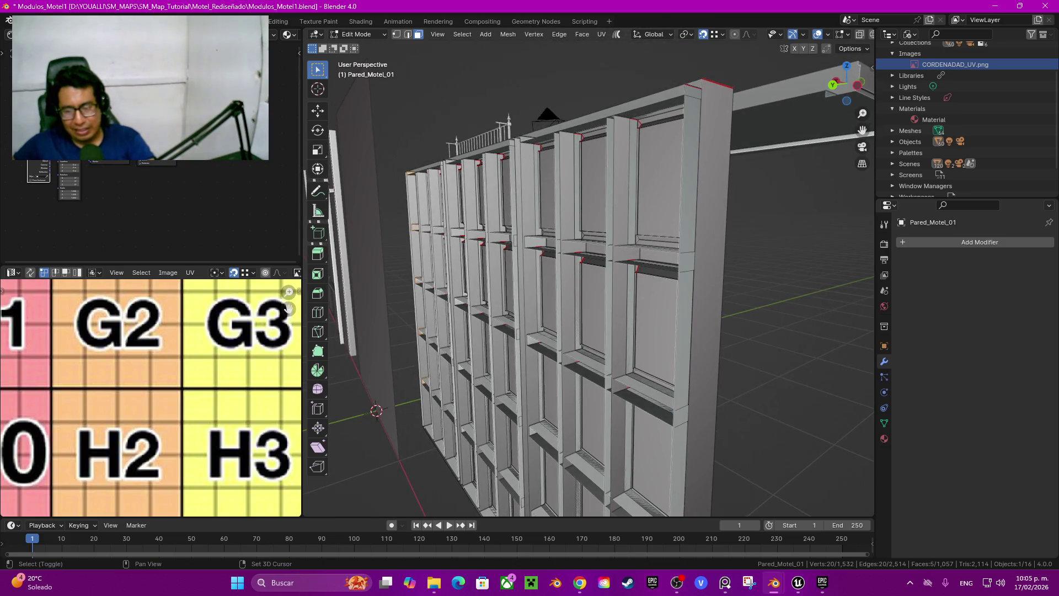
left_click(674, 310, "shift")
left_click(674, 310, "shift")
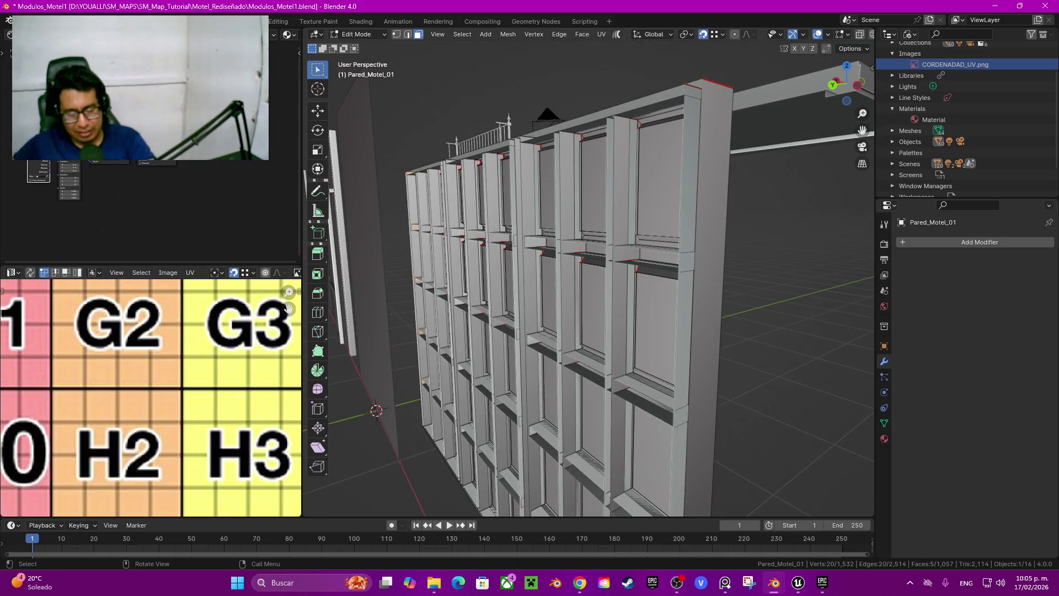
Step: Dissolve the selected pillar faces into a single face and hide it
right_click(657, 226)
key("Escape")
left_click(709, 298)
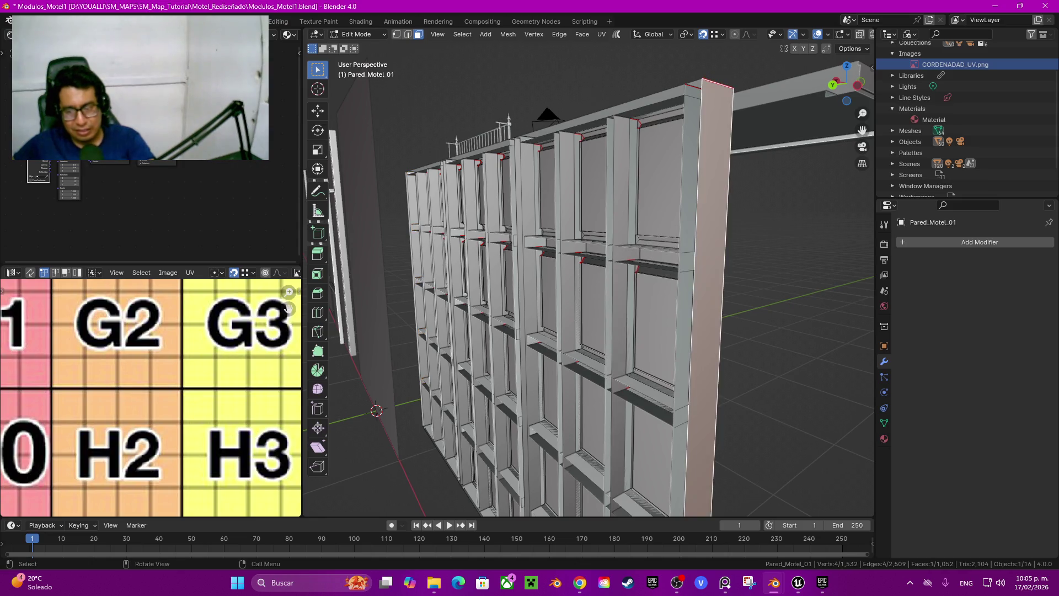
key("h")
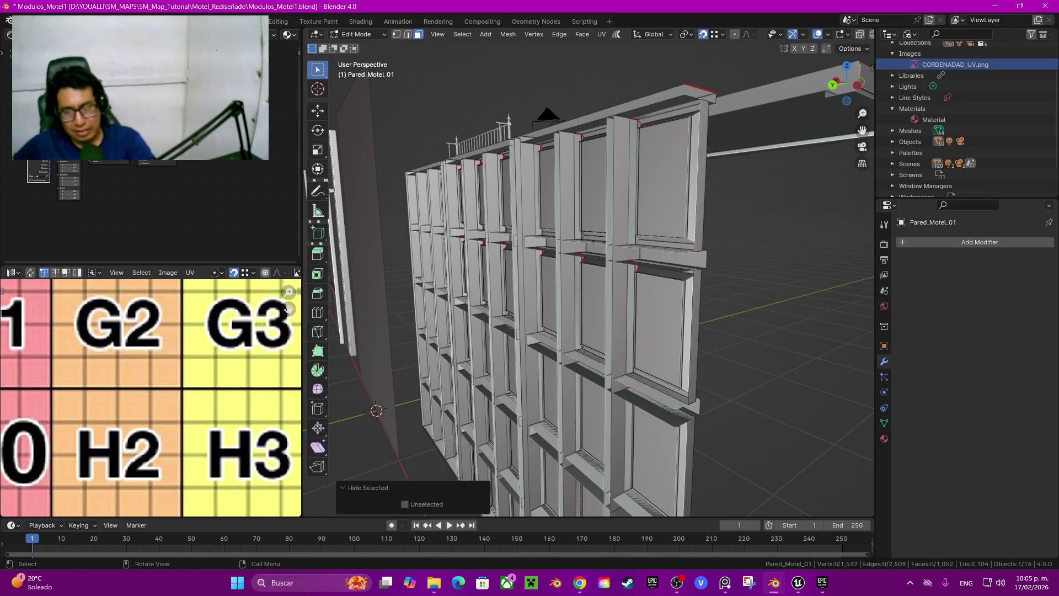
key("alt+h")
middle_click_drag(551, 276, 497, 265)
scroll(381, 71, "up", 5)
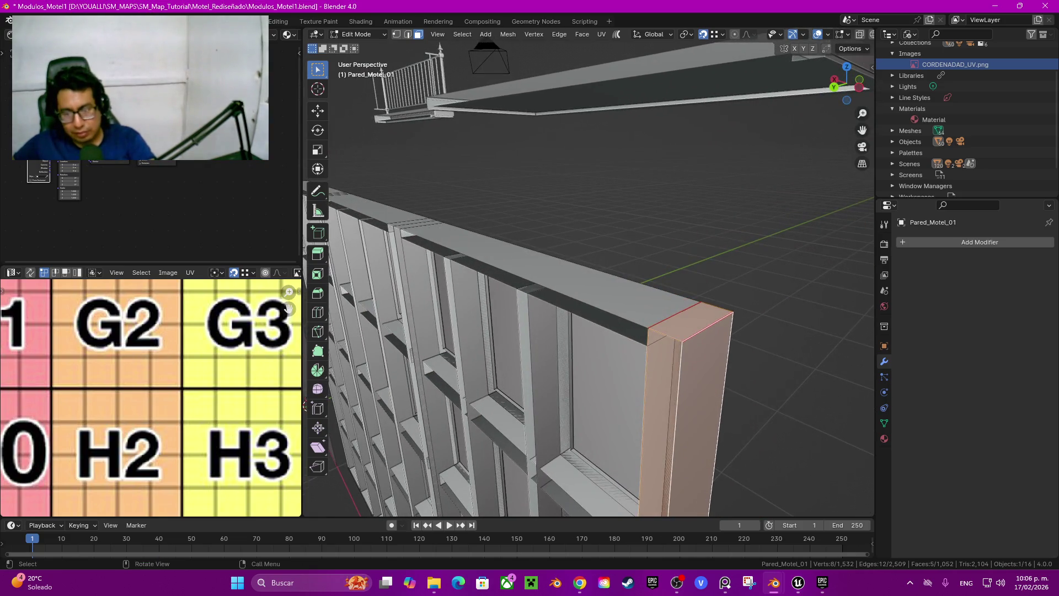
key("ctrl+KP_Subtract")
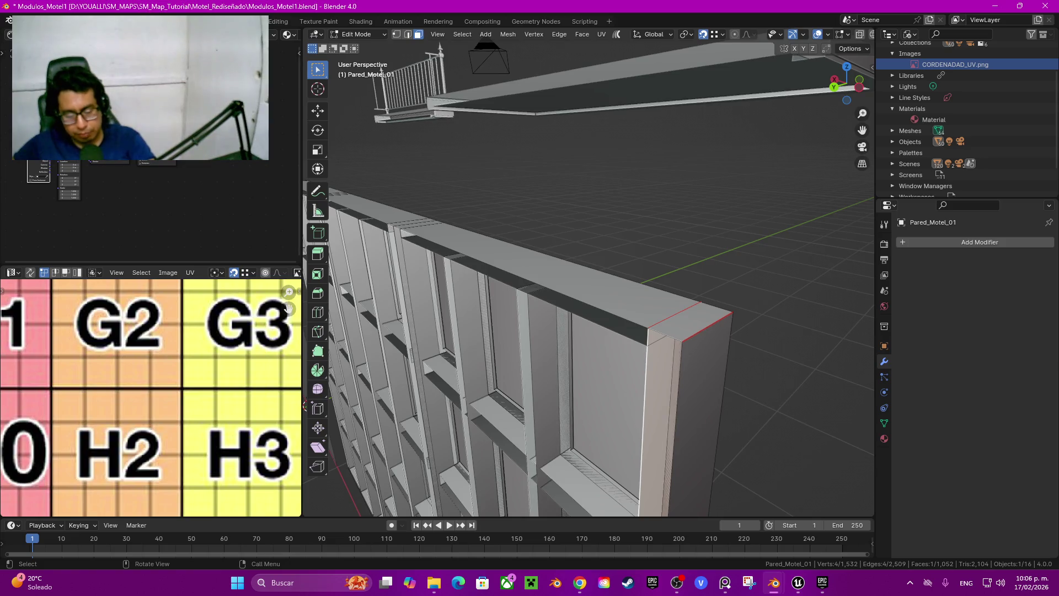
key("ctrl+l")
key("h")
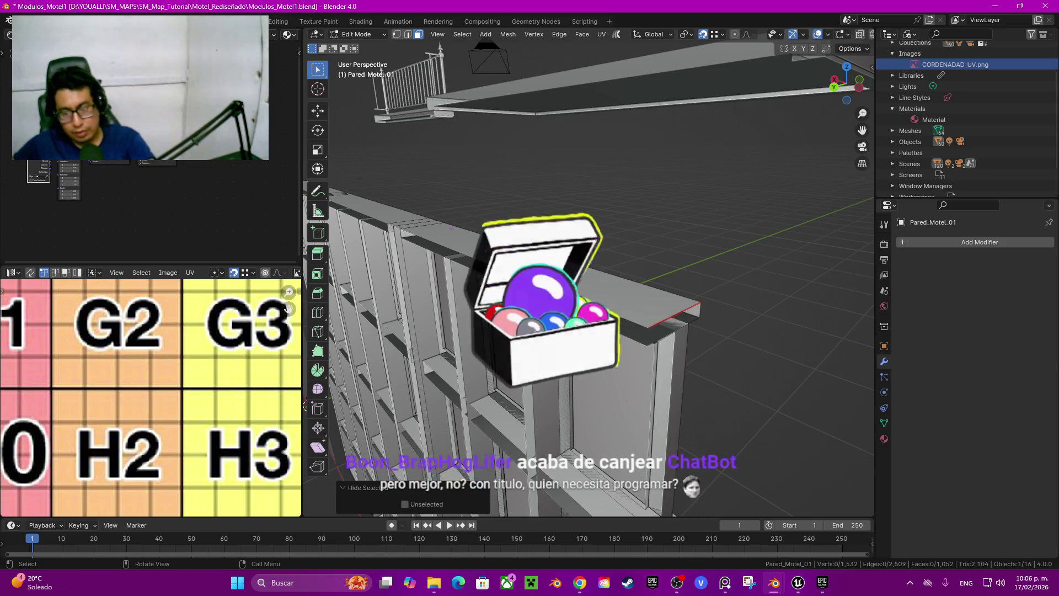
key("alt+h")
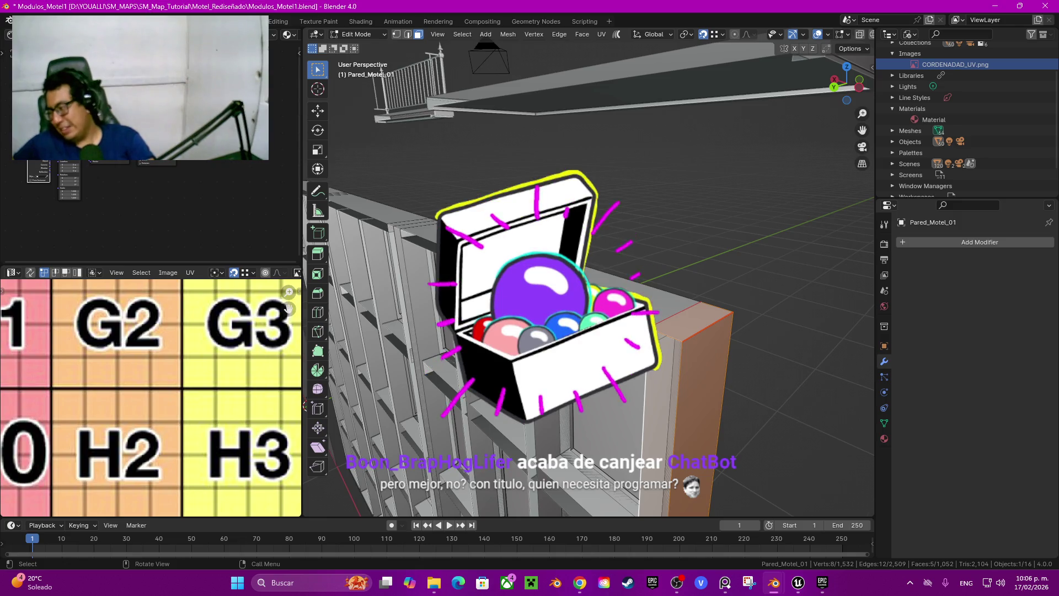
mouse_move(591, 276)
middle_mouse_down()
mouse_move(673, 226)
mouse_move(618, 231)
mouse_move(599, 260)
mouse_move(580, 265)
middle_mouse_up()
scroll(589, 276, "up", 5)
left_click(518, 397)
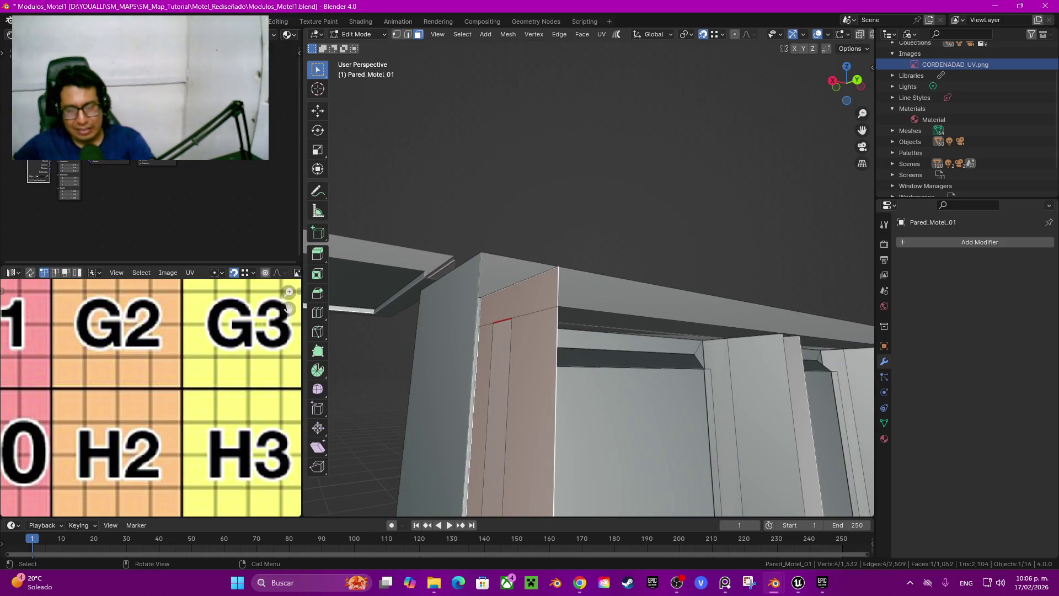
key("h")
left_click(662, 309)
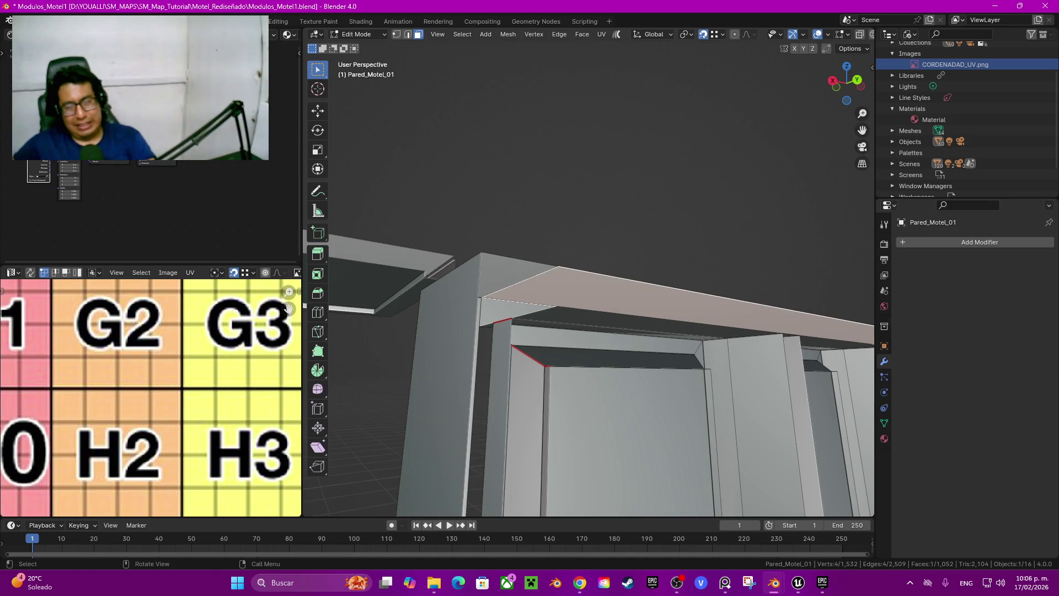
key("ctrl+z")
key("ctrl+z")
key("2")
left_click(505, 320)
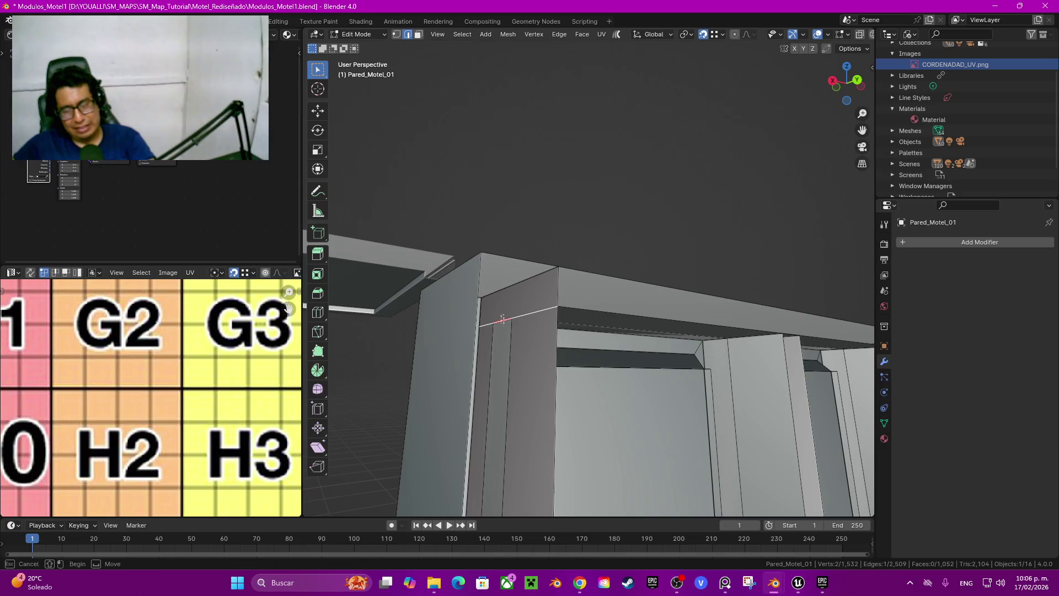
key("z")
left_click(406, 327)
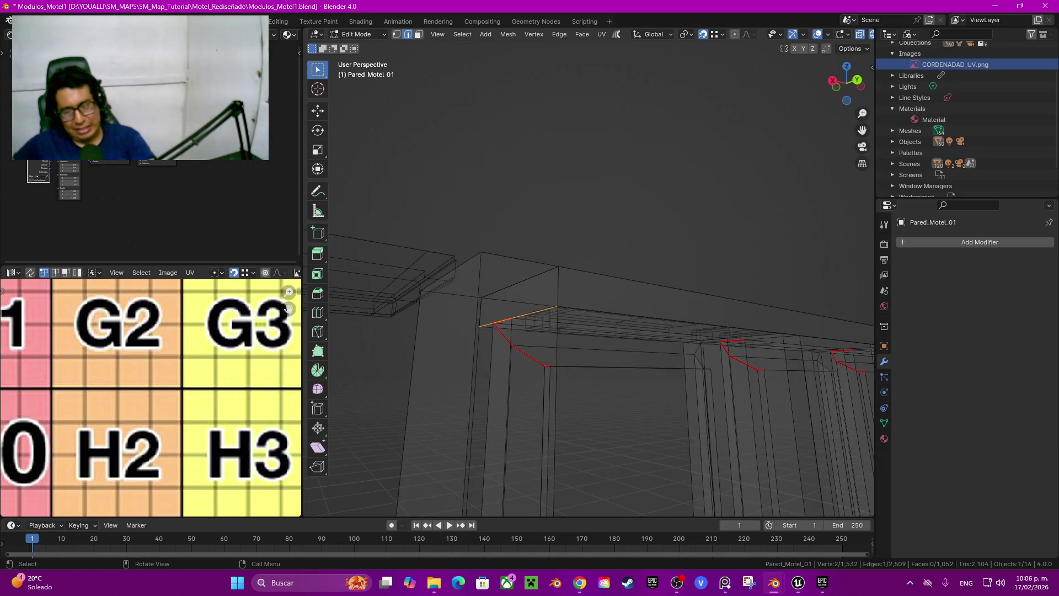
key("shift+z")
key("KP_Decimal")
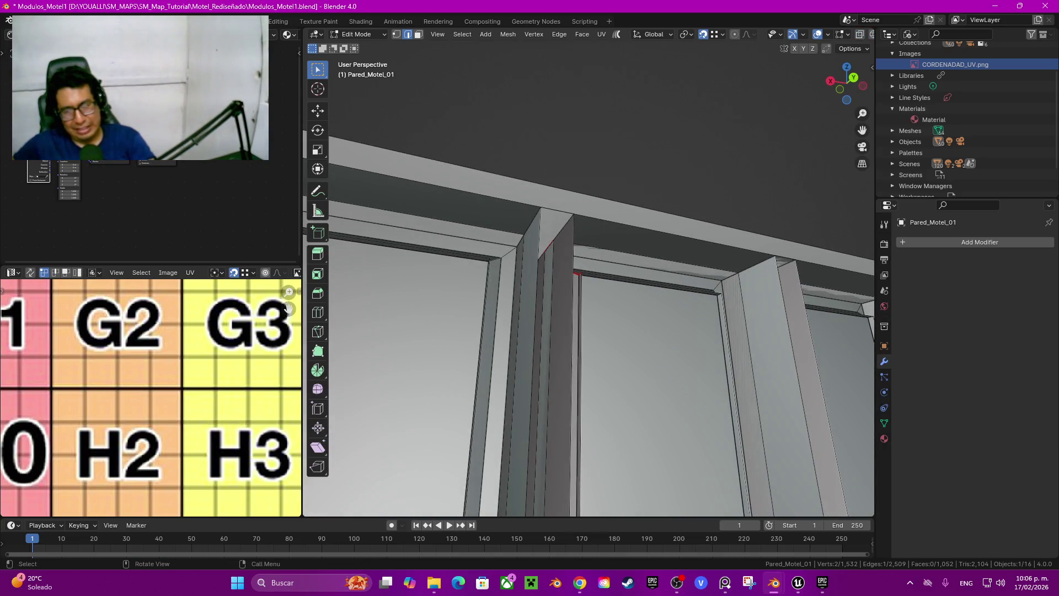
scroll(589, 325, "down", 5)
left_click(607, 246)
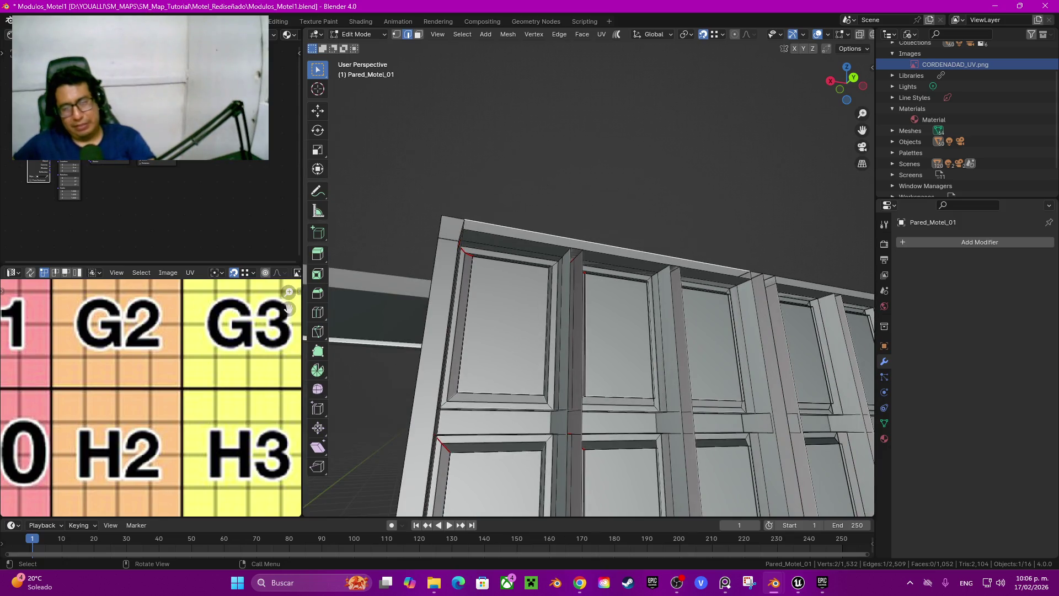
scroll(588, 326, "down", 4)
mouse_move(589, 325)
middle_mouse_down()
mouse_move(518, 309)
mouse_move(519, 337)
mouse_move(489, 338)
middle_mouse_up()
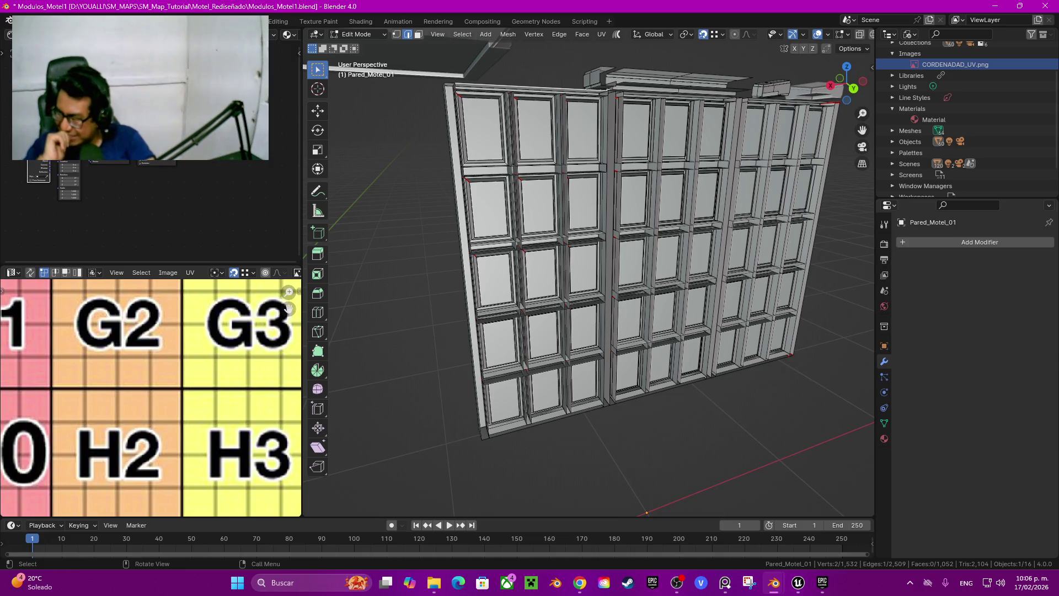
mouse_move(590, 276)
middle_mouse_down()
mouse_move(598, 246)
mouse_move(529, 226)
mouse_move(504, 177)
middle_mouse_up()
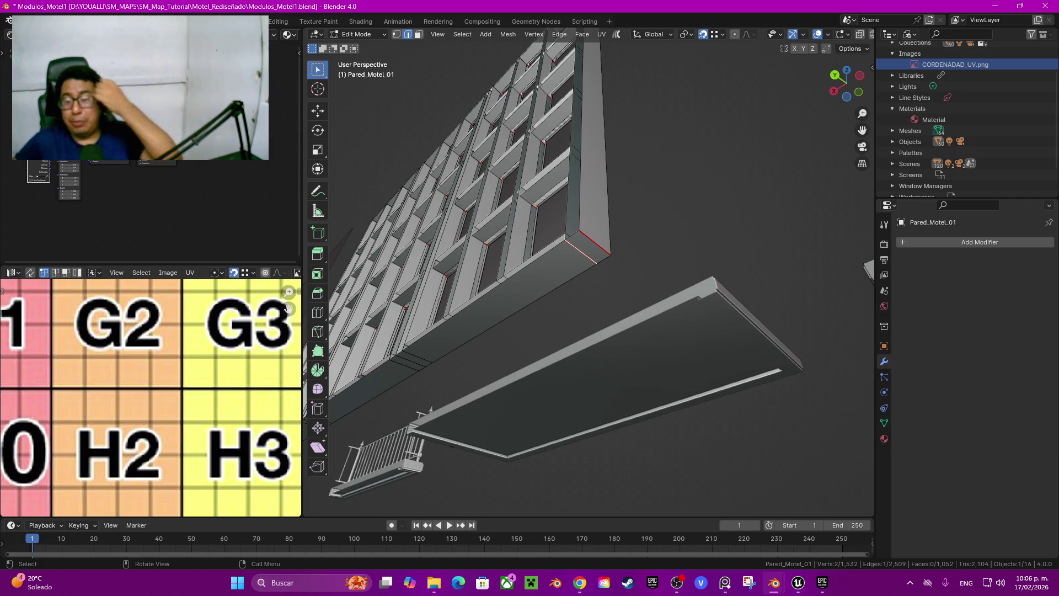
middle_click_drag(530, 221, 618, 331)
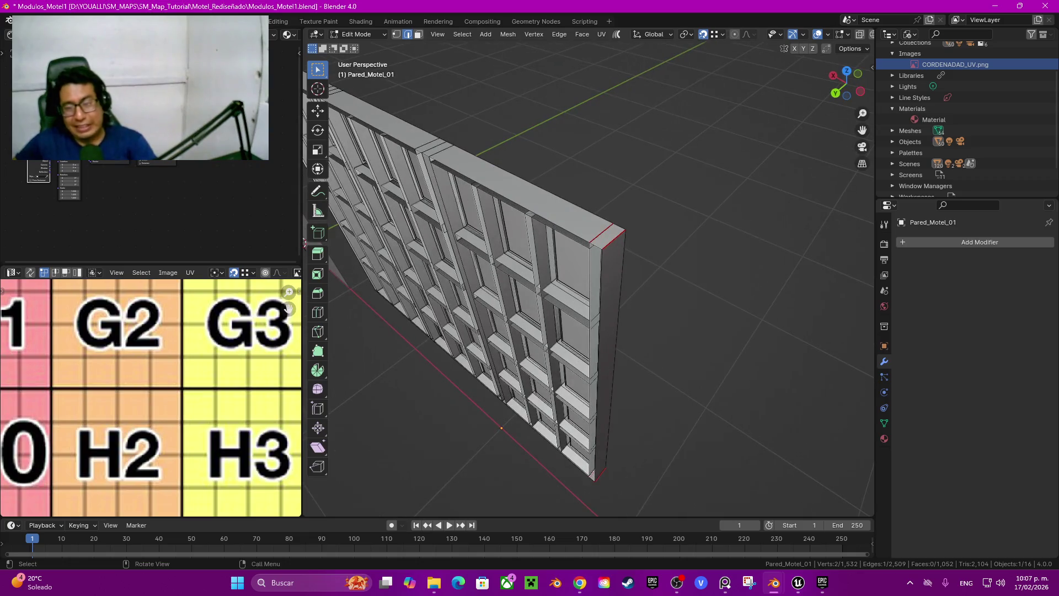
Step: In face select, select the long top face's seam-bounded strip and frame it
key("3")
left_click(607, 236)
middle_click_drag(552, 276, 596, 253)
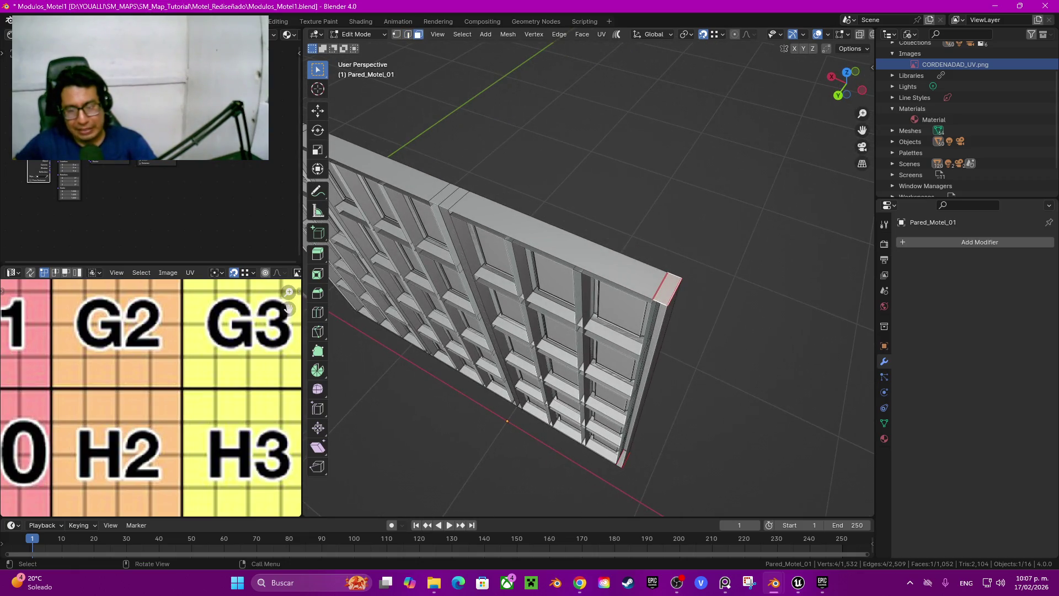
left_click(558, 243)
key("ctrl+l")
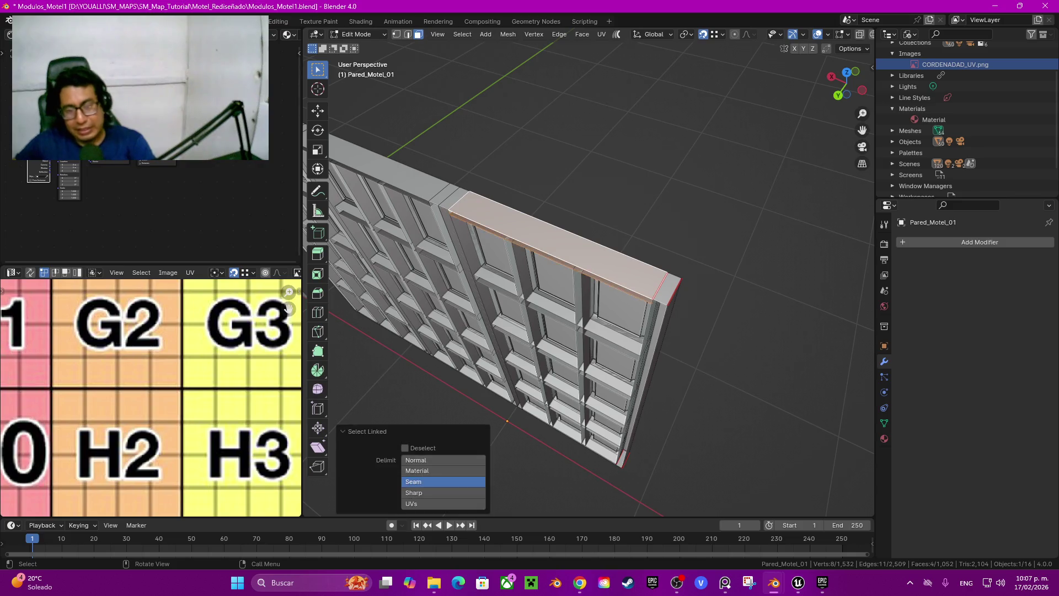
key("KP_Decimal")
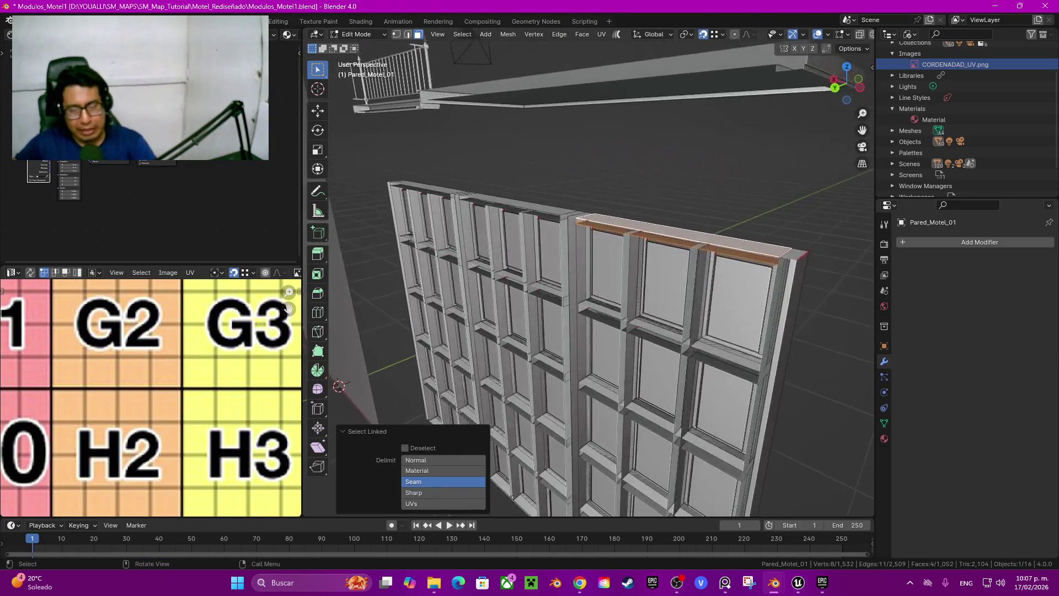
Step: Select the seam-bounded vertical strip with L and hide it, then pick a window sill end face
left_click(690, 84)
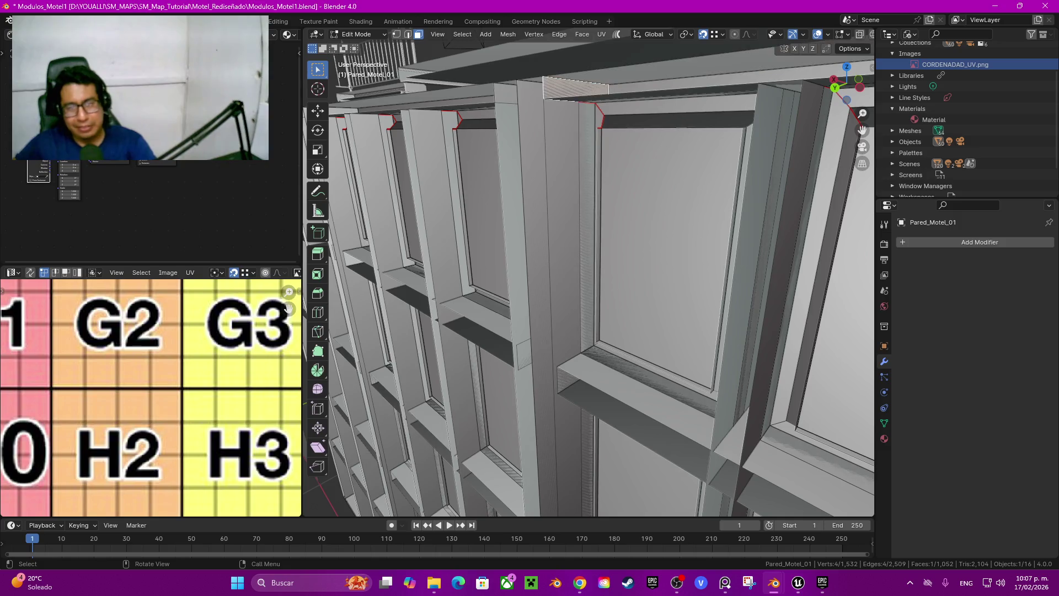
middle_click_drag(690, 84, 679, 110)
middle_click_drag(590, 331, 591, 199, "shift")
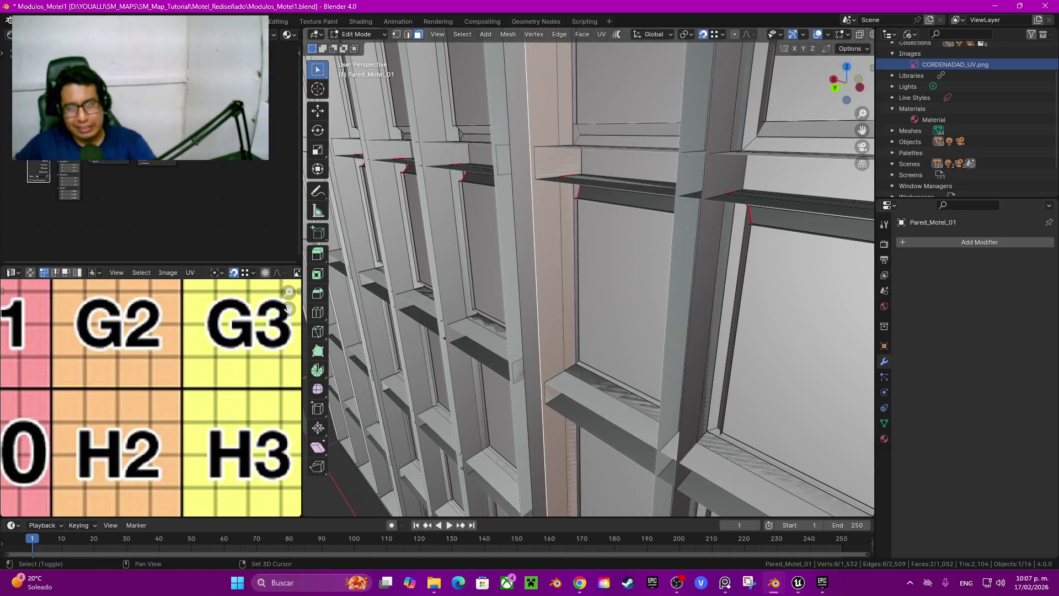
left_click(554, 309, "shift")
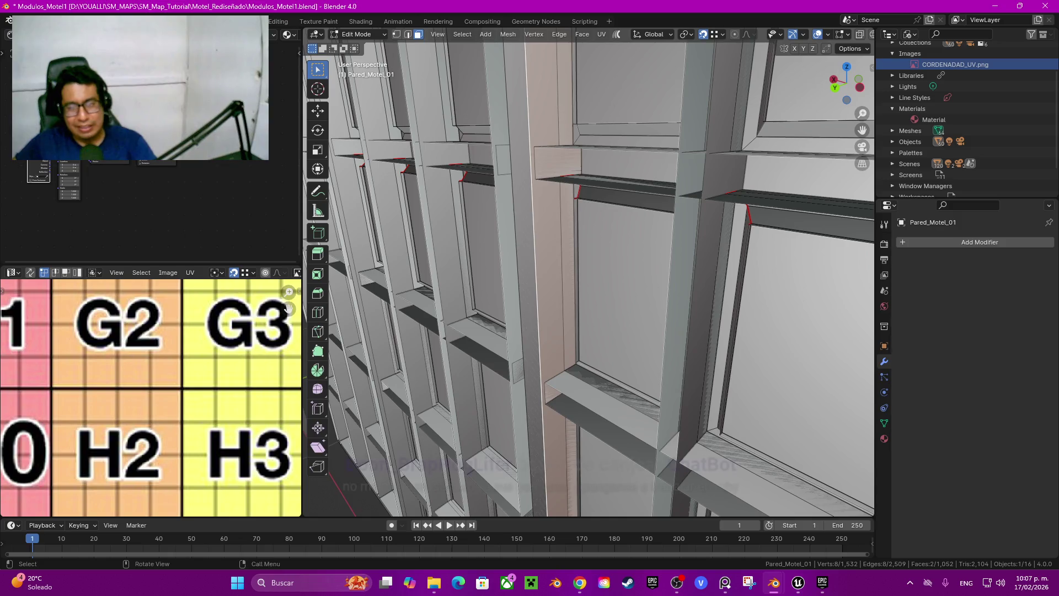
left_click(554, 309, "shift")
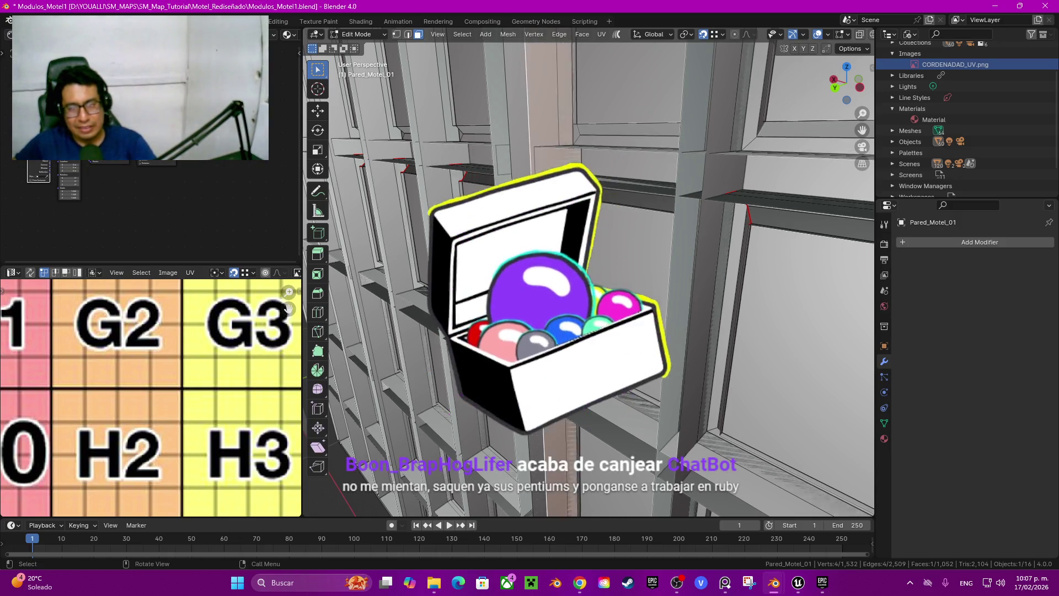
middle_click_drag(555, 309, 601, 320)
key("l")
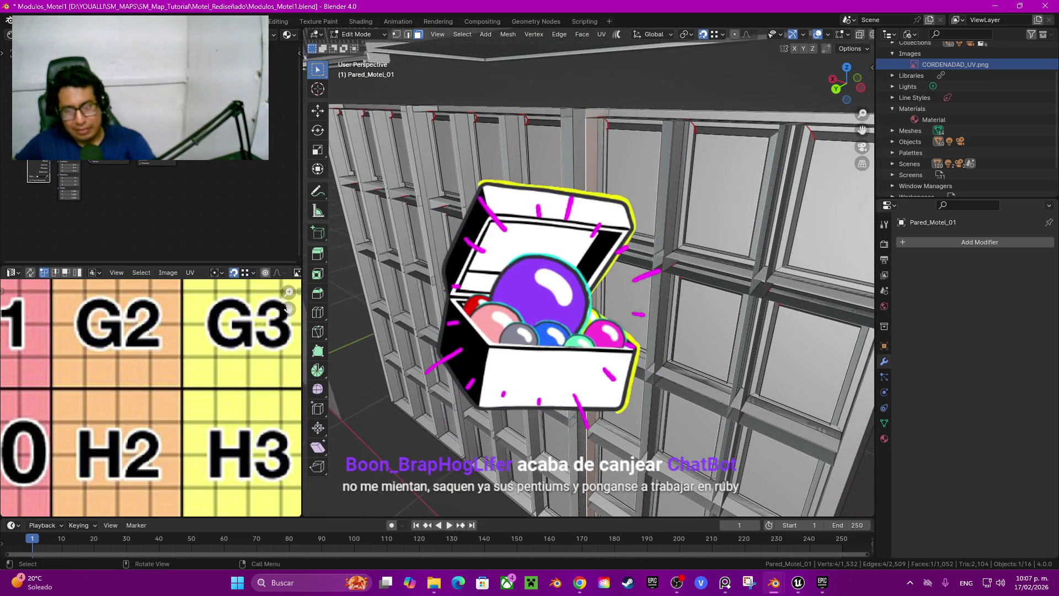
key("h")
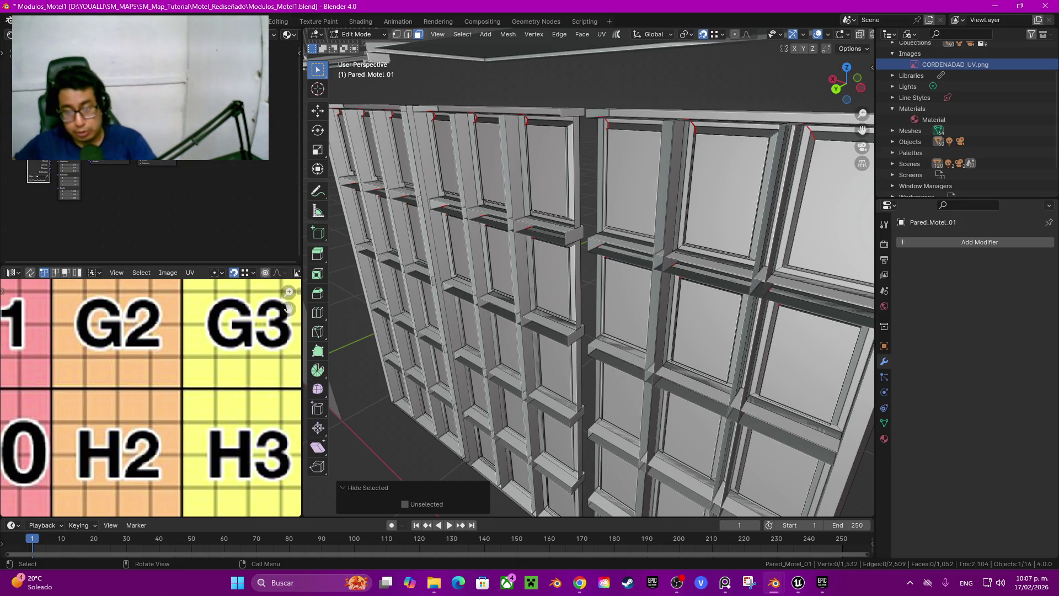
left_click(596, 240)
mouse_move(596, 241)
middle_mouse_down()
mouse_move(535, 231)
mouse_move(527, 275)
middle_mouse_up()
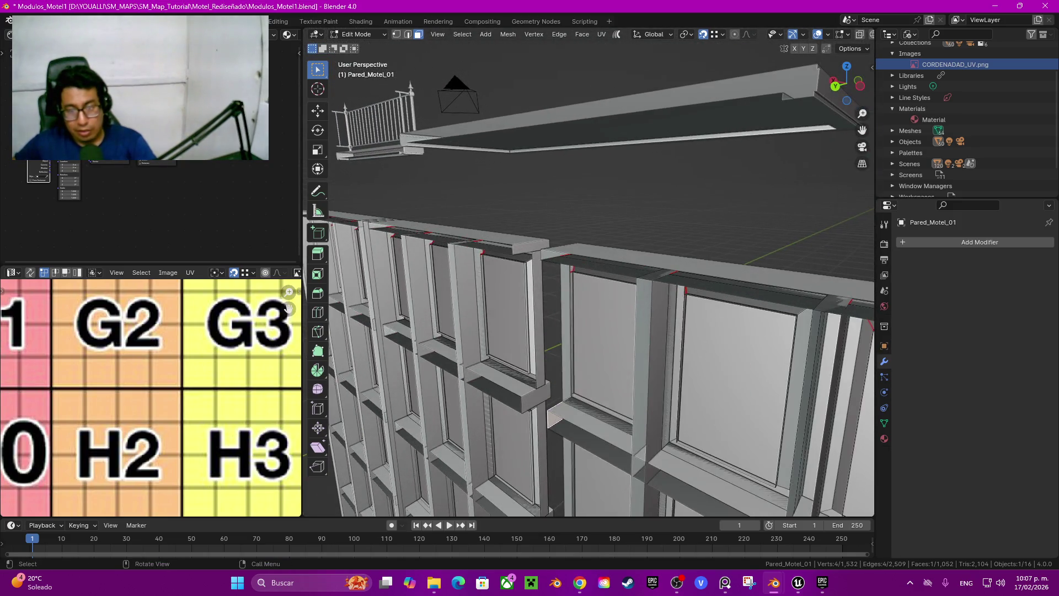
Step: Add the upper window ledge end faces to the selection
left_click(558, 252, "shift")
left_click(530, 248, "shift")
left_click(535, 397, "shift")
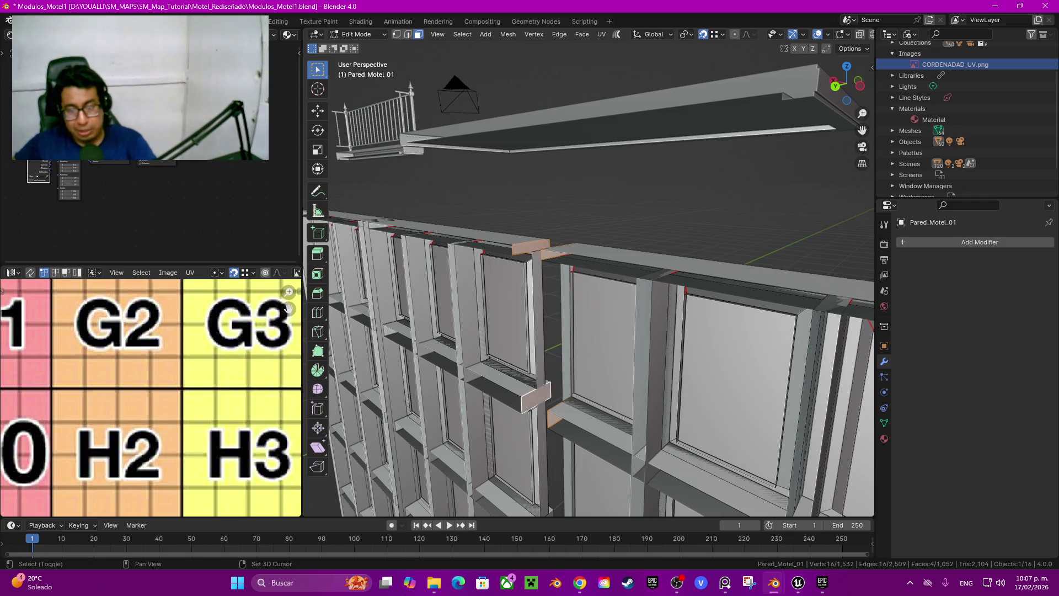
middle_click_drag(535, 397, 552, 248)
left_click(547, 265, "shift")
left_click(560, 268, "shift")
left_click(571, 260, "shift")
left_click(548, 254, "shift")
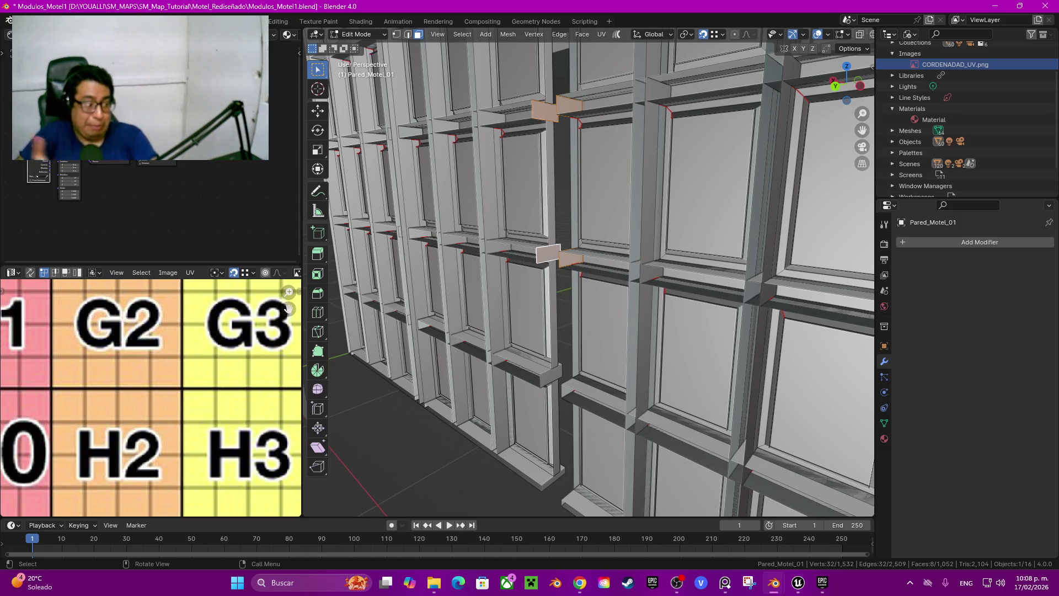
Step: Add the four lower ledge end faces and frame the selection
middle_click_drag(590, 276, 590, 227)
left_click(568, 313, "shift")
left_click(546, 309, "shift")
middle_click_drag(547, 309, 568, 265)
left_click(580, 393, "shift")
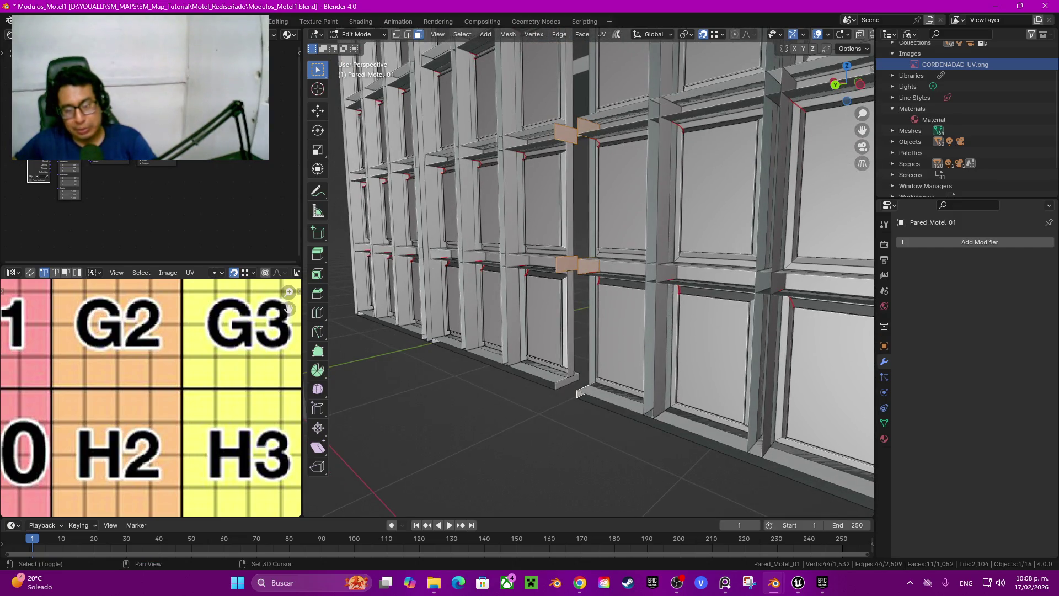
left_click(567, 381, "shift")
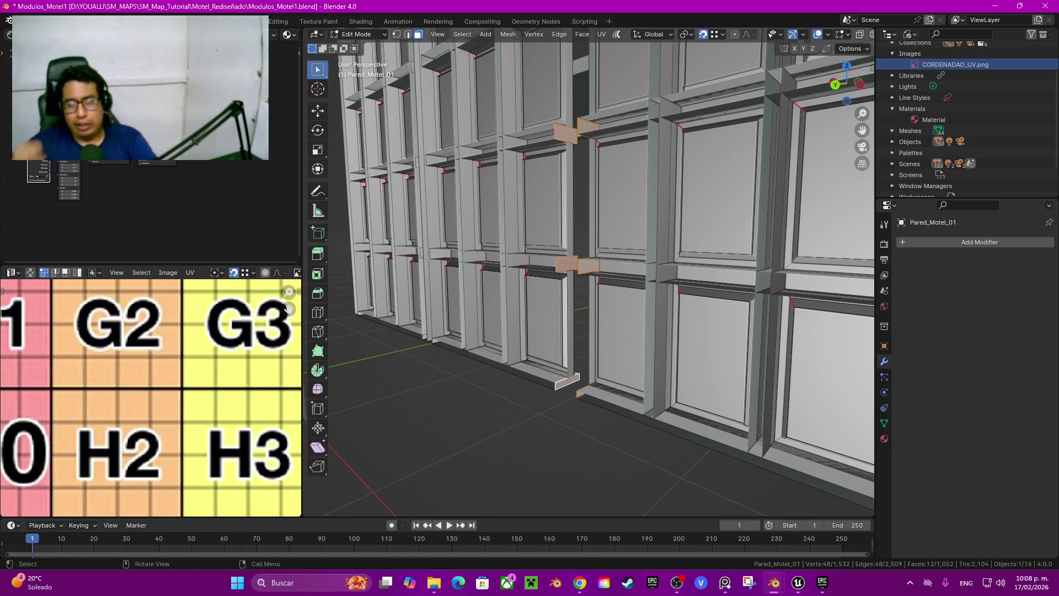
key("KP_Decimal")
scroll(591, 276, "down", 5)
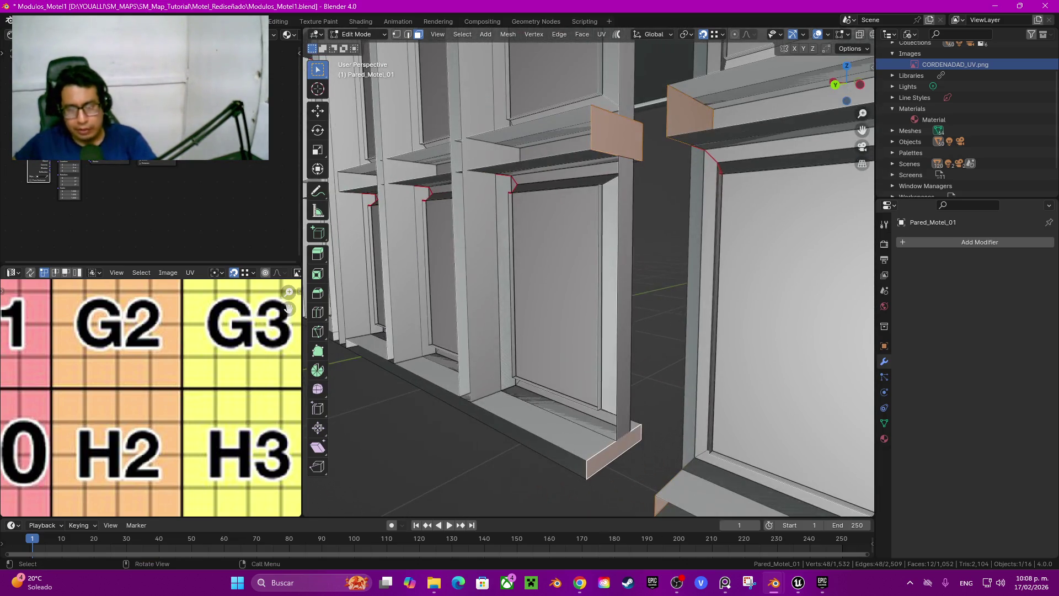
middle_click_drag(590, 276, 525, 287)
scroll(593, 331, "up", 3)
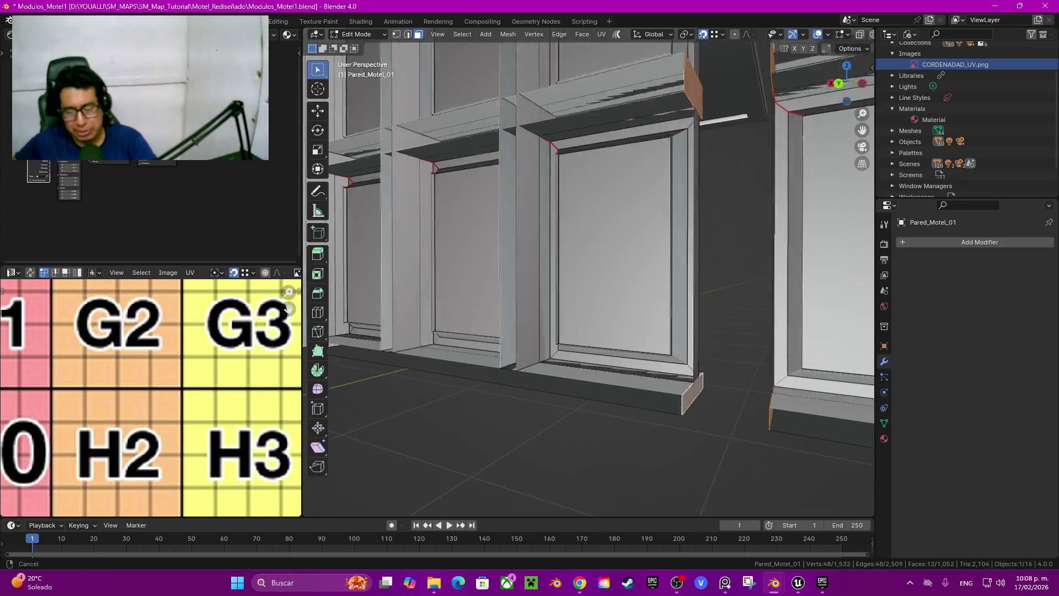
middle_click_drag(593, 331, 593, 466)
Step: Delete the twelve selected ledge end faces, leaving 1,040 faces
key("x")
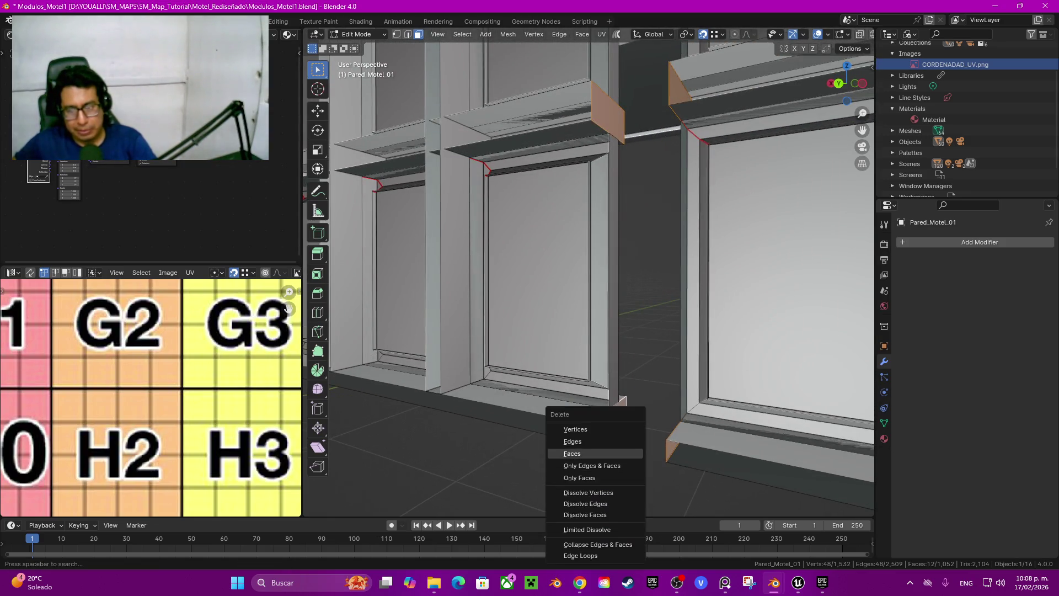
left_click(573, 454)
scroll(591, 276, "down", 5)
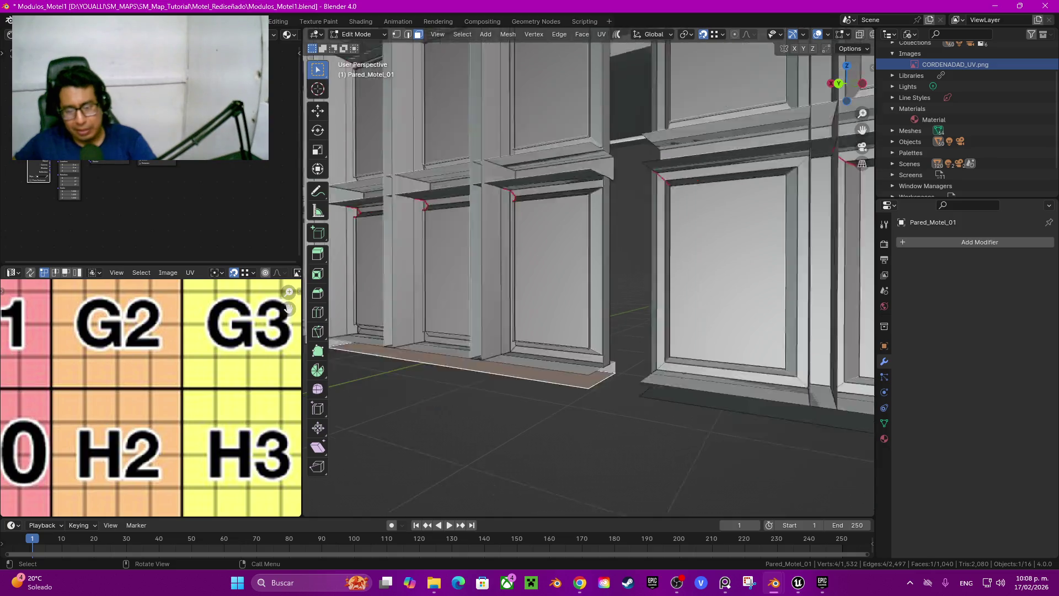
middle_click_drag(590, 276, 496, 276)
scroll(590, 276, "up", 3)
scroll(591, 276, "up", 3)
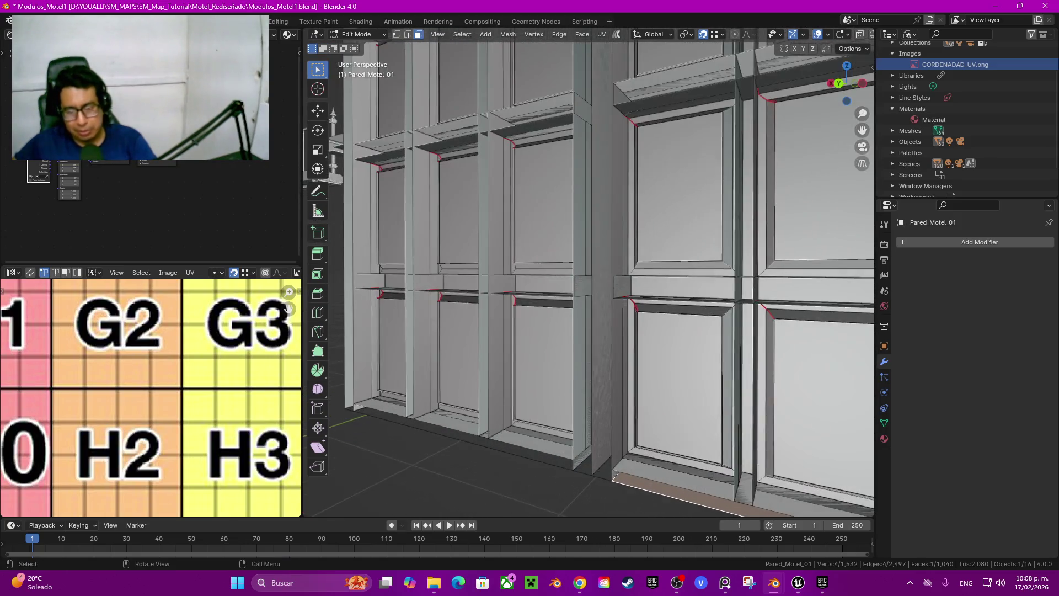
Step: Select the linked vertical strip between the window columns and hide it
left_click(601, 249)
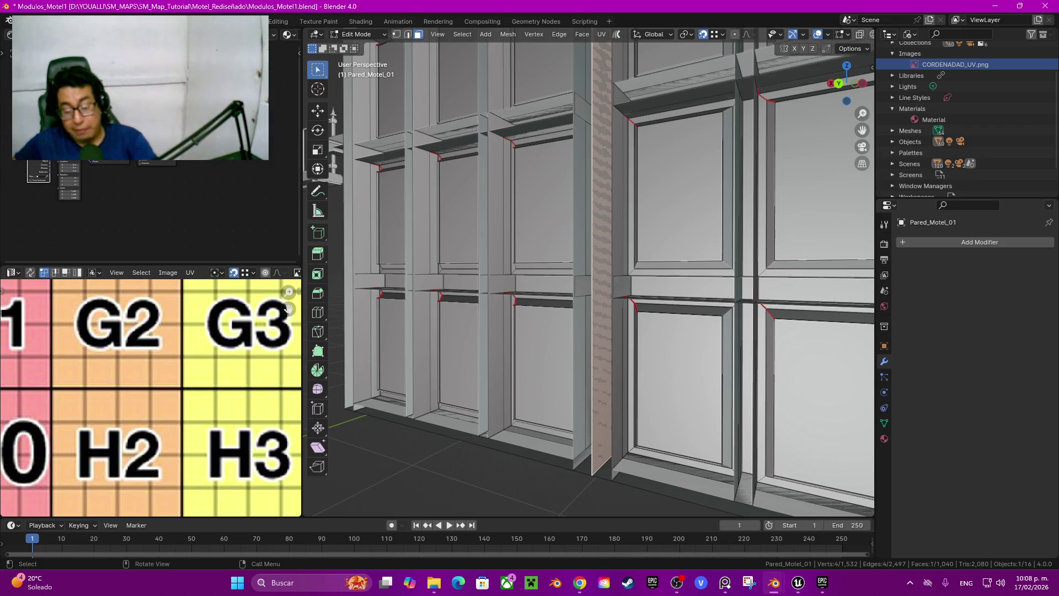
key("ctrl+l")
key("h")
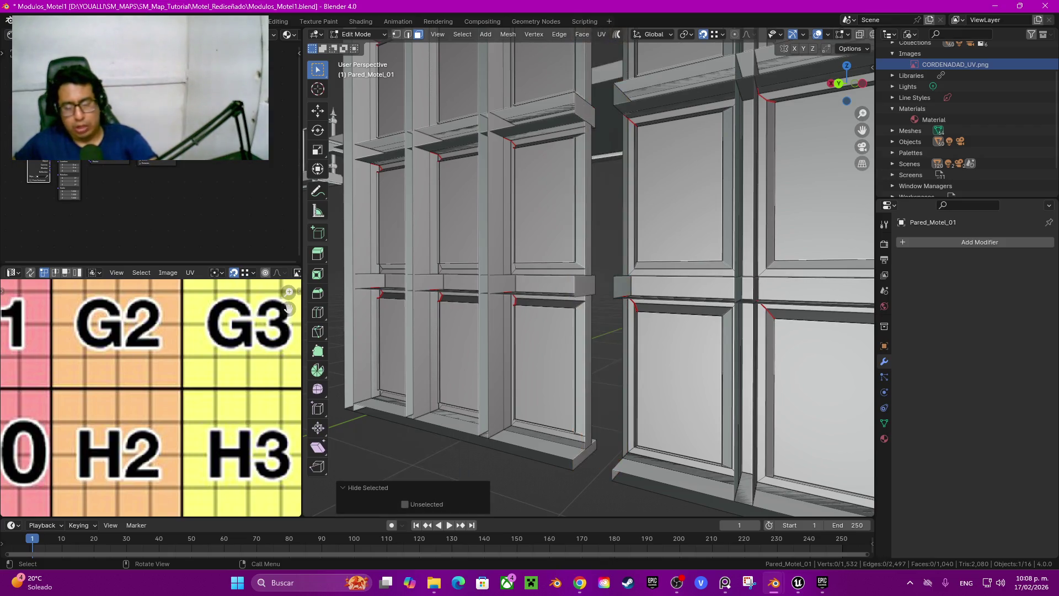
middle_click_drag(591, 276, 640, 270)
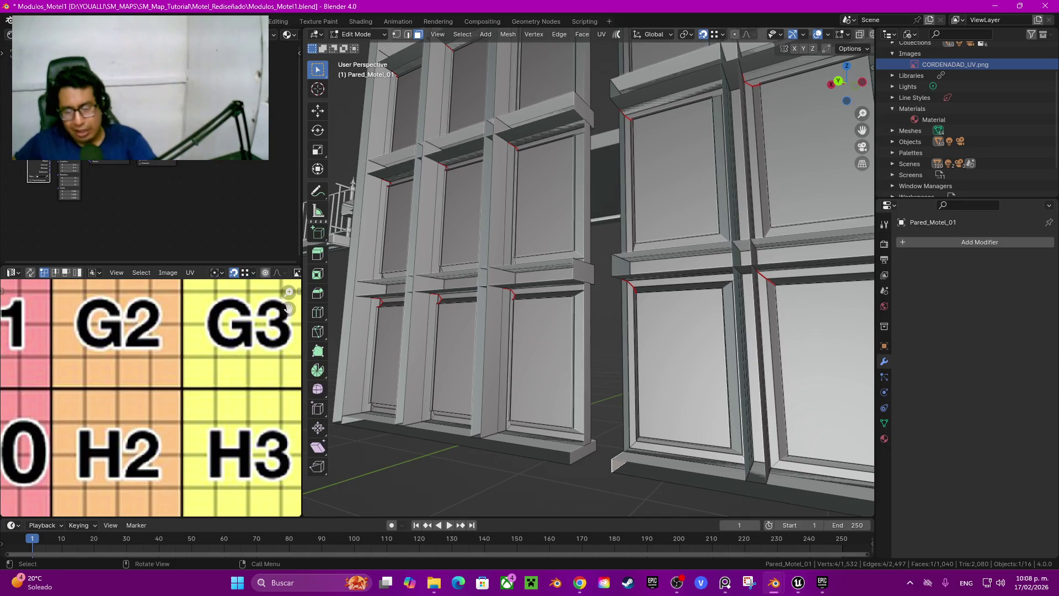
Step: Select the first ledge end faces on the lower window ledges
left_click(684, 92, "shift")
scroll(590, 270, "up", 2)
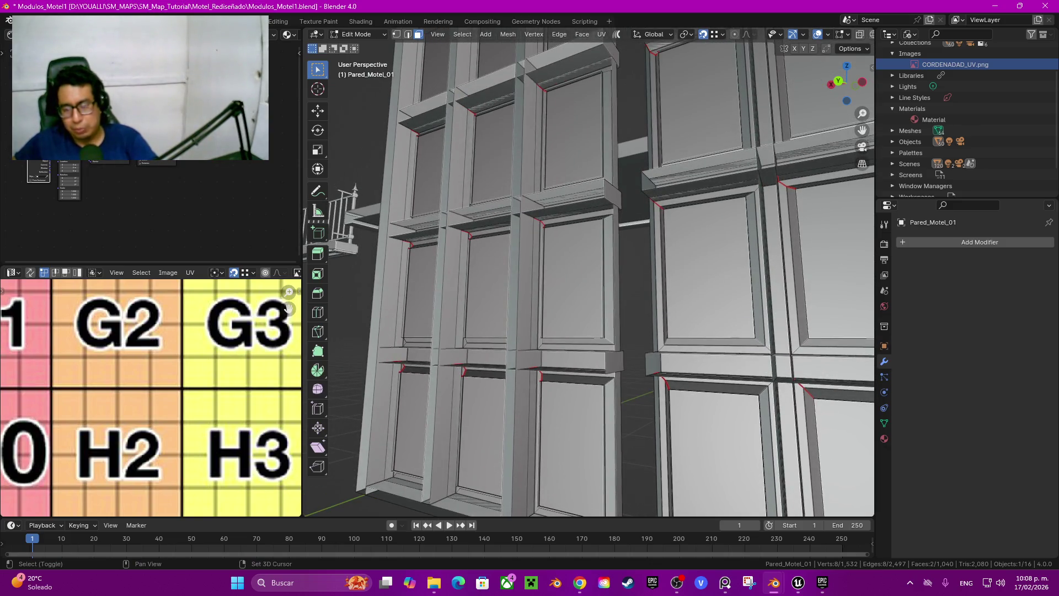
left_click(653, 364, "shift")
left_click(615, 362, "shift")
middle_click_drag(614, 361, 574, 356)
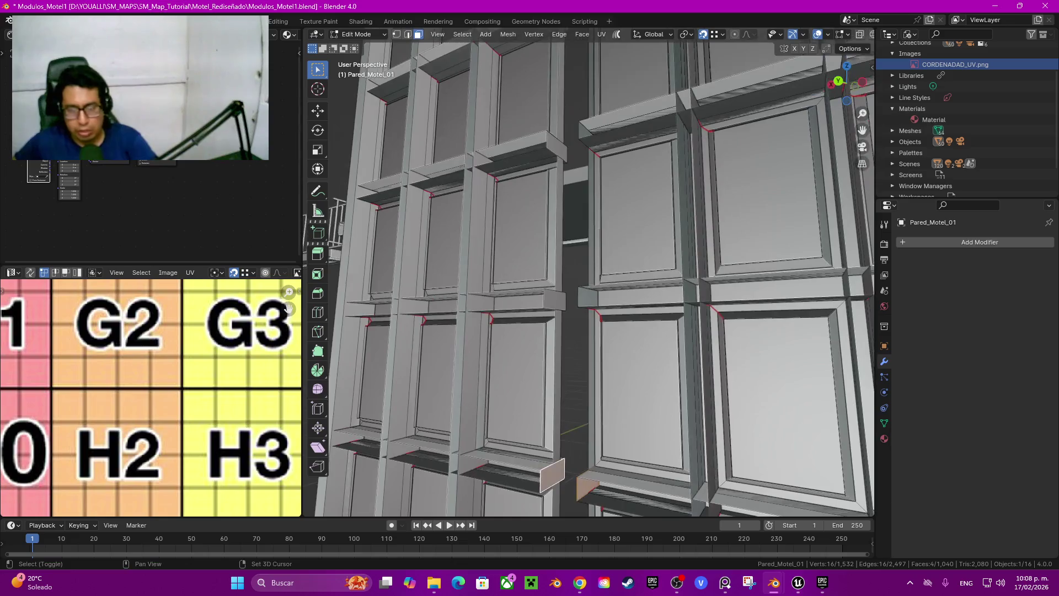
left_click(555, 300, "shift")
left_click(588, 296, "shift")
mouse_move(587, 297)
middle_mouse_down()
mouse_move(549, 298)
mouse_move(565, 249)
middle_mouse_up()
Step: Add the upper ledge end faces and delete all twelve, leaving 1,028 faces
left_click(591, 301, "shift")
left_click(560, 296, "shift")
left_click(603, 273, "shift")
left_click(570, 270, "shift")
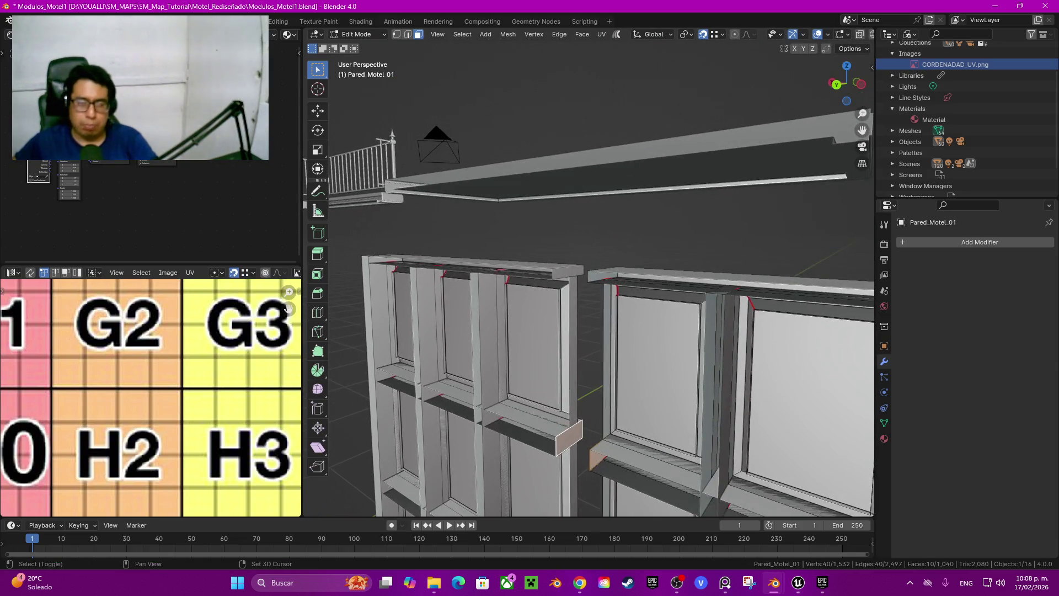
left_click(603, 274, "shift")
left_click(569, 271, "shift")
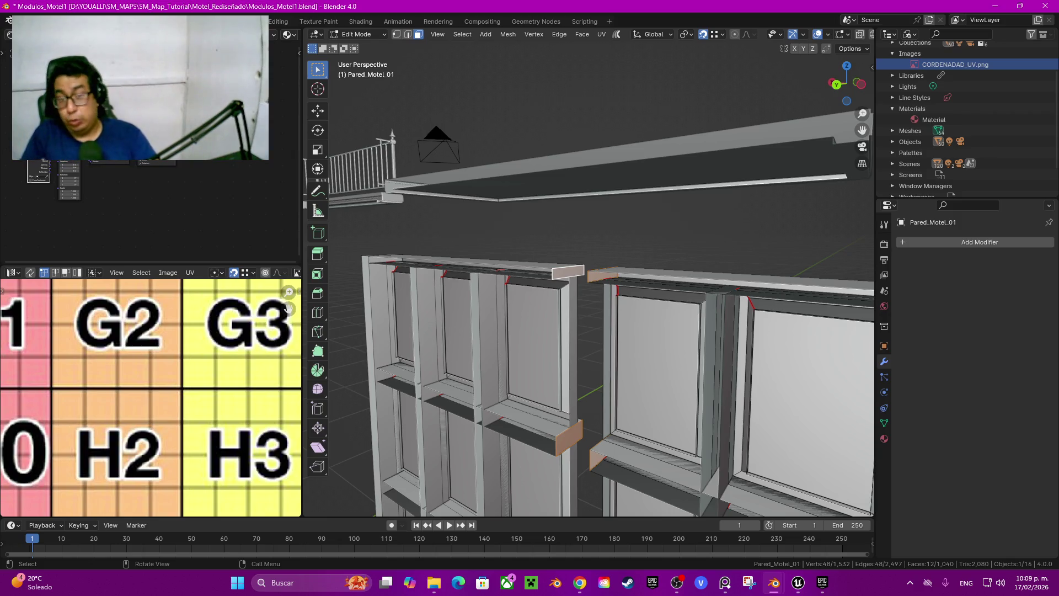
key("x")
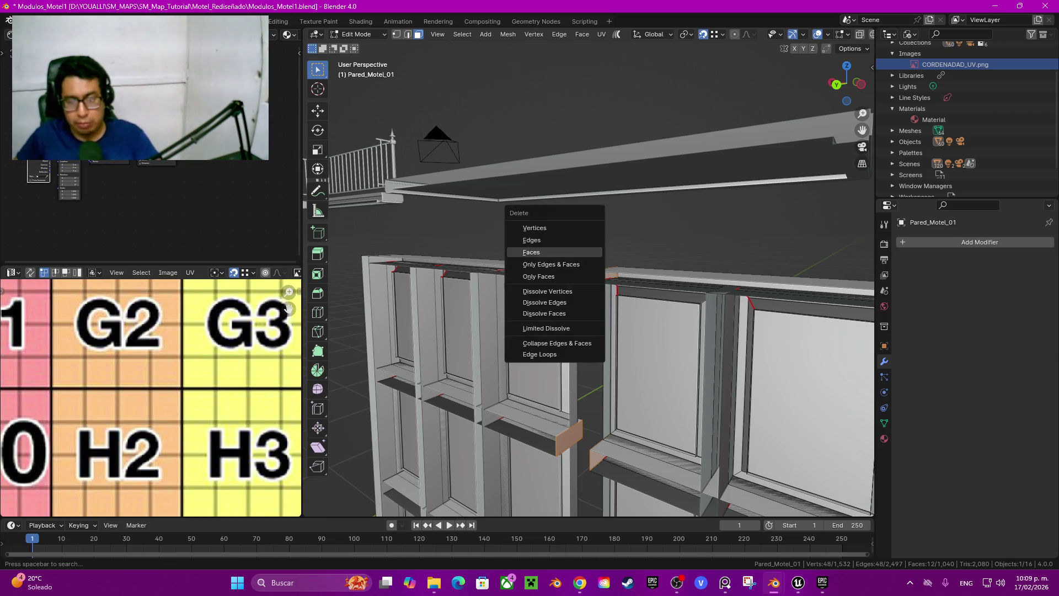
left_click(532, 253)
middle_click_drag(531, 252, 419, 229)
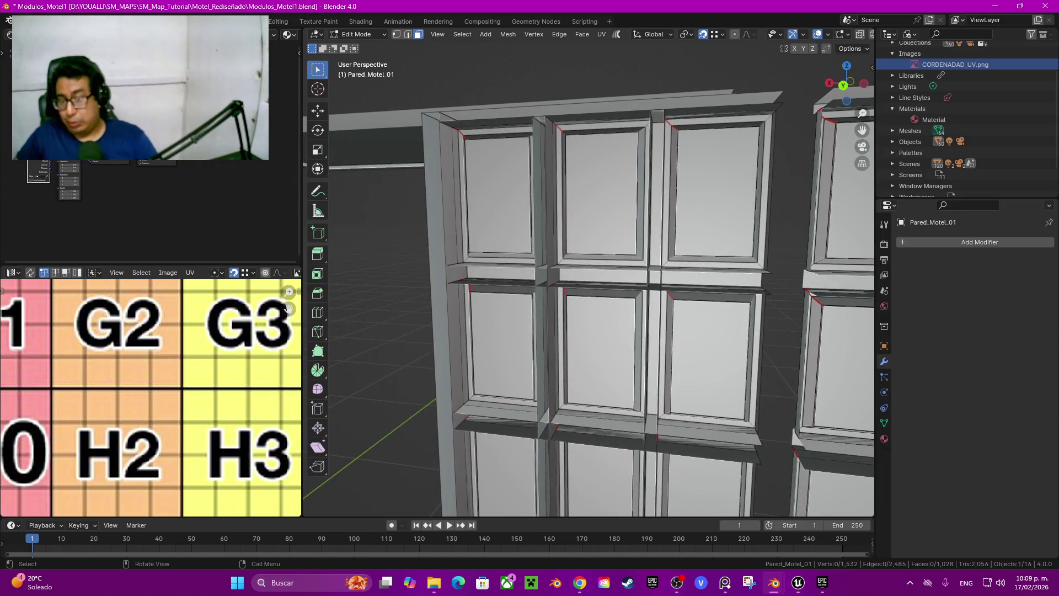
Step: Select the linked left wall strip and hide it
left_click(438, 276)
key("ctrl+l")
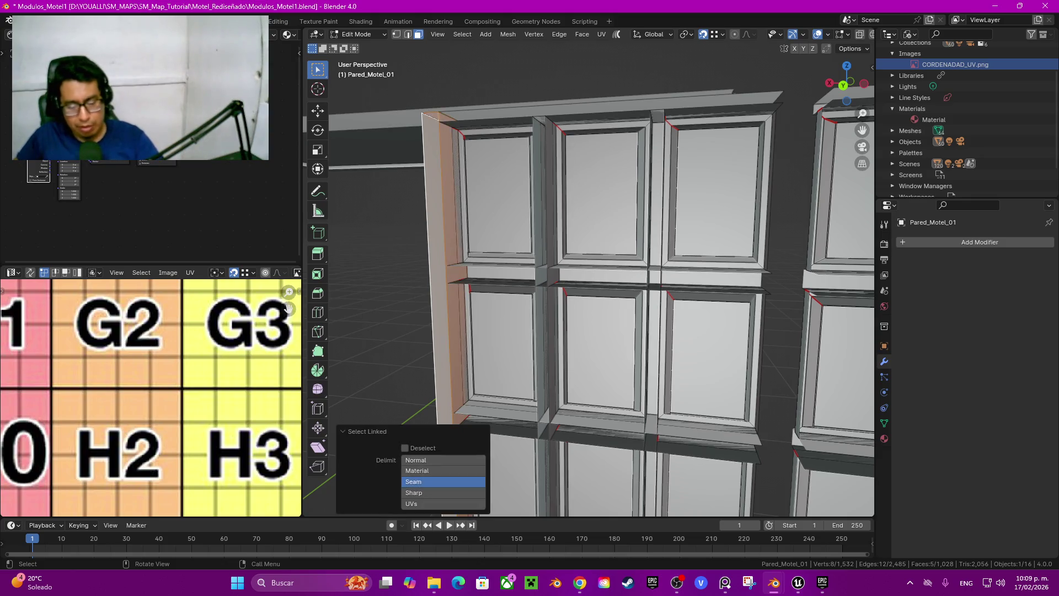
key("h")
mouse_move(591, 276)
middle_mouse_down()
mouse_move(524, 246)
mouse_move(568, 232)
middle_mouse_up()
Step: Delete one leftover face on the wall, leaving 1,027 faces
scroll(568, 232, "up", 4)
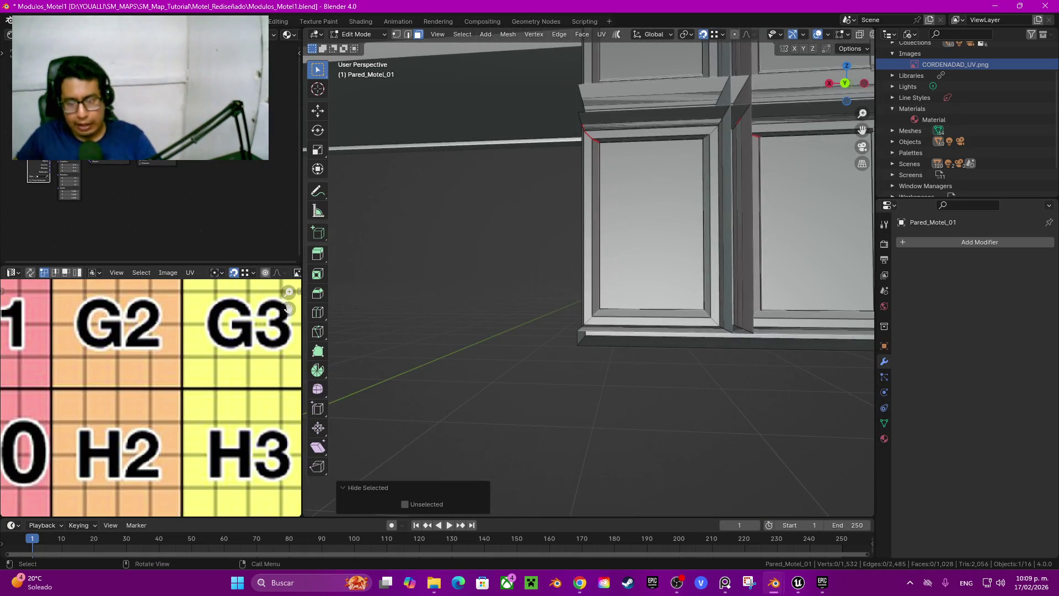
left_click(581, 335)
key("x")
left_click(523, 343)
scroll(523, 342, "down", 6)
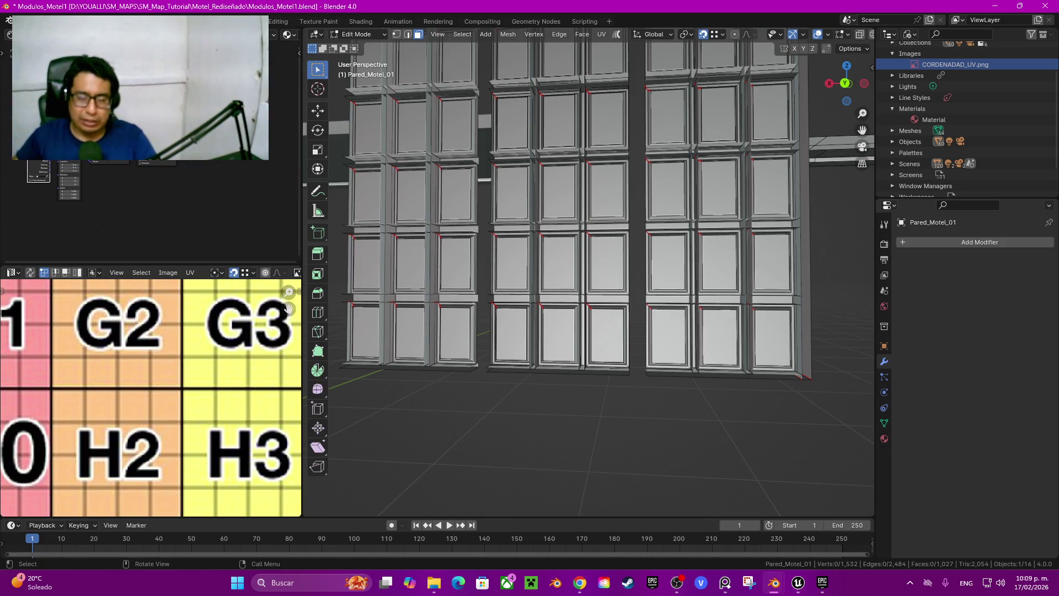
Step: Reveal all hidden geometry on Pared_Motel_01
mouse_move(496, 248)
middle_mouse_down()
mouse_move(585, 292)
mouse_move(596, 276)
middle_mouse_up()
key("alt+h")
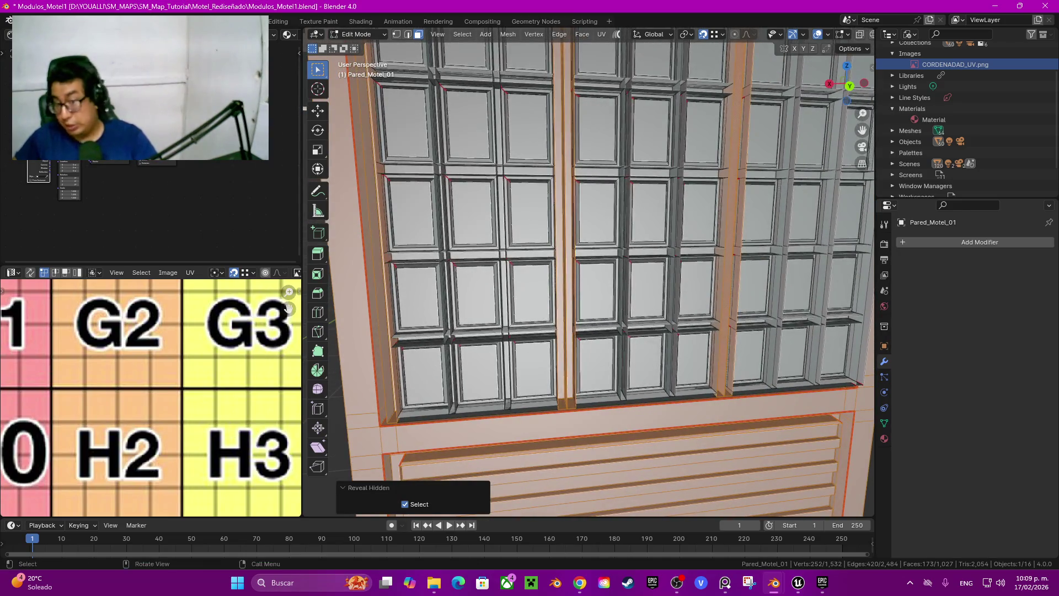
scroll(590, 270, "up", 6)
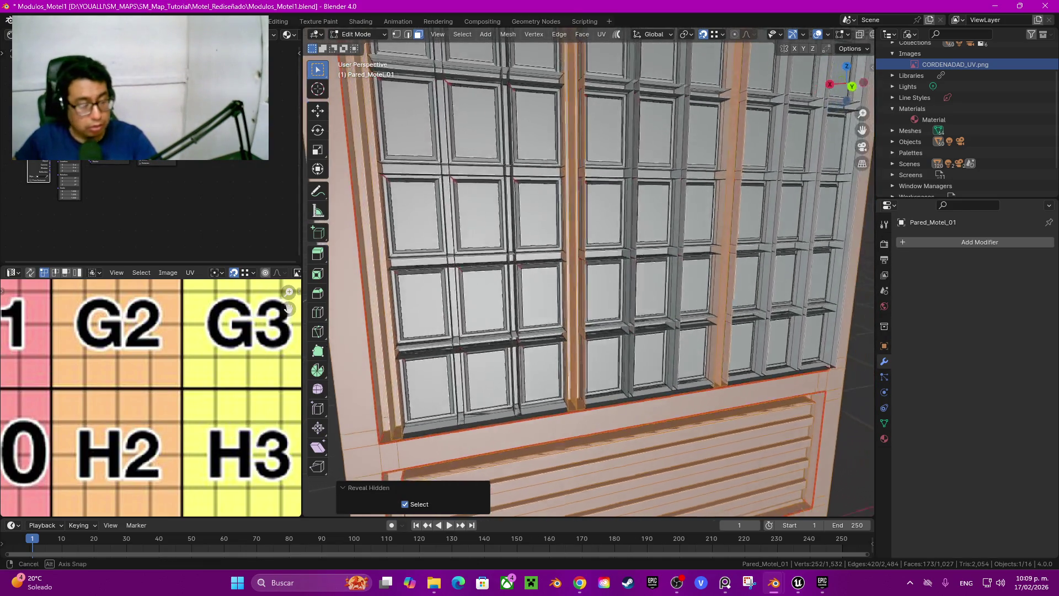
middle_click_drag(590, 270, 662, 237, "shift")
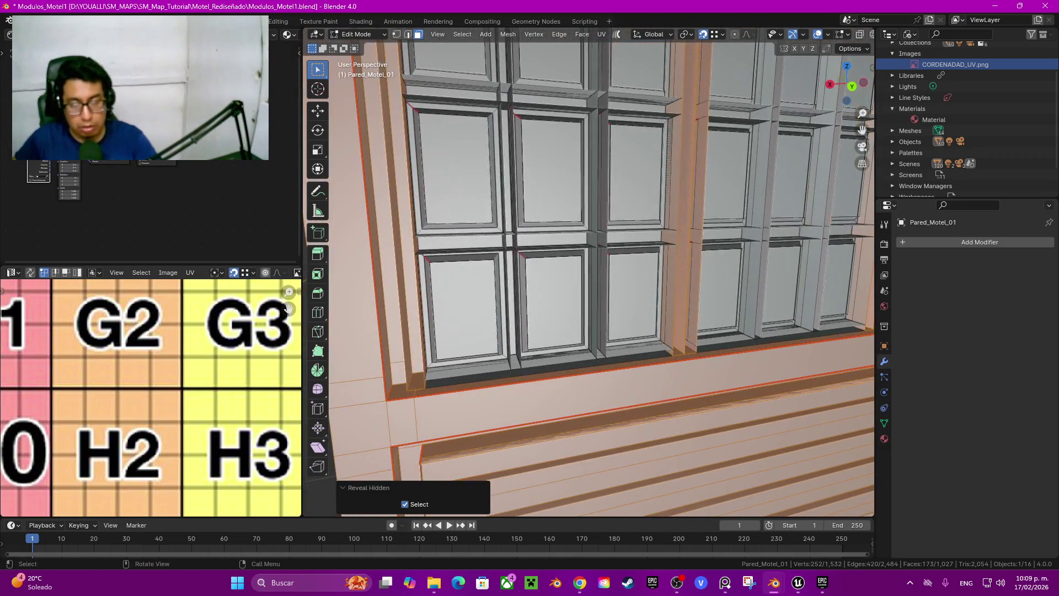
Step: Add seam-bounded frame columns to the selection, undoing the last one added
key("ctrl+l")
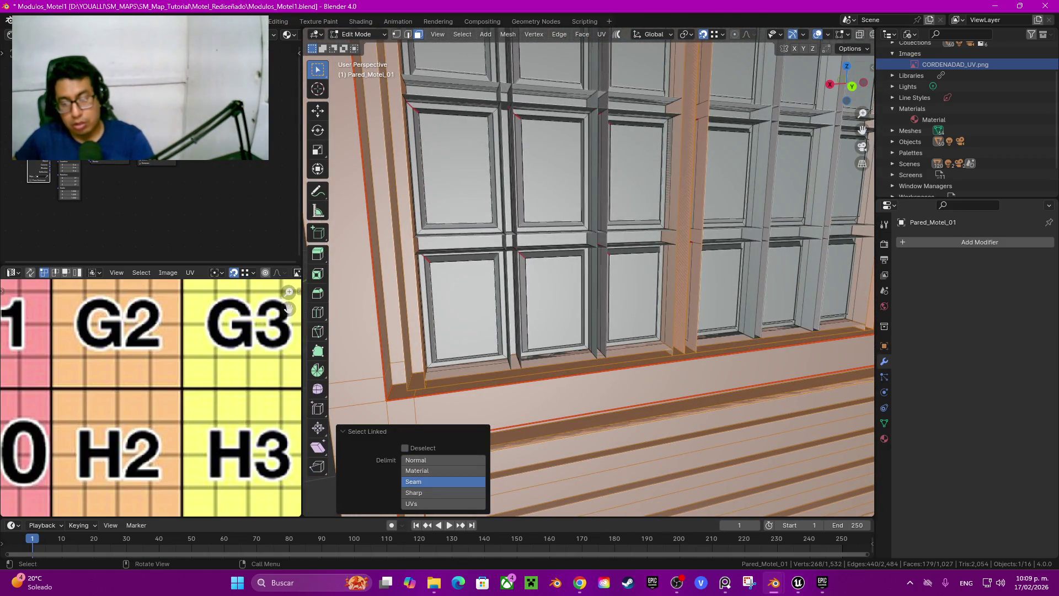
mouse_move(591, 249)
middle_mouse_down()
mouse_move(574, 260)
mouse_move(613, 265)
middle_mouse_up()
key("ctrl+l")
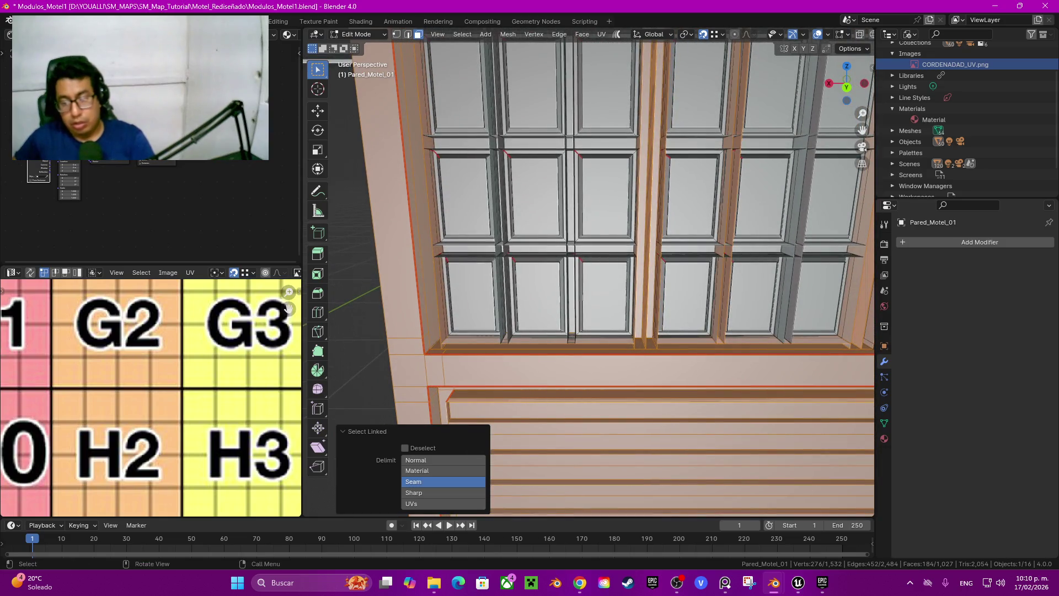
key("ctrl+l")
key("ctrl+l")
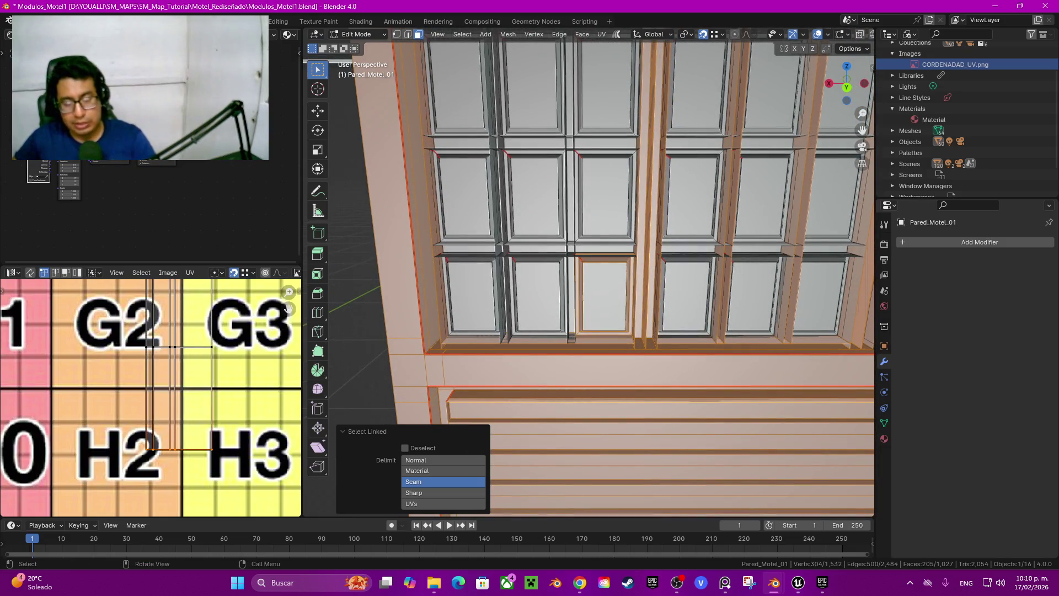
key("ctrl+z")
mouse_move(607, 276)
middle_mouse_down()
mouse_move(525, 298)
mouse_move(485, 292)
middle_mouse_up()
scroll(486, 293, "up", 4)
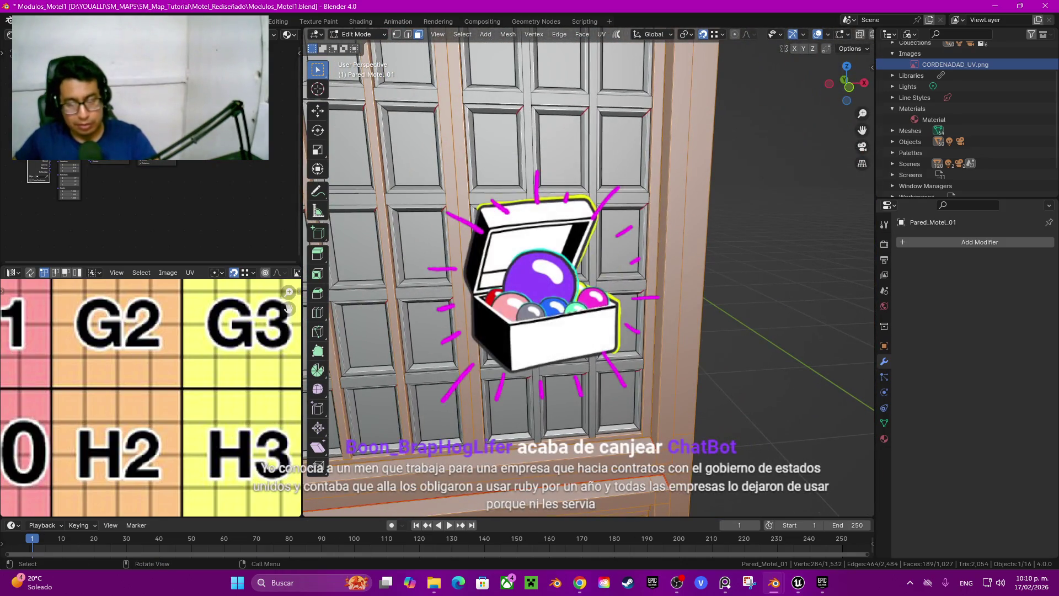
Step: Add more linked frame pieces, including the panel frames near the wall top
key("ctrl+l")
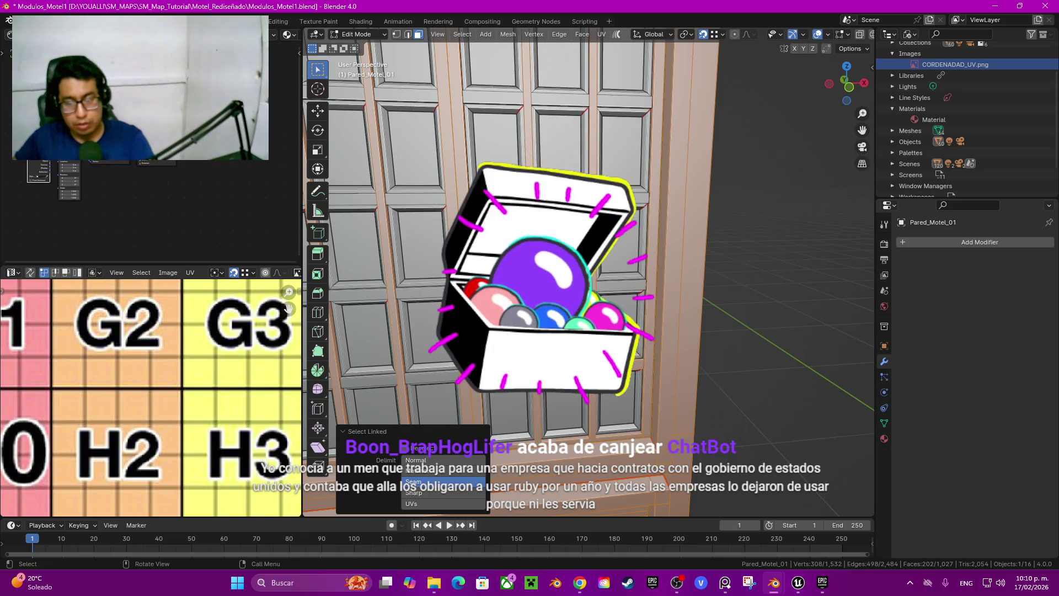
key("ctrl+l")
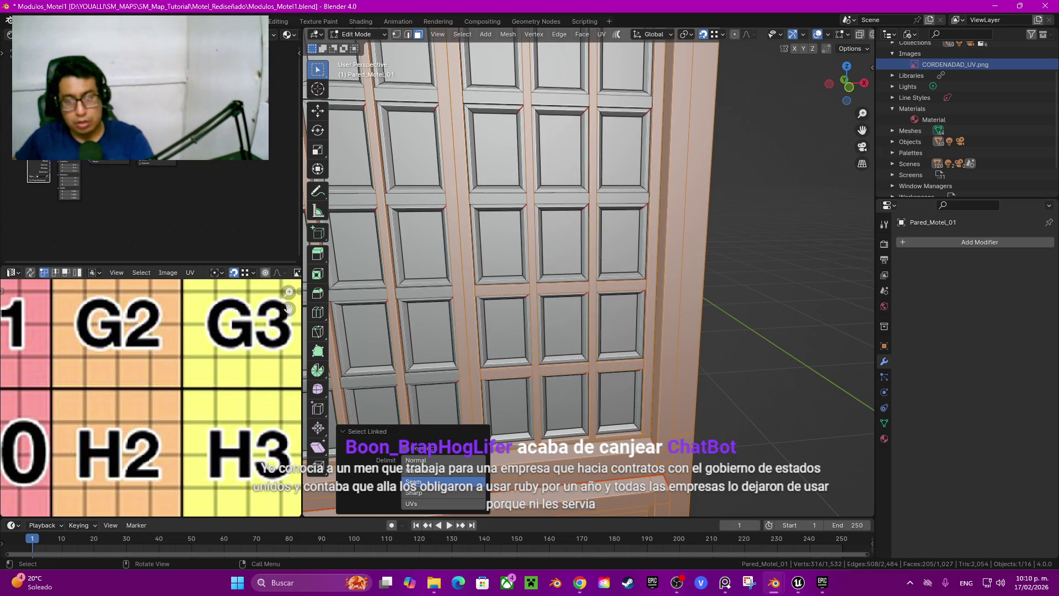
key("ctrl+l")
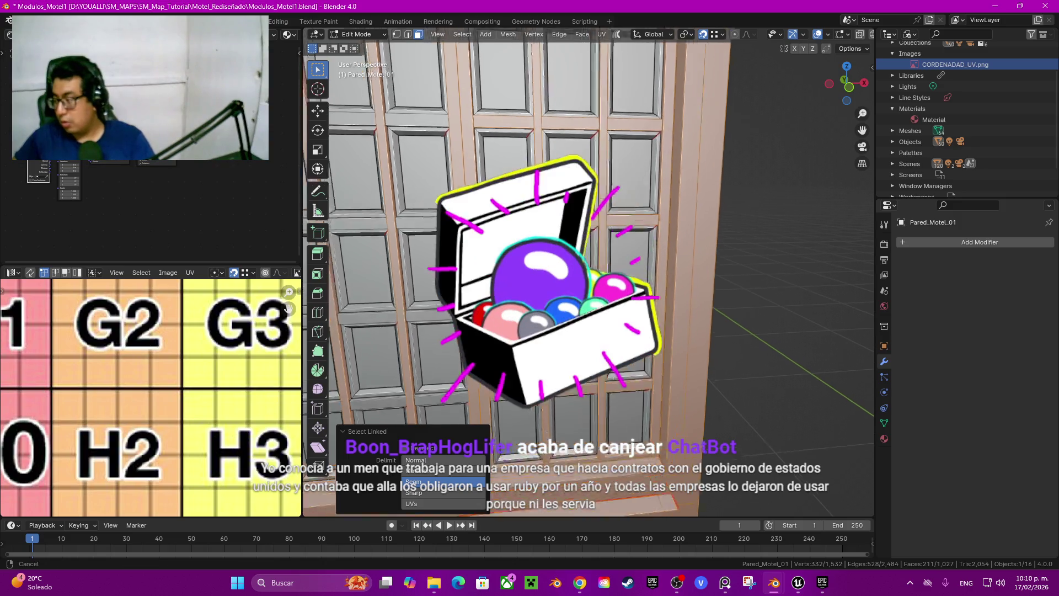
middle_click_drag(552, 276, 623, 281)
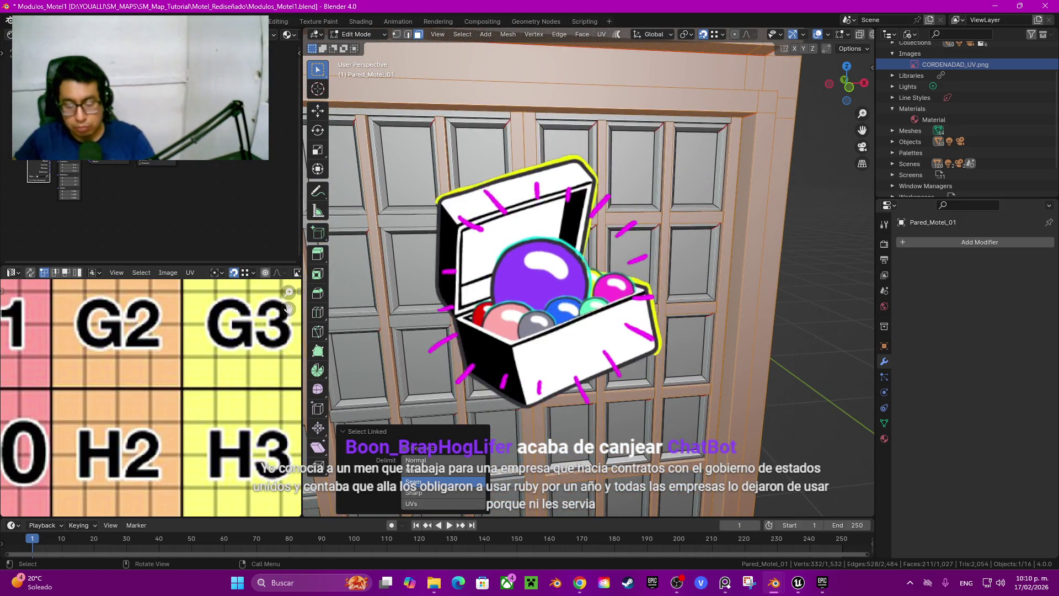
key("ctrl+l")
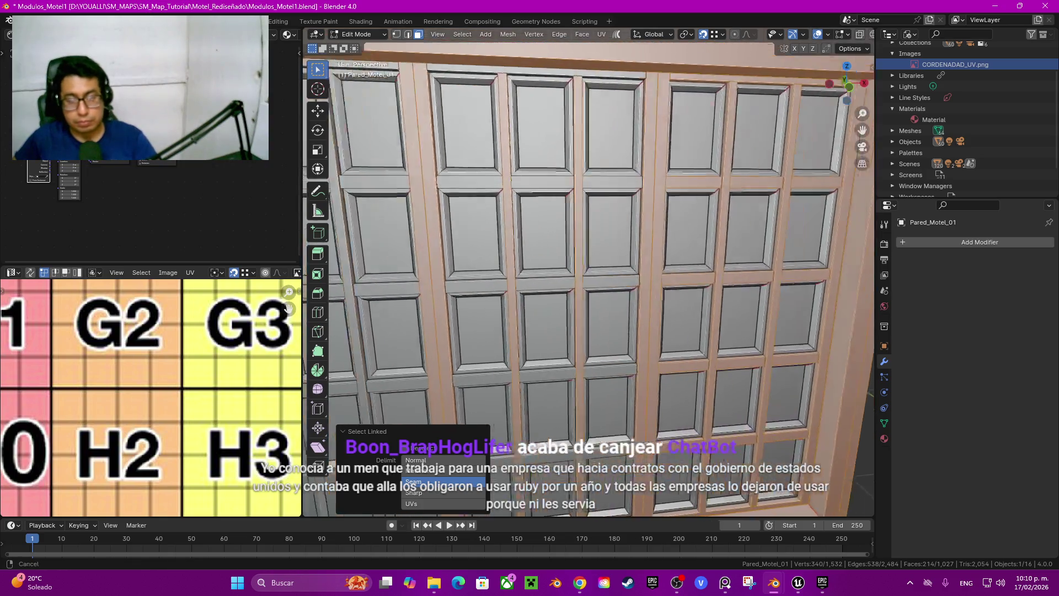
key("l")
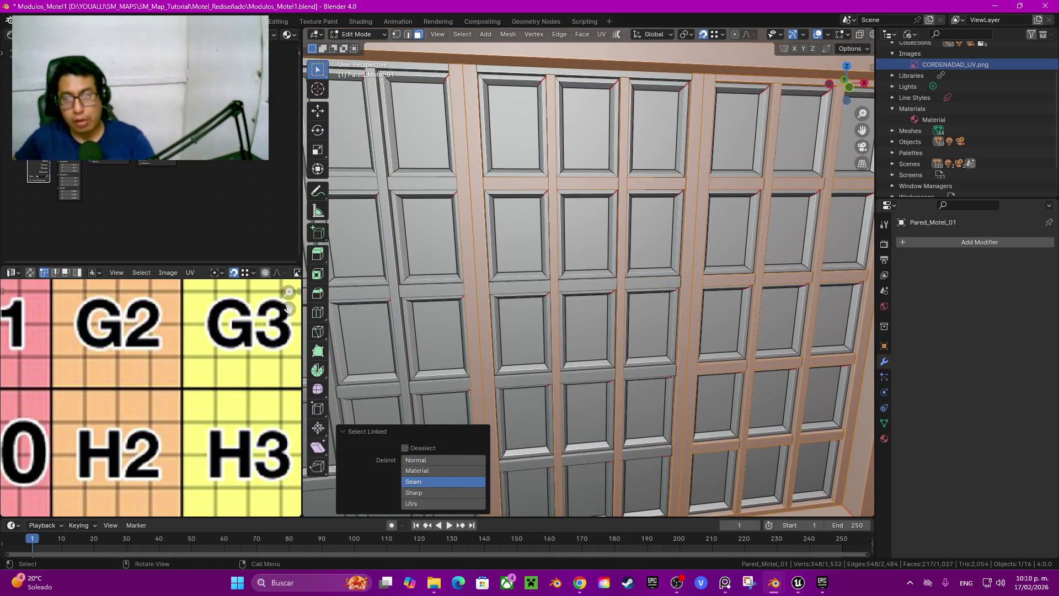
key("l")
key("l")
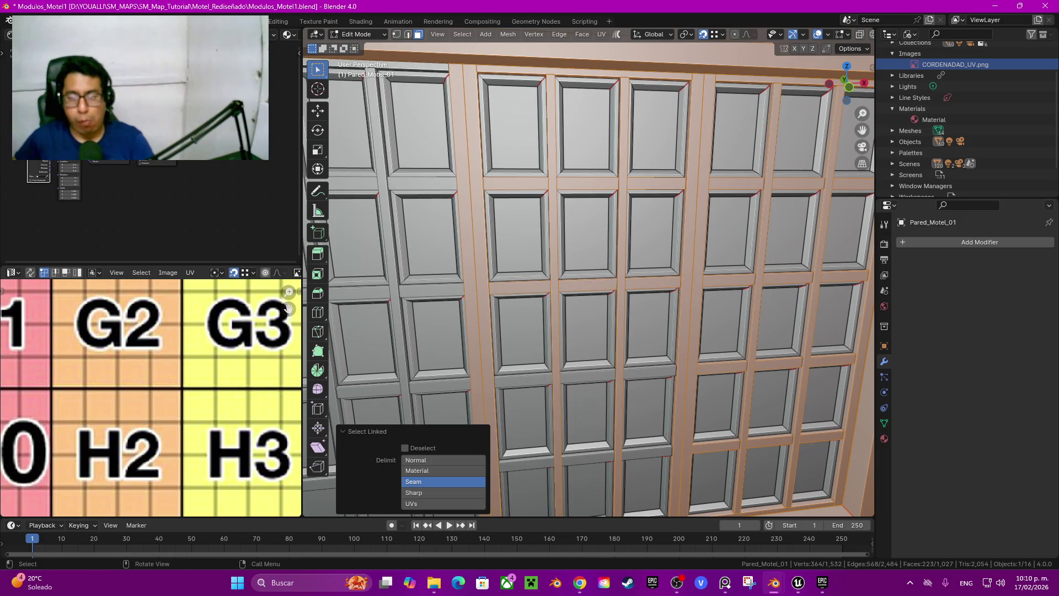
key("l")
key("l")
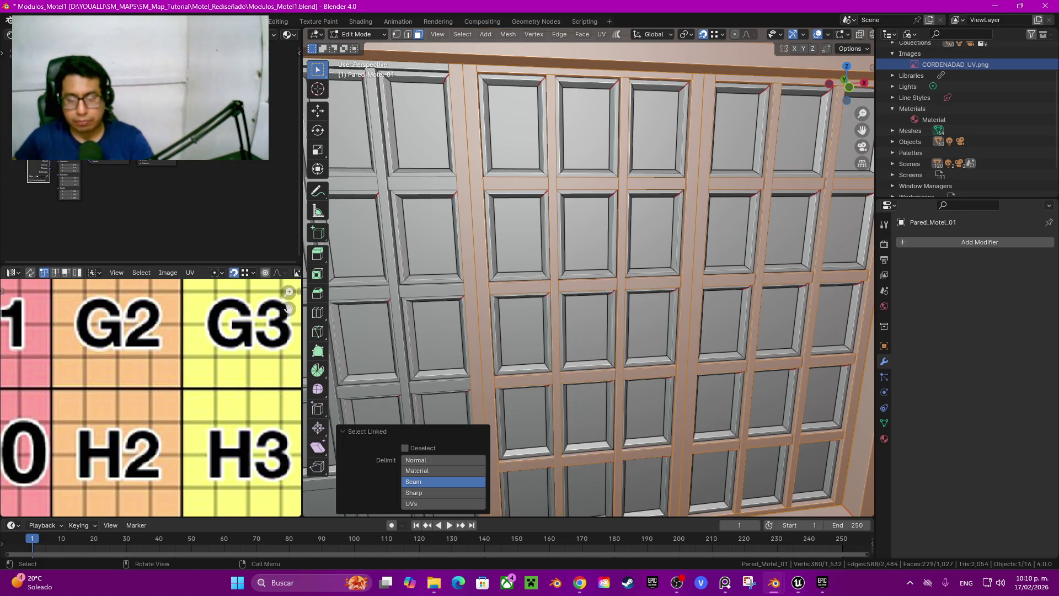
middle_click_drag(590, 276, 590, 254)
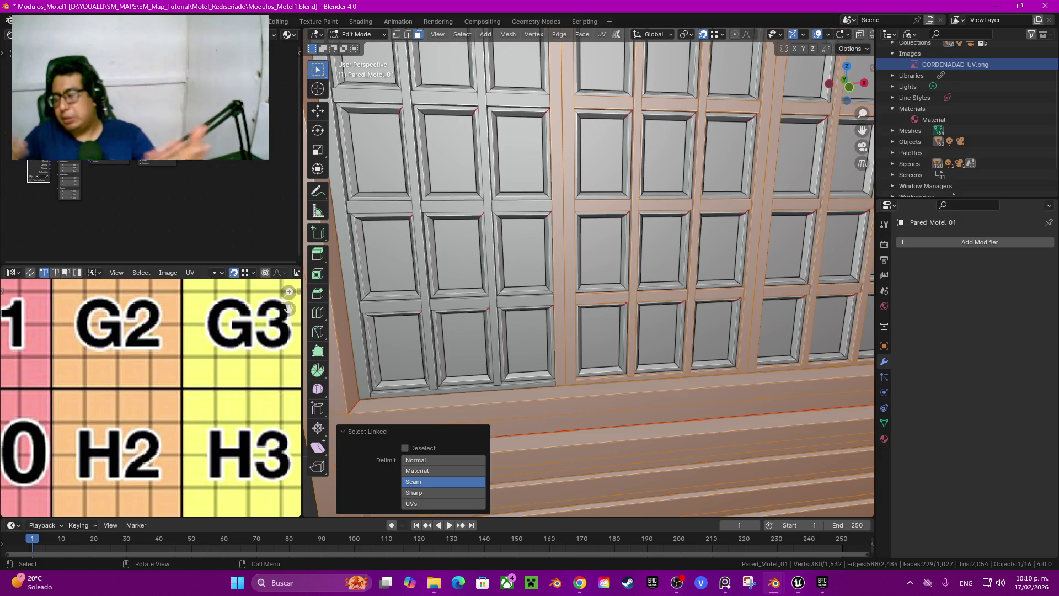
middle_click_drag(551, 221, 596, 227, "shift")
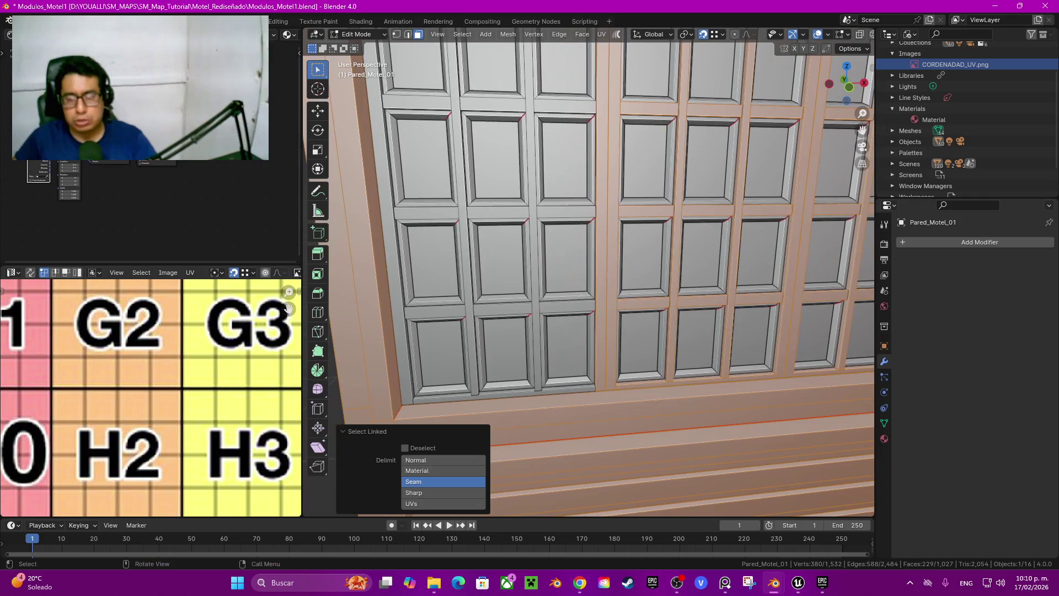
Step: Hide the foreground ledge, then select the bottom frame strip, a vertical bar and a rail
key("h")
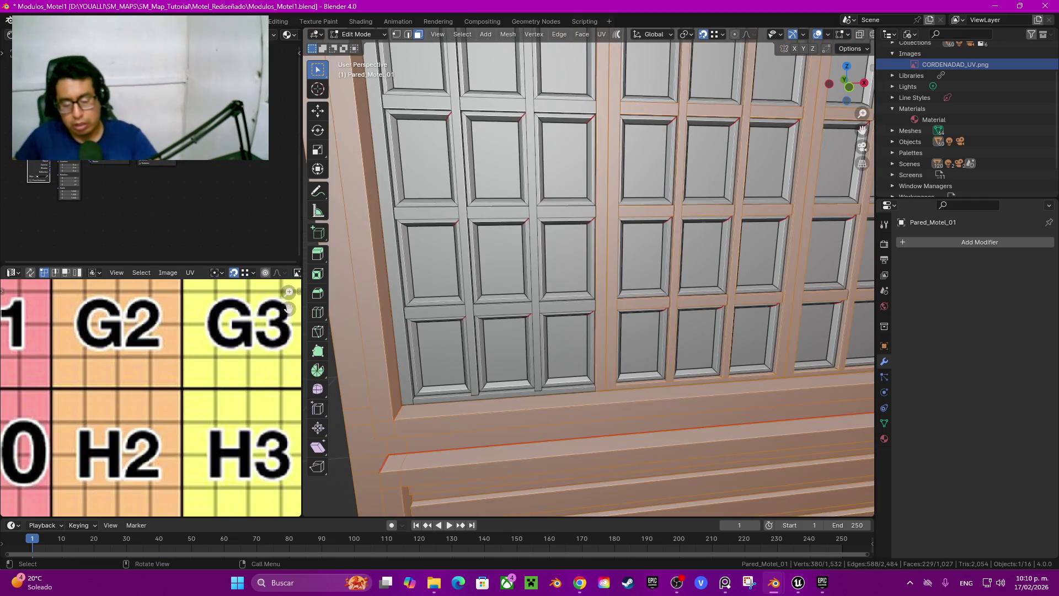
key("l")
key("alt+a")
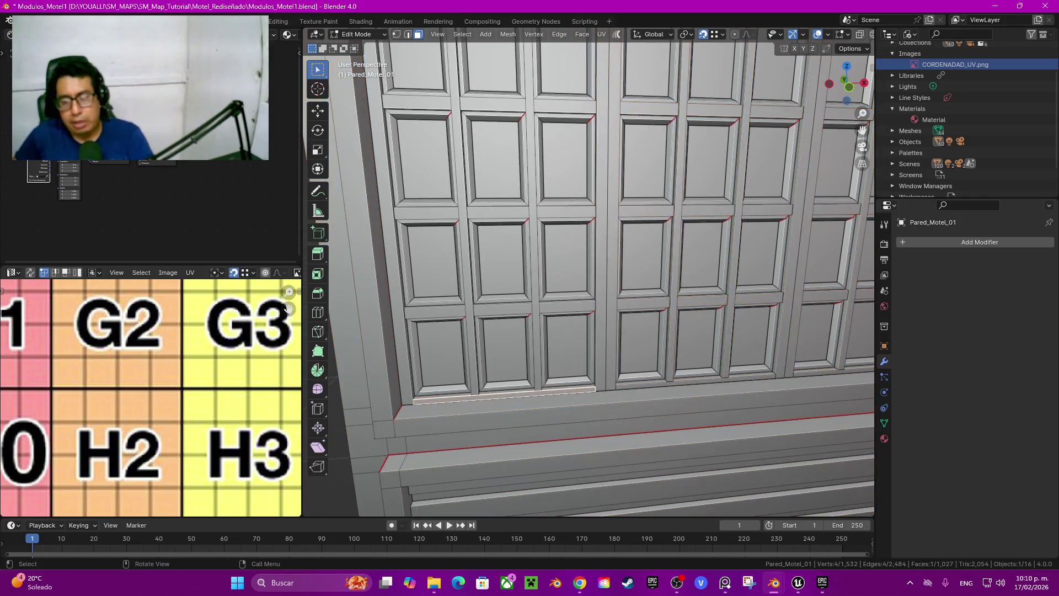
key("l")
key("l")
key("l")
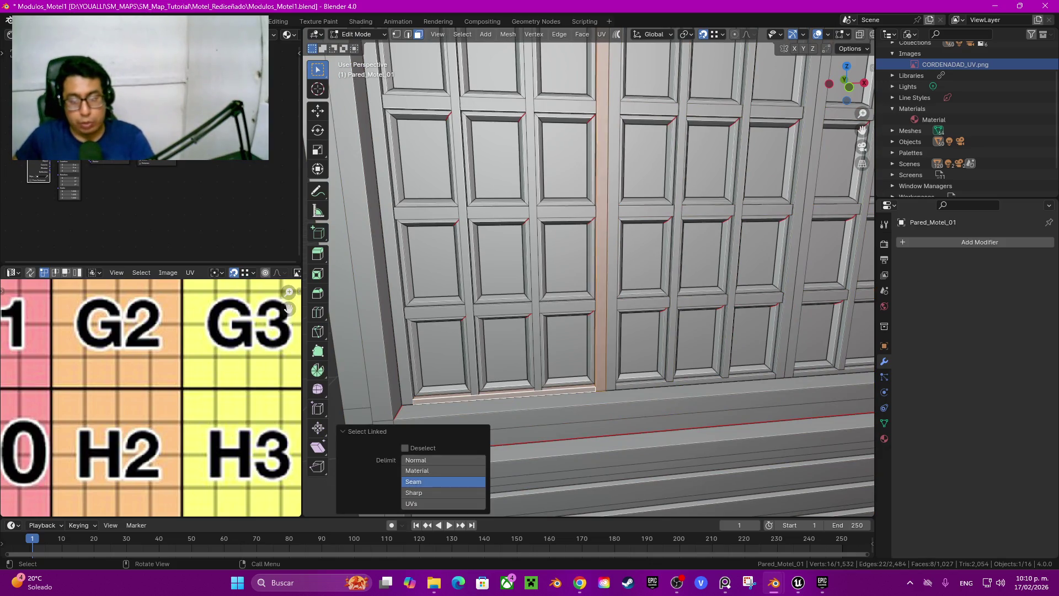
key("l")
key("l")
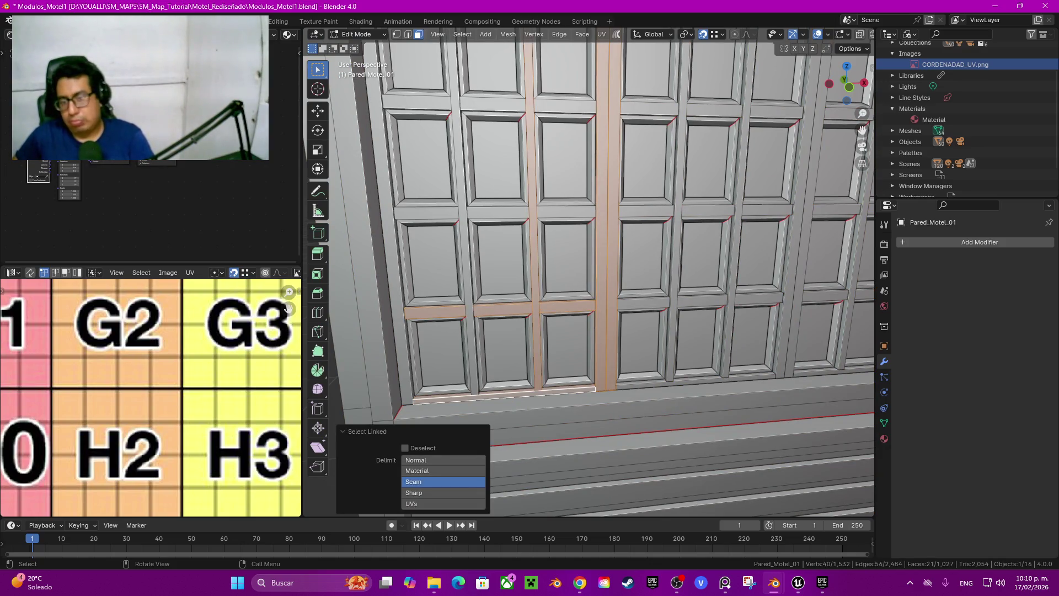
key("l")
key("l")
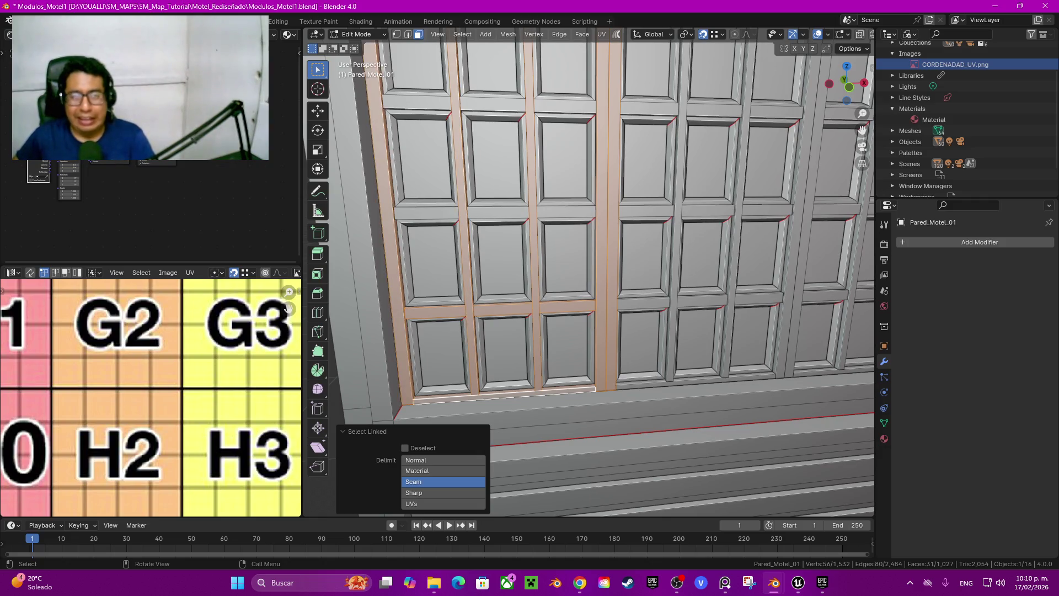
Step: Add the top rails, the right window's rails and another vertical bar to the selection
key("l")
key("KP_Decimal")
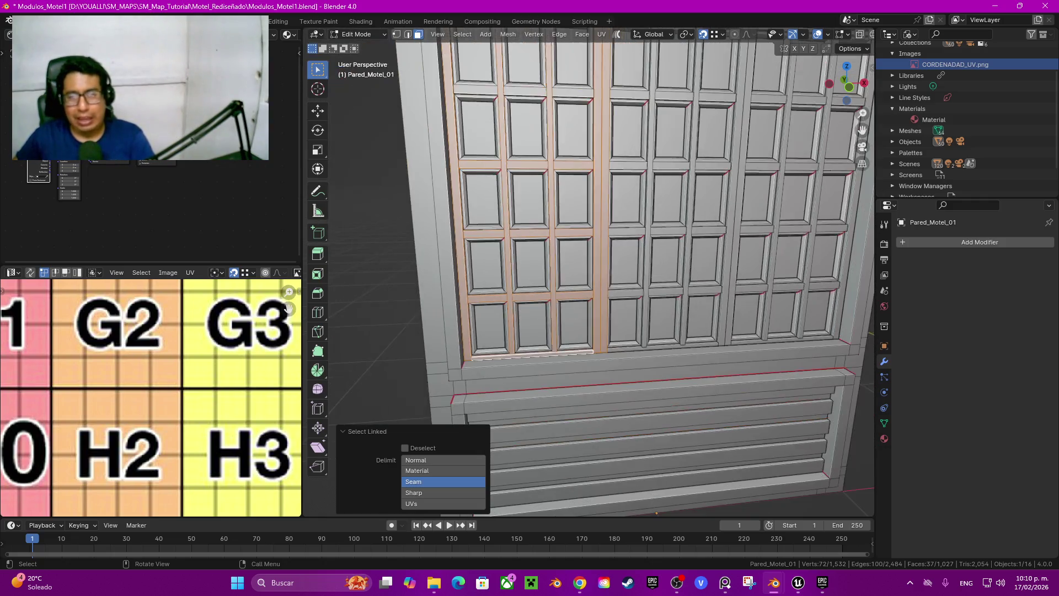
key("l")
scroll(574, 249, "down", 1)
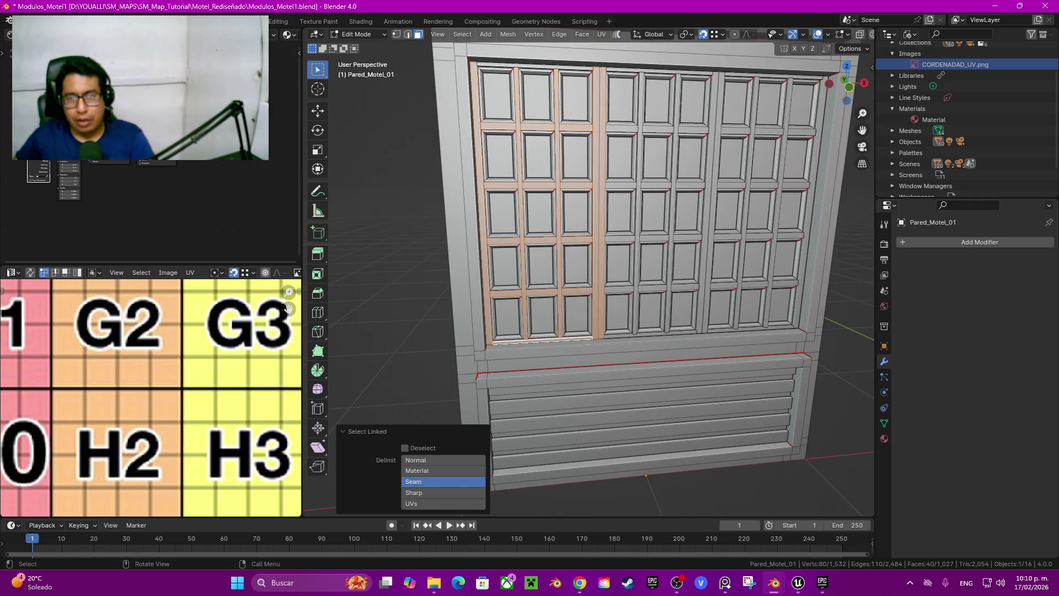
key("l")
key("l")
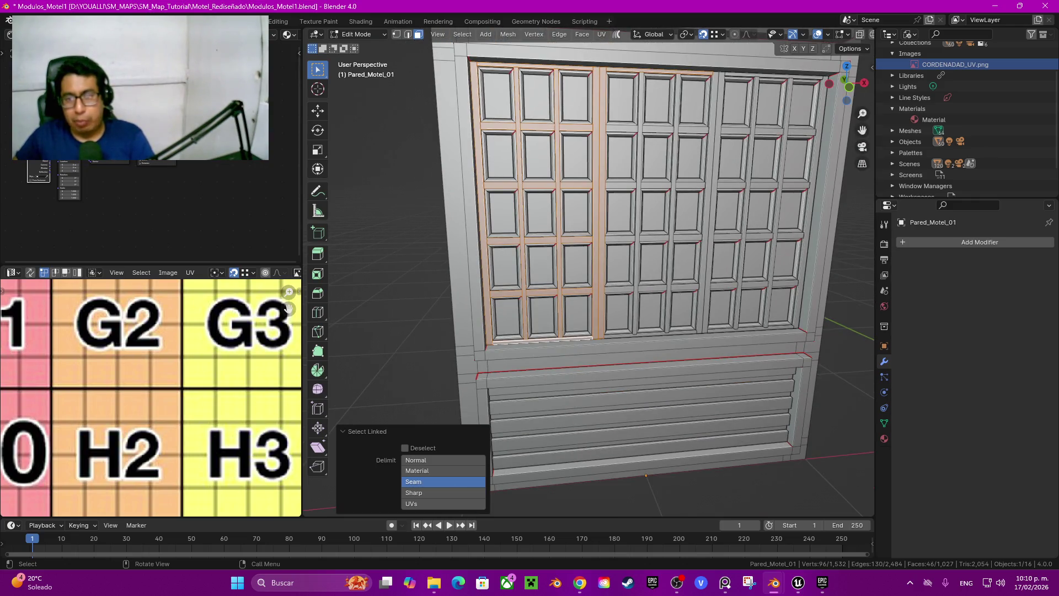
key("l")
key("l")
key("l")
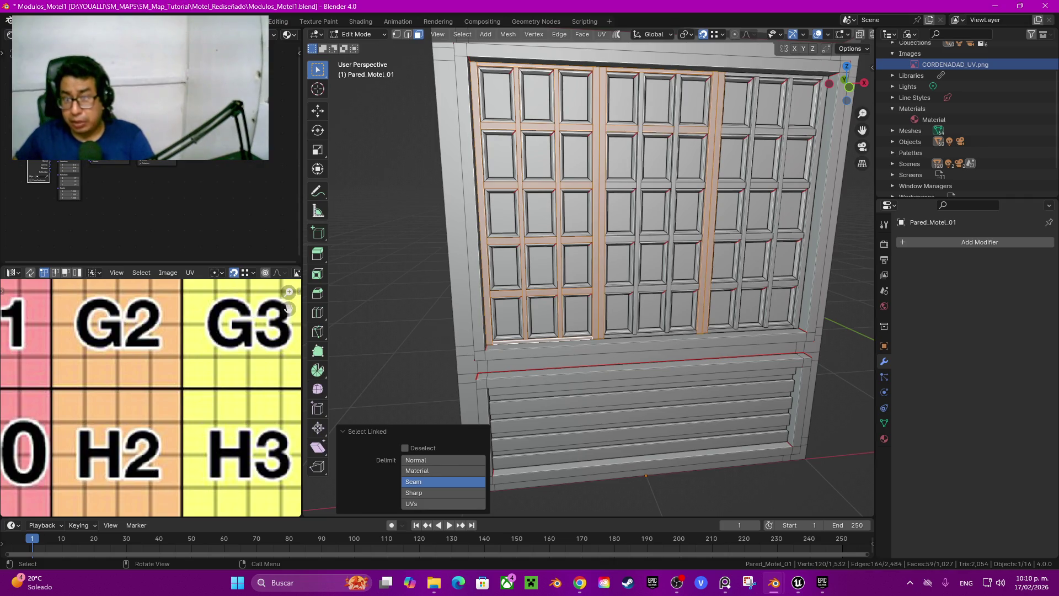
key("l")
key("l")
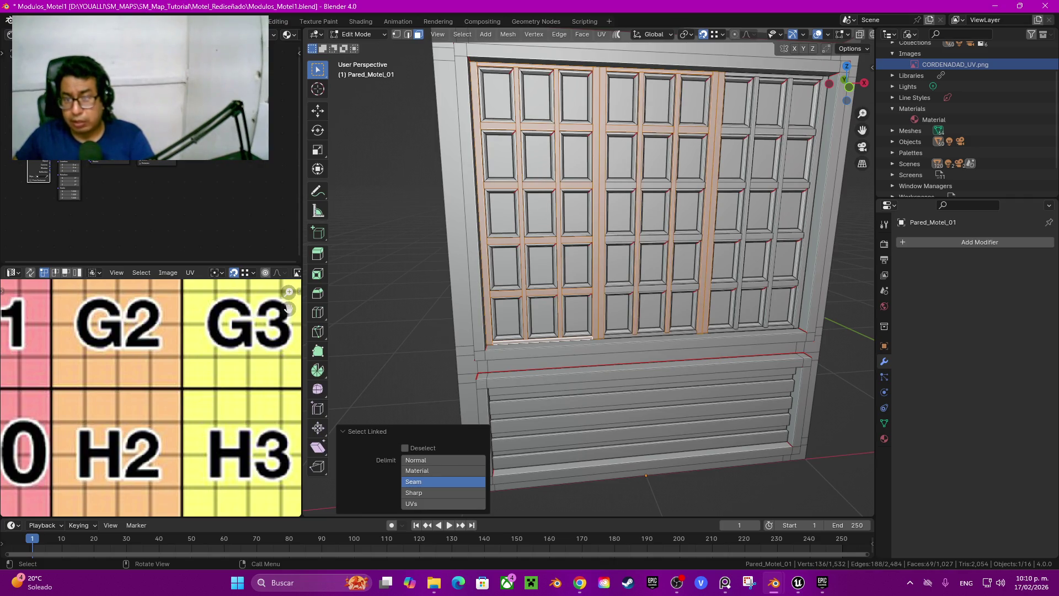
key("l")
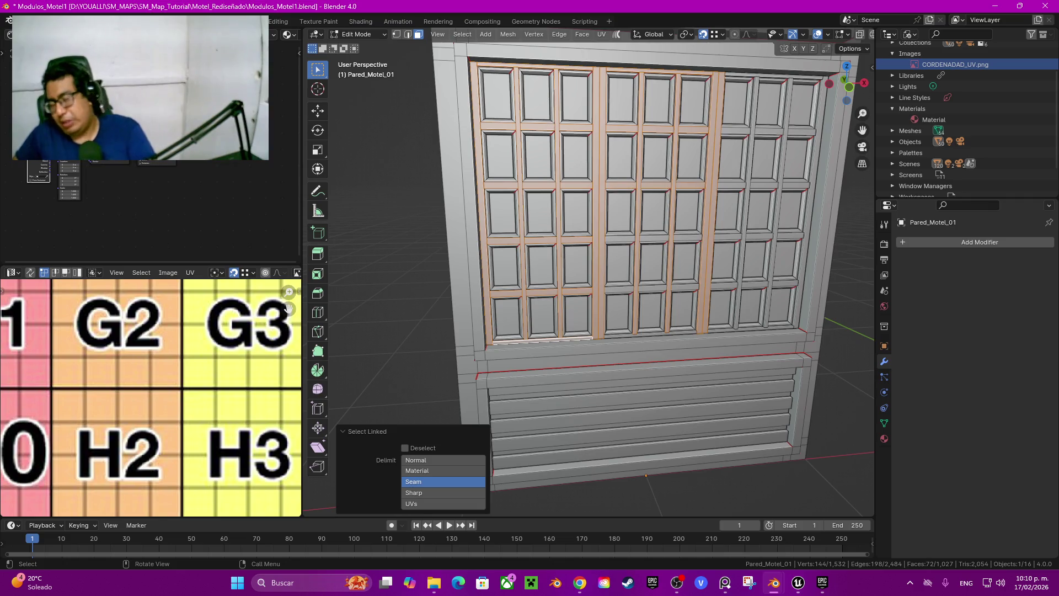
key("l")
key("l")
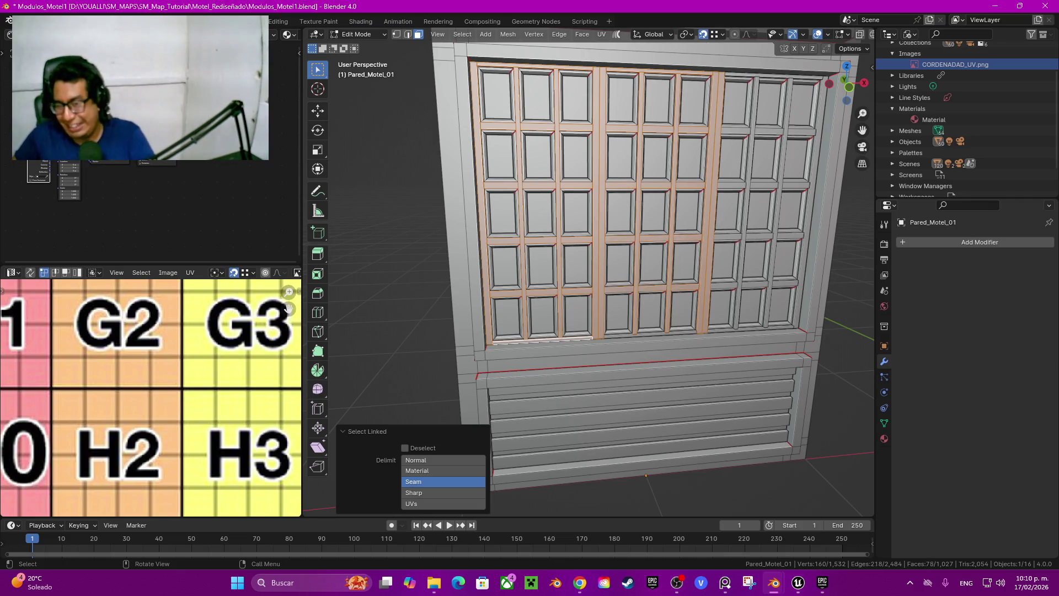
key("l")
Step: Add the bottom rail, top frame strip and remaining rails, then hide all unselected geometry
scroll(800, 276, "up", 5)
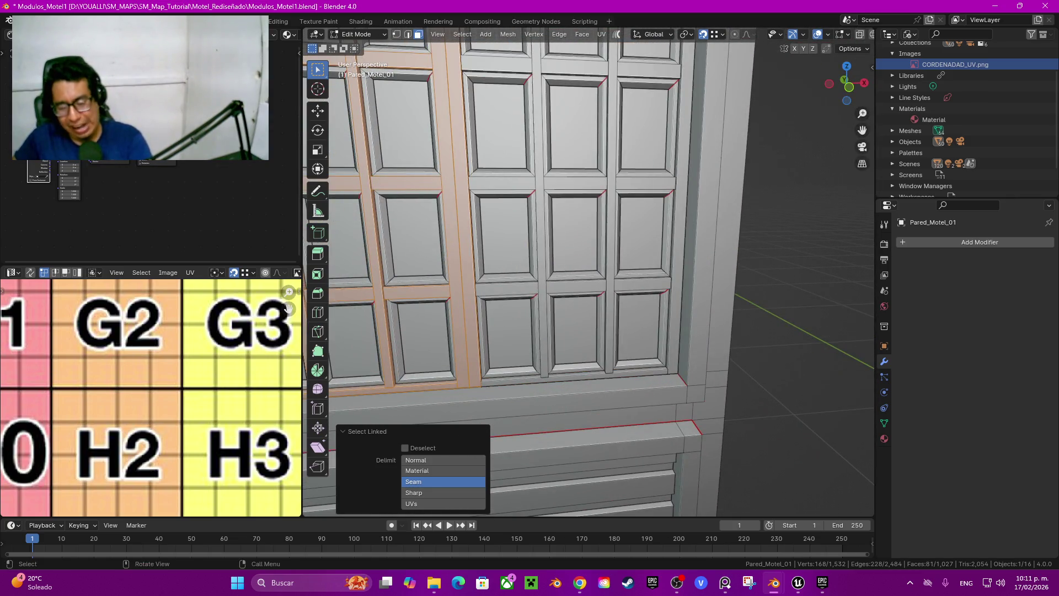
key("l")
key("l")
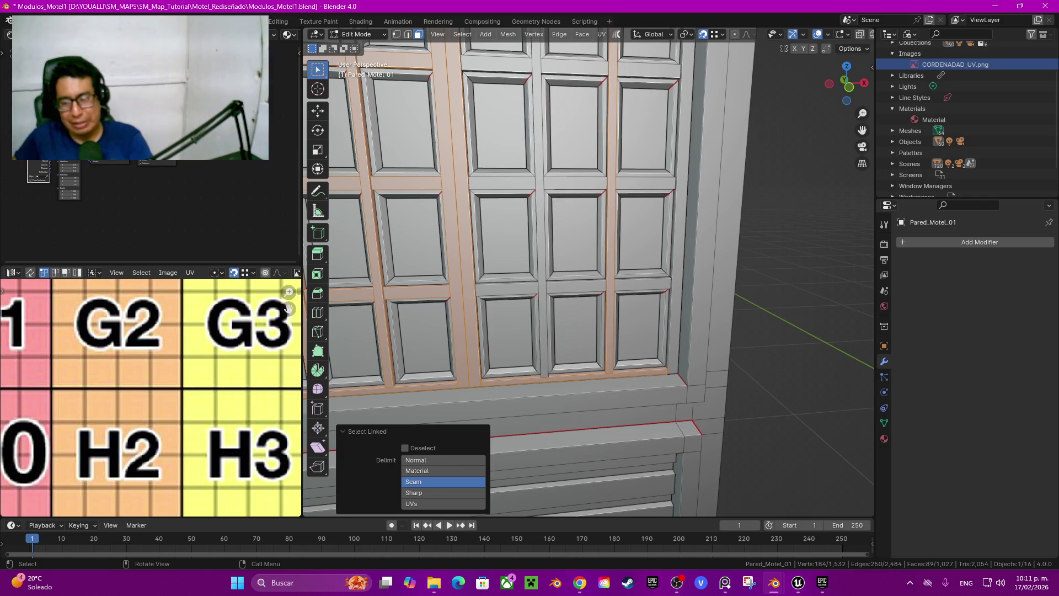
key("l")
key("l")
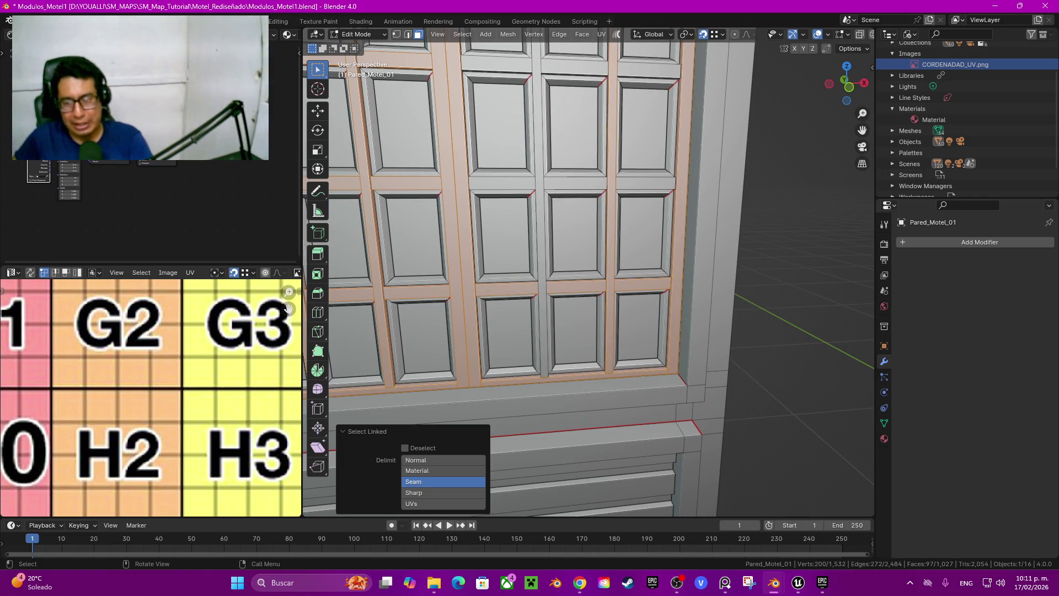
key("l")
key("l")
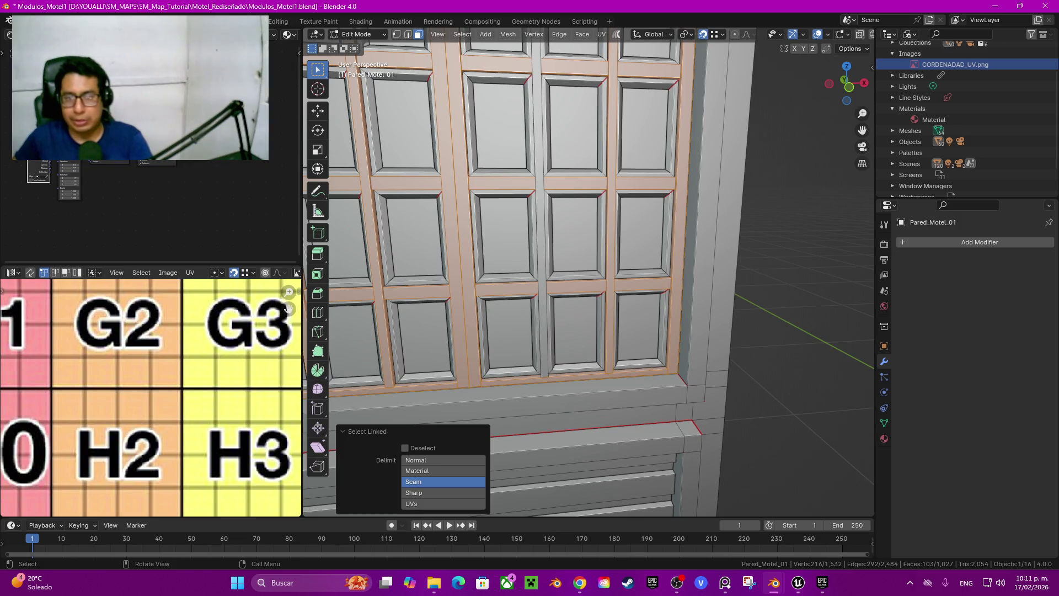
key("l")
mouse_move(544, 331)
middle_mouse_down()
mouse_move(505, 336)
mouse_move(505, 375)
middle_mouse_up()
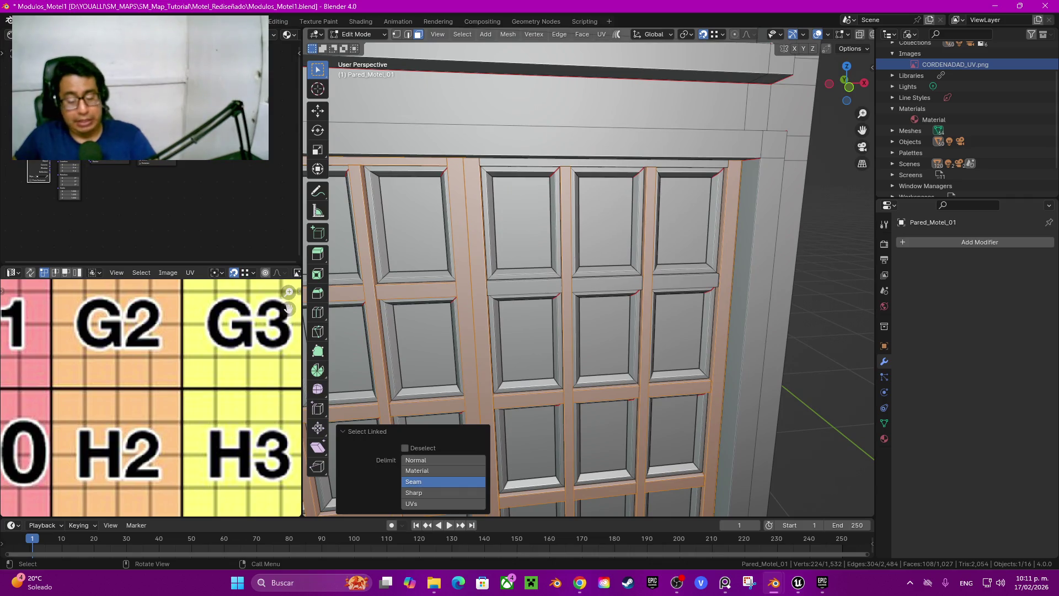
key("l")
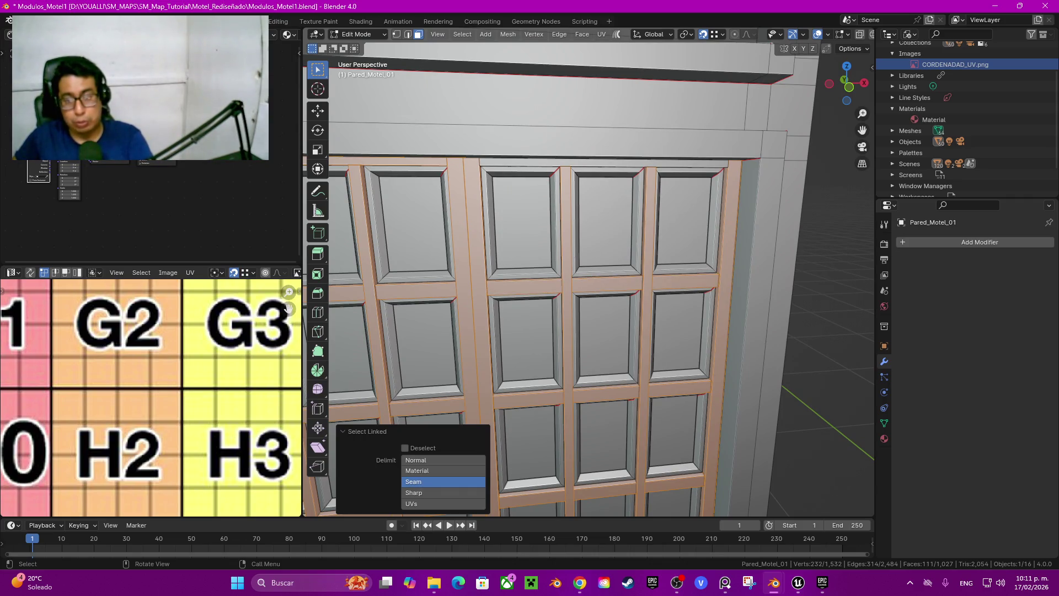
key("l")
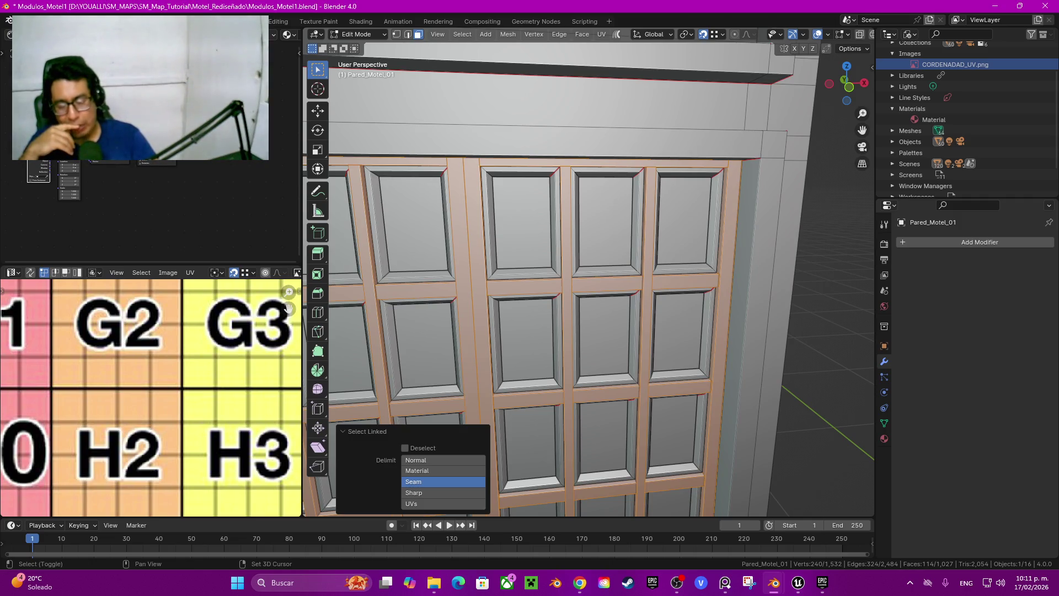
key("shift+h")
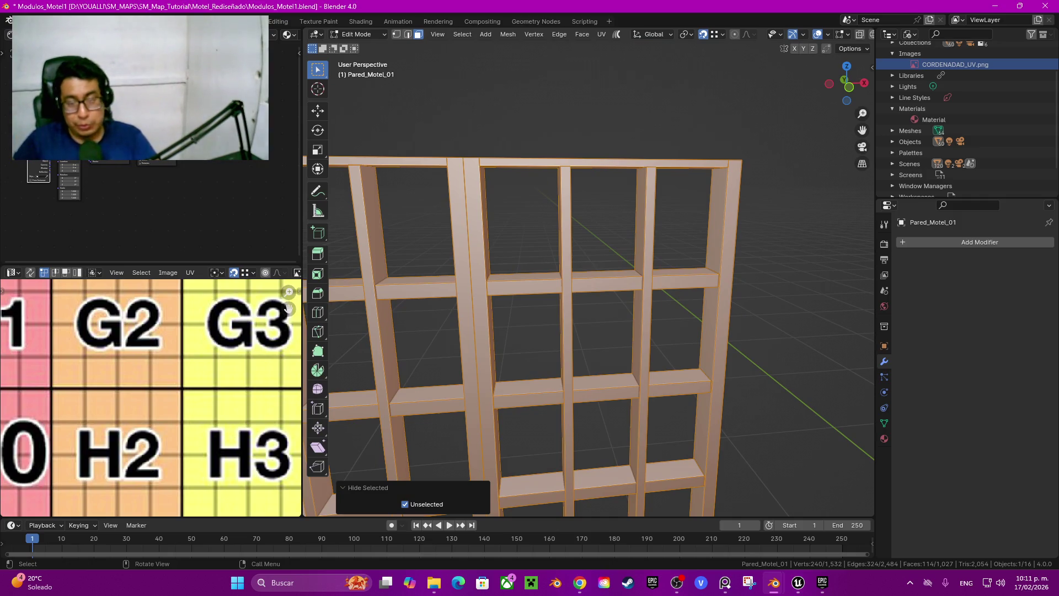
Step: Orbit to view the isolated frame grid from its end and save the blend file
middle_click_drag(552, 276, 717, 276)
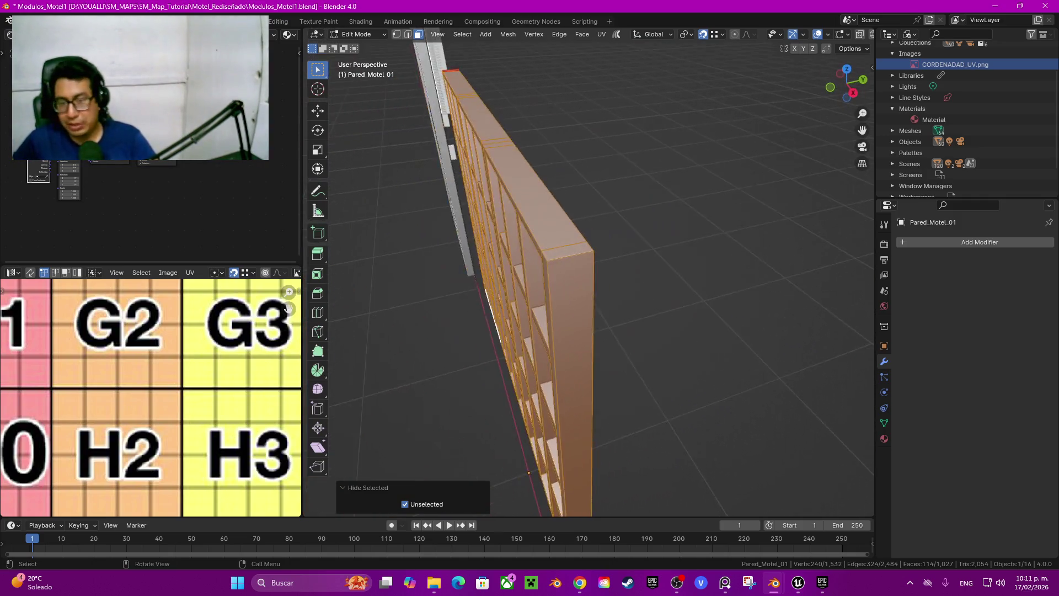
scroll(552, 276, "up", 3)
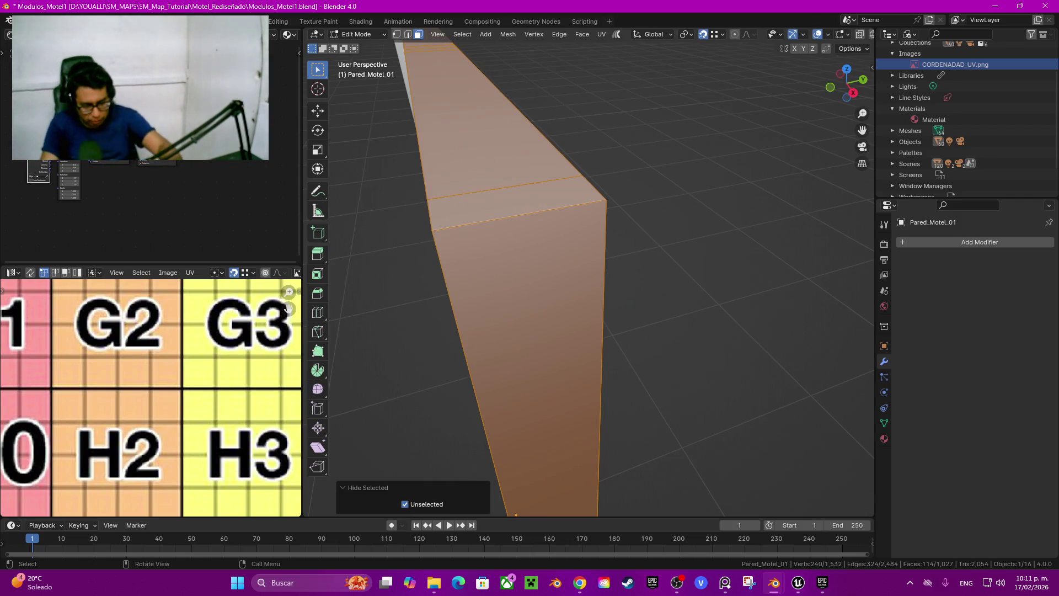
key("ctrl")
key("ctrl+s")
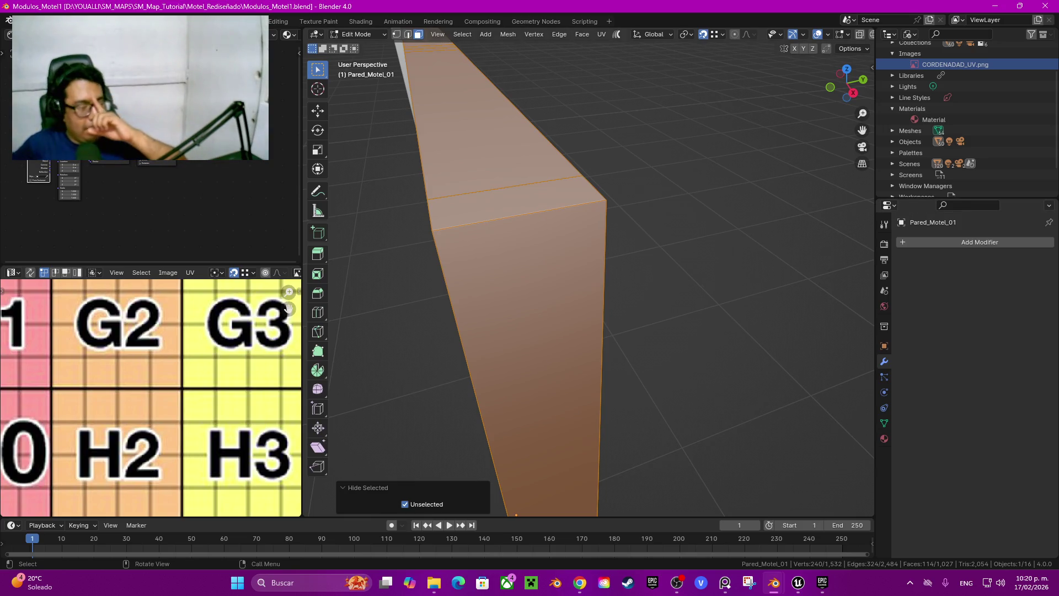
Step: Fit the whole selected wall frame into the view
key("KP_Decimal")
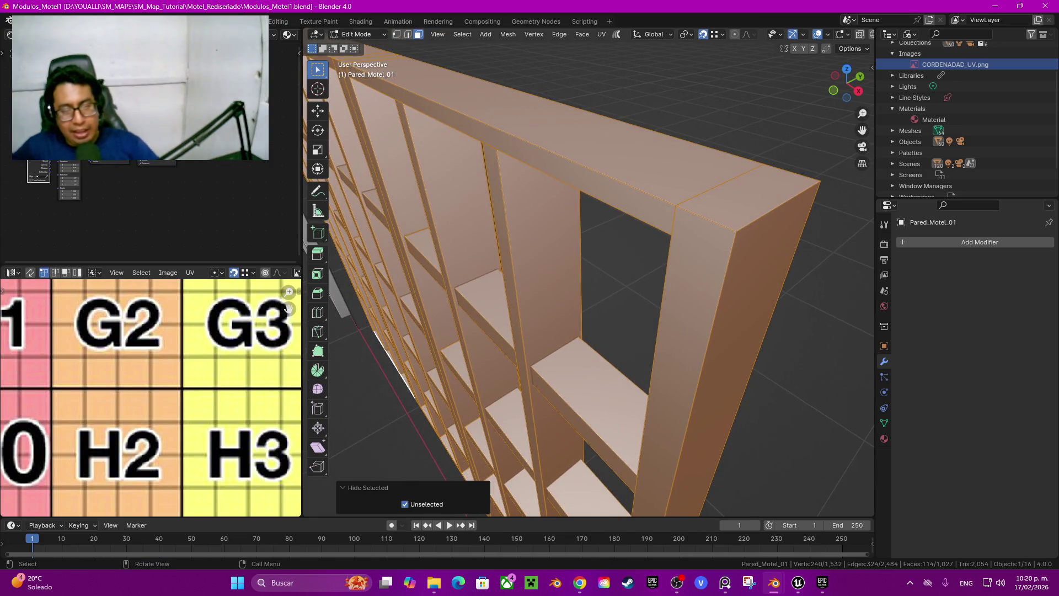
Step: Orbit around the wall frame, switch to edge select mode and pick its outer corner edge
middle_click_drag(590, 276, 499, 340)
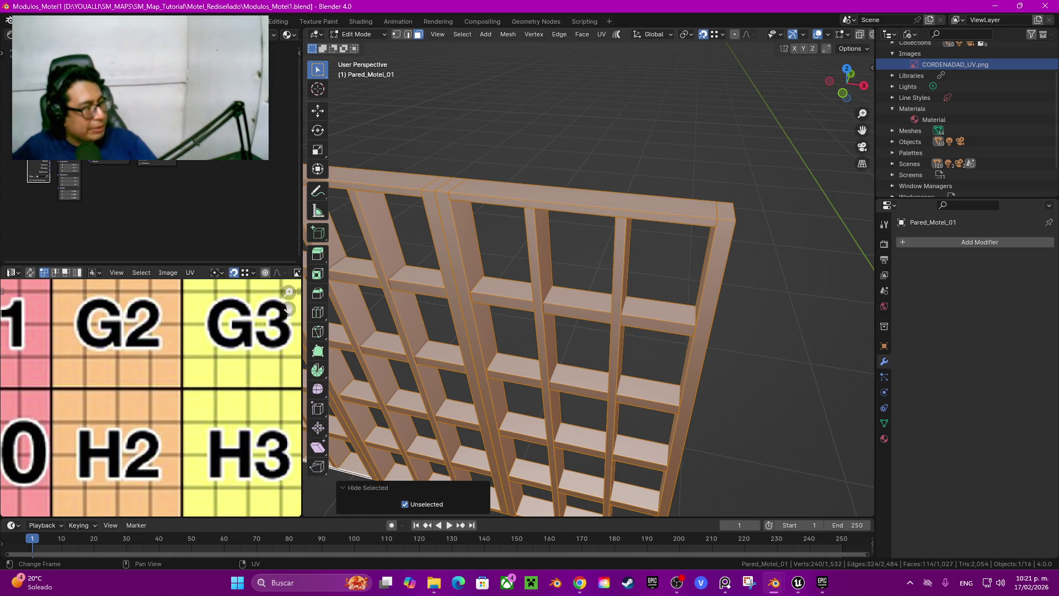
key("alt+Tab")
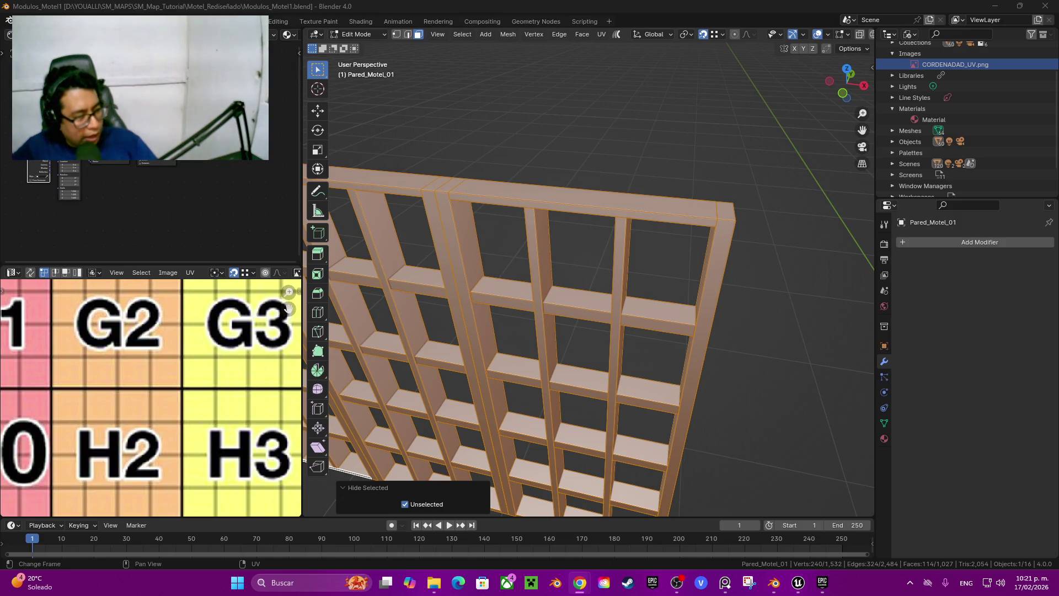
middle_click_drag(353, 309, 331, 249)
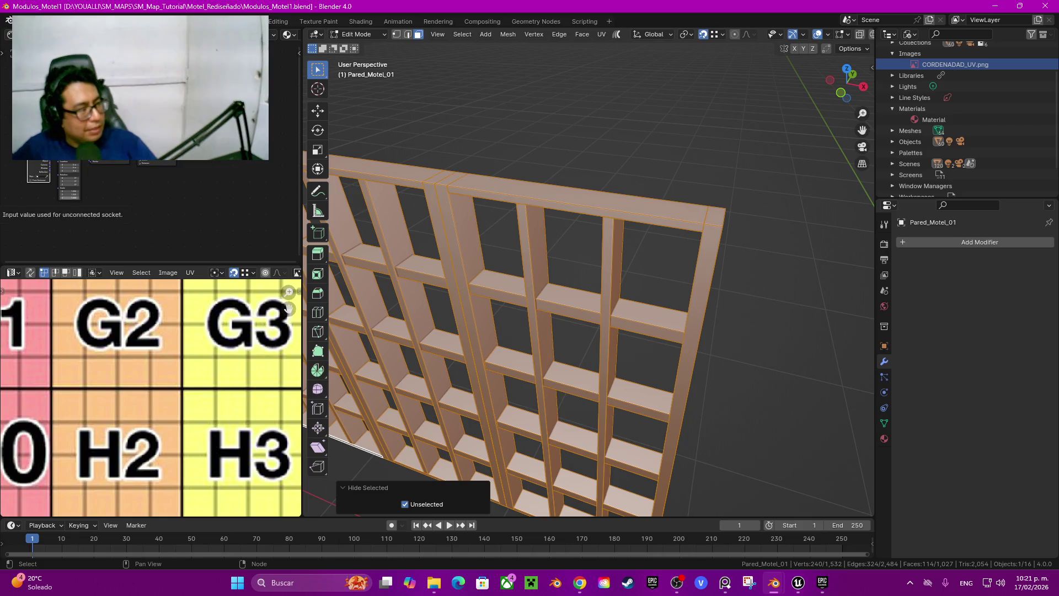
key("alt+Tab")
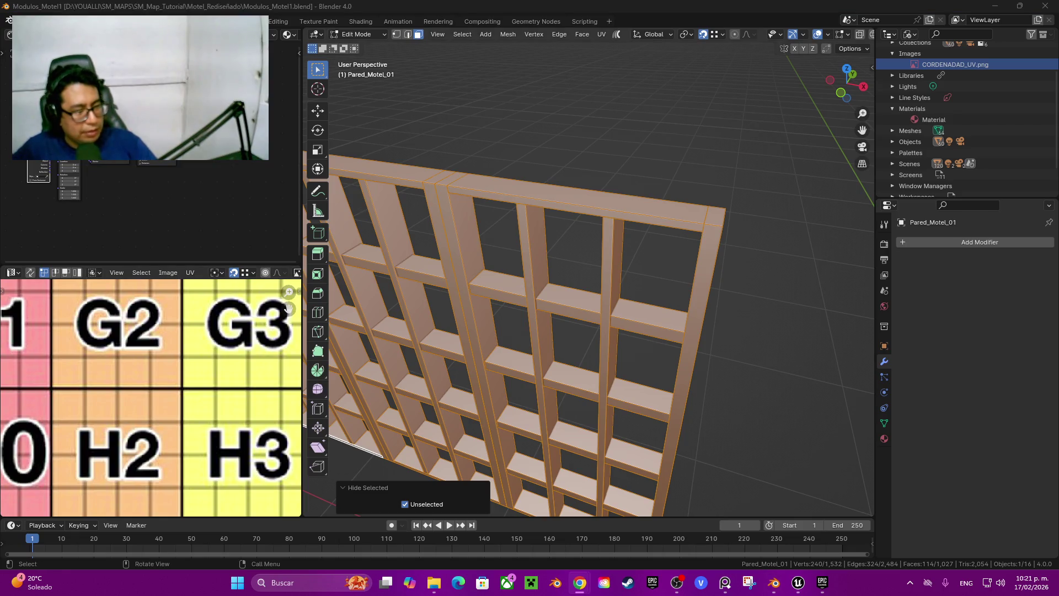
mouse_move(497, 276)
middle_mouse_down()
mouse_move(569, 282)
mouse_move(602, 270)
middle_mouse_up()
key("2")
left_click(429, 274)
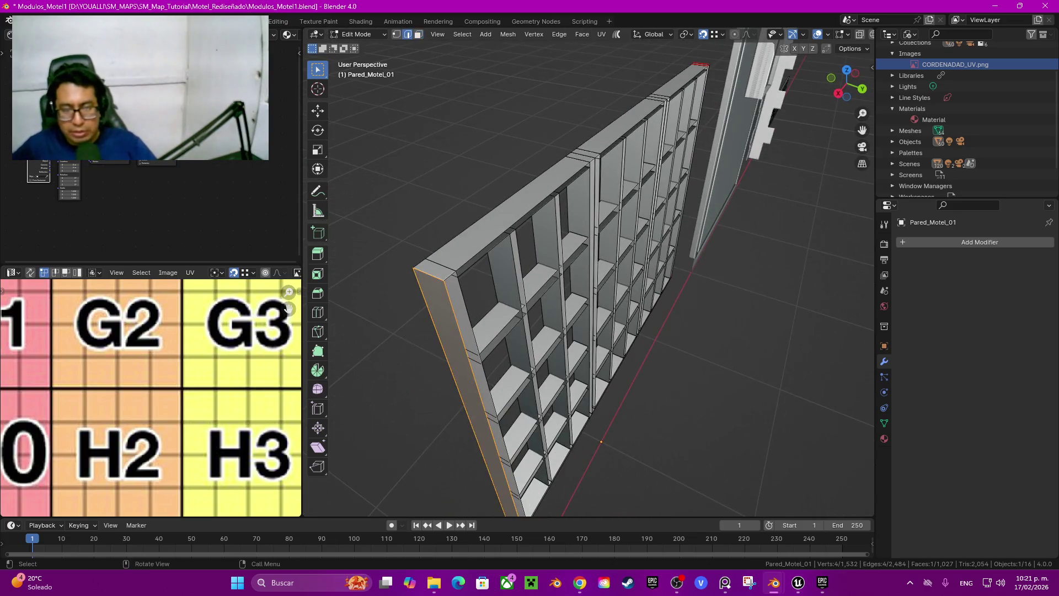
Step: Mark the wall's top-left corner and lower-side edges as UV seams
left_click(441, 266, "shift")
middle_click_drag(441, 266, 634, 224)
left_click(453, 409, "shift")
mouse_move(453, 408)
middle_mouse_down()
mouse_move(423, 402)
mouse_move(525, 375)
mouse_move(535, 428)
mouse_move(408, 419)
mouse_move(449, 342)
middle_mouse_up()
key("q")
left_click(423, 401)
scroll(422, 402, "down", 5)
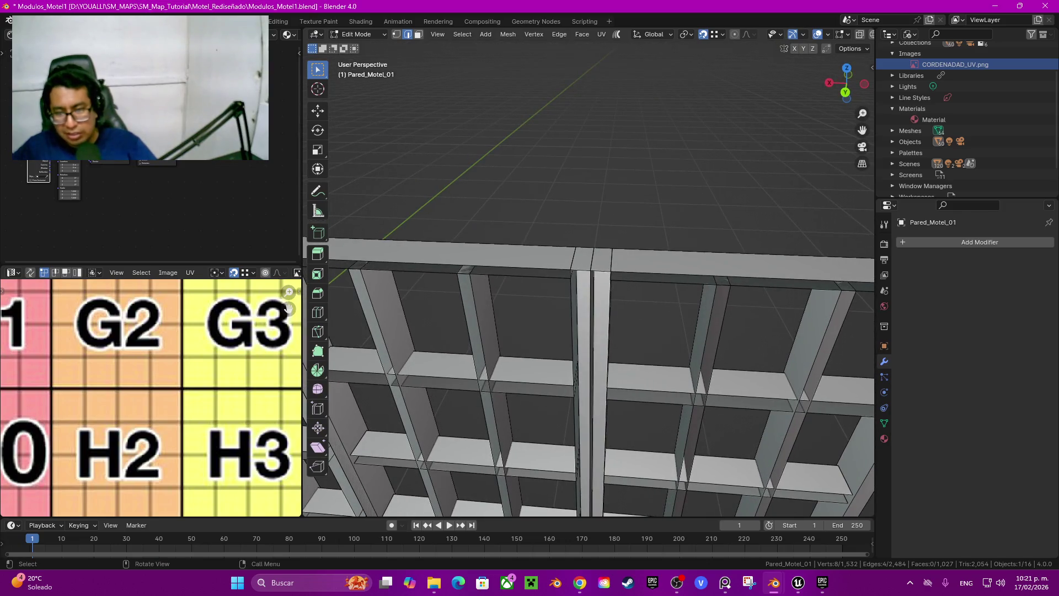
Step: Using wireframe view, select and hide the two top beams of the wall
key("z")
left_click(497, 263)
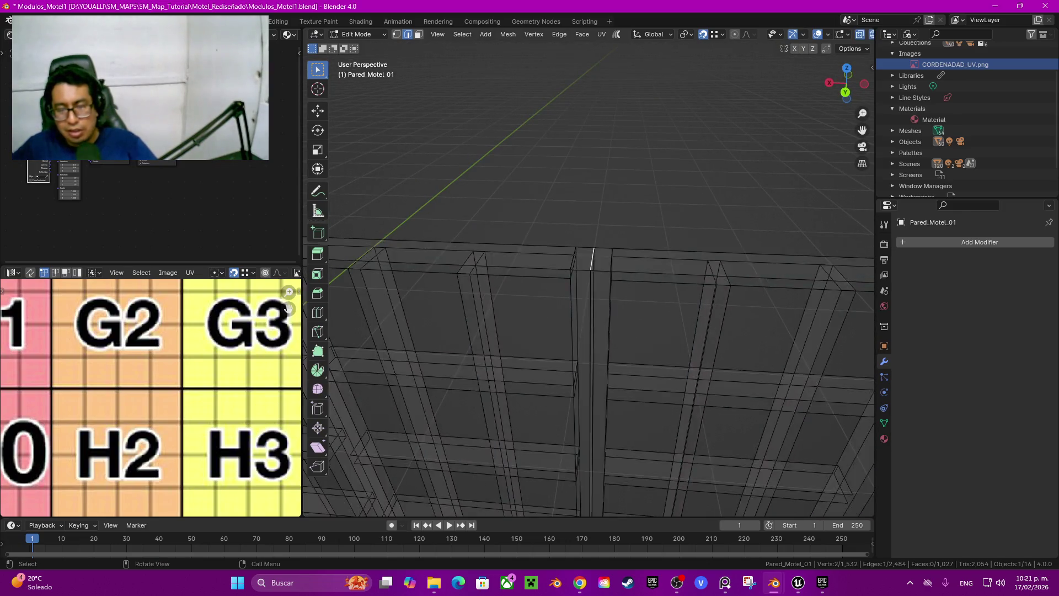
middle_click_drag(496, 263, 497, 292)
mouse_move(560, 290)
left_mouse_down()
mouse_move(640, 305)
mouse_move(627, 310)
left_mouse_up()
left_click(739, 334)
key("shift+z")
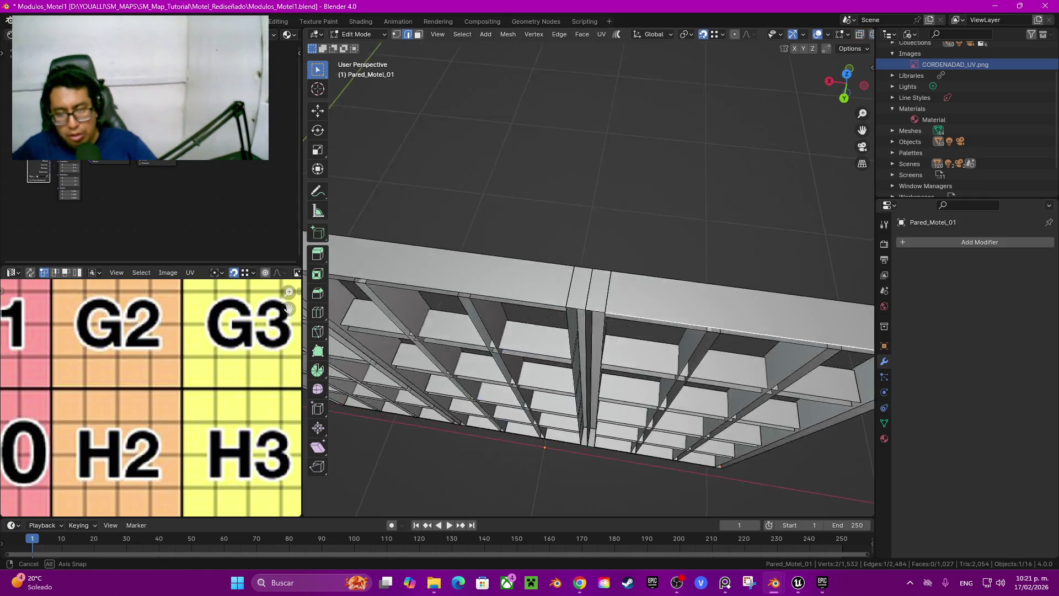
key("ctrl+l")
key("h")
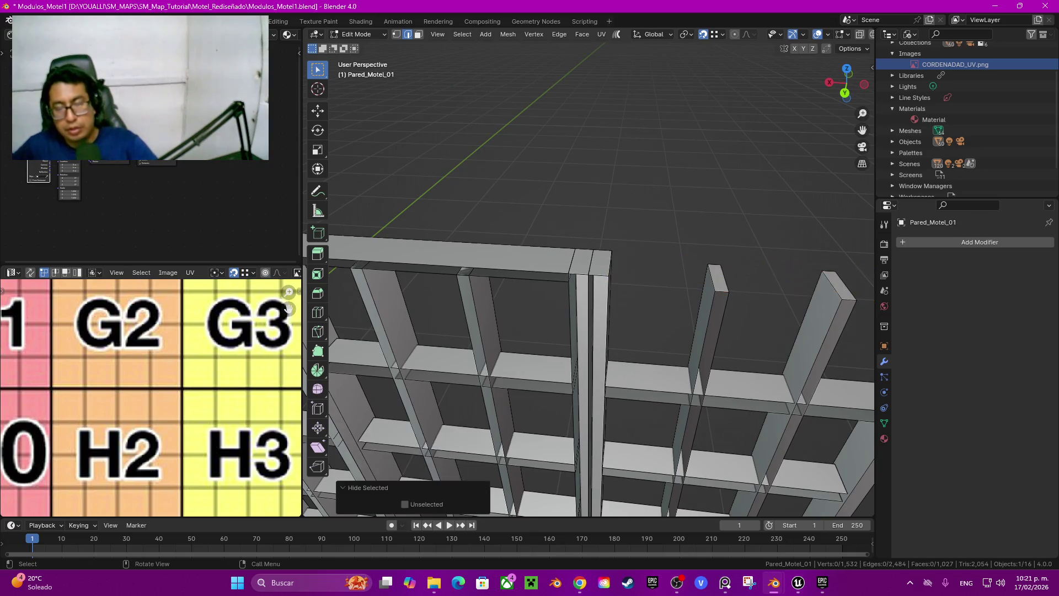
left_click(449, 267)
key("ctrl+l")
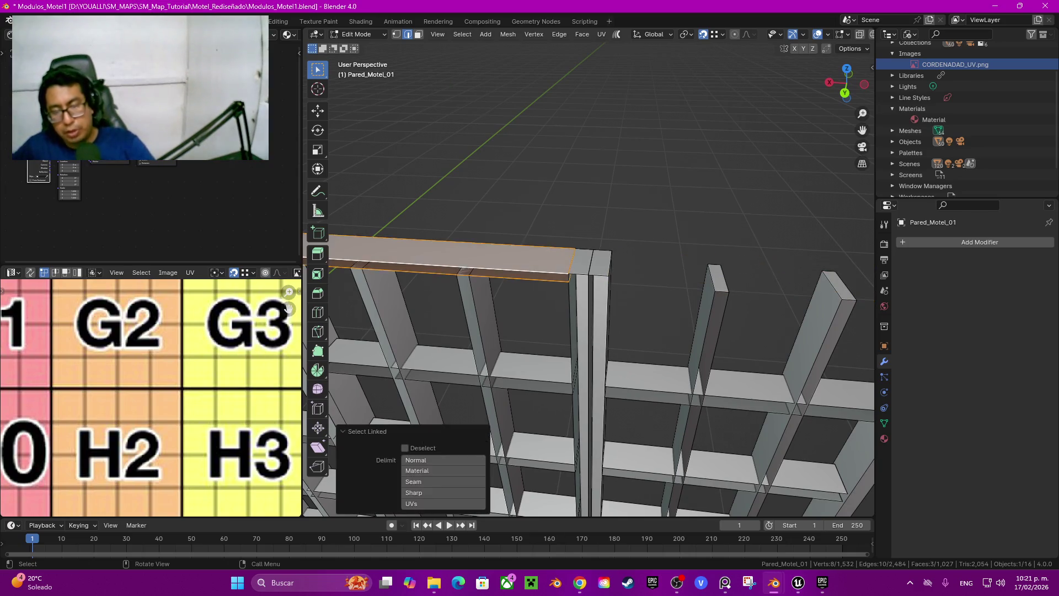
key("h")
Step: Delete the top faces of the three thin pillars
key("3")
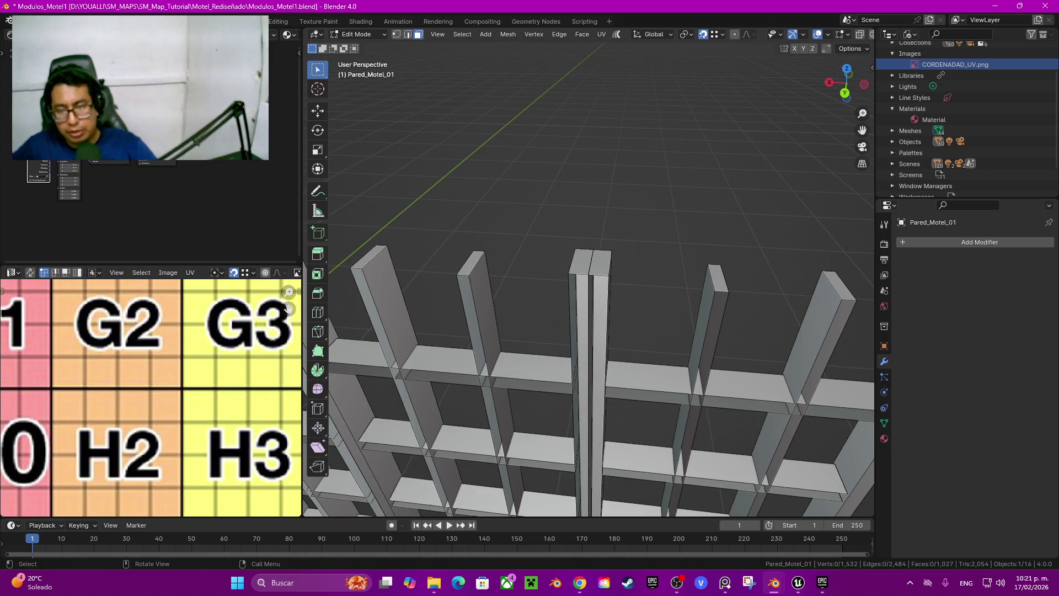
middle_click_drag(596, 331, 601, 309, "shift")
left_click(602, 280, "shift")
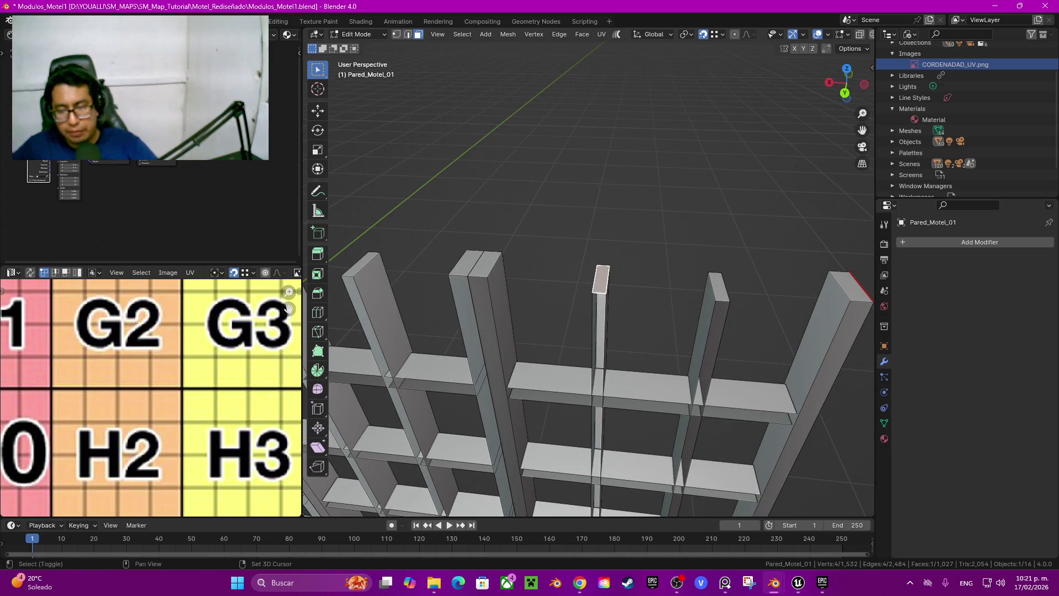
left_click(718, 279, "shift")
key("KP_Decimal")
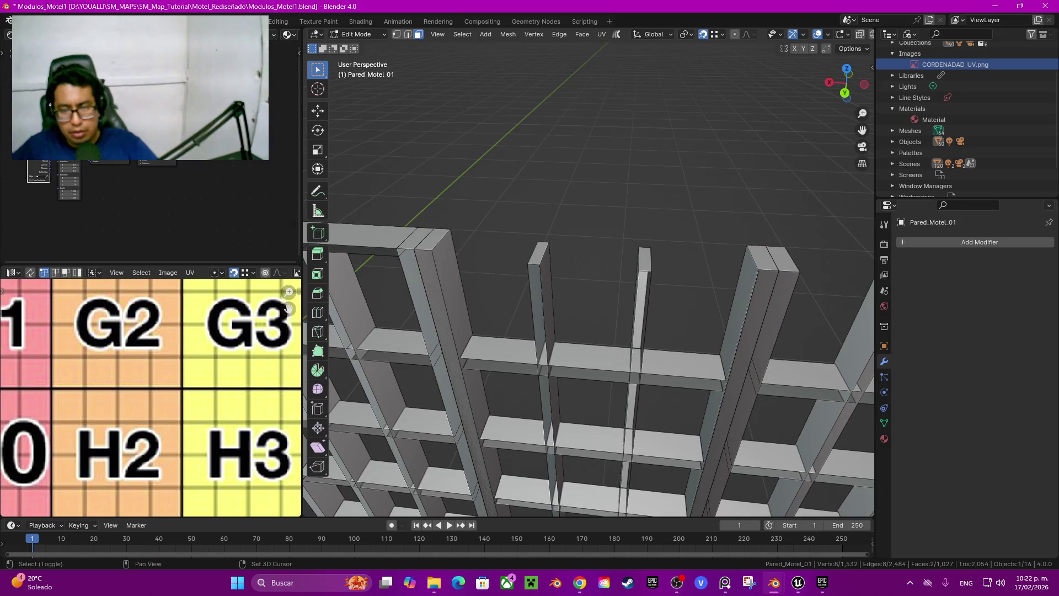
left_click(644, 259, "shift")
key("x")
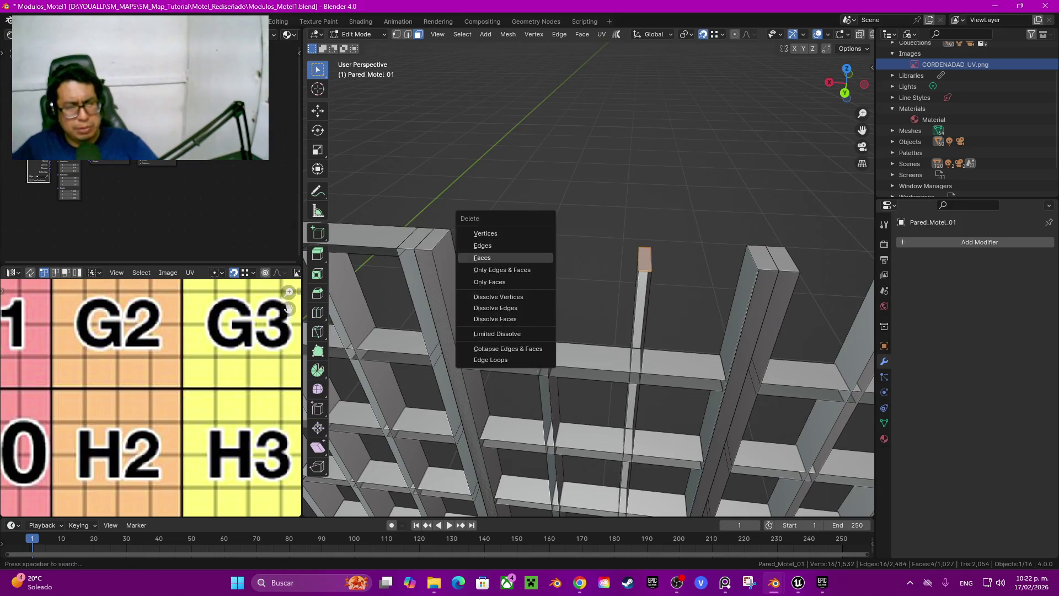
left_click(507, 251)
Step: In X-ray view, mark the edges along the wall's side as seams
mouse_move(585, 276)
middle_mouse_down()
mouse_move(551, 259)
mouse_move(574, 386)
mouse_move(596, 376)
middle_mouse_up()
key("2")
key("alt+z")
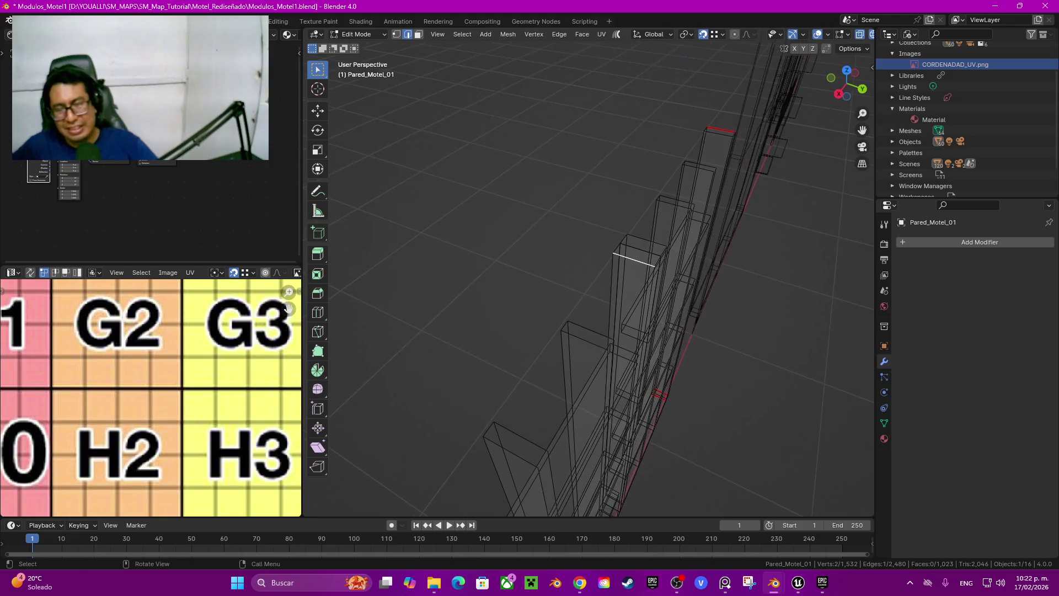
mouse_move(636, 230)
left_mouse_down()
mouse_move(644, 255)
mouse_move(635, 266)
left_mouse_up()
key("q")
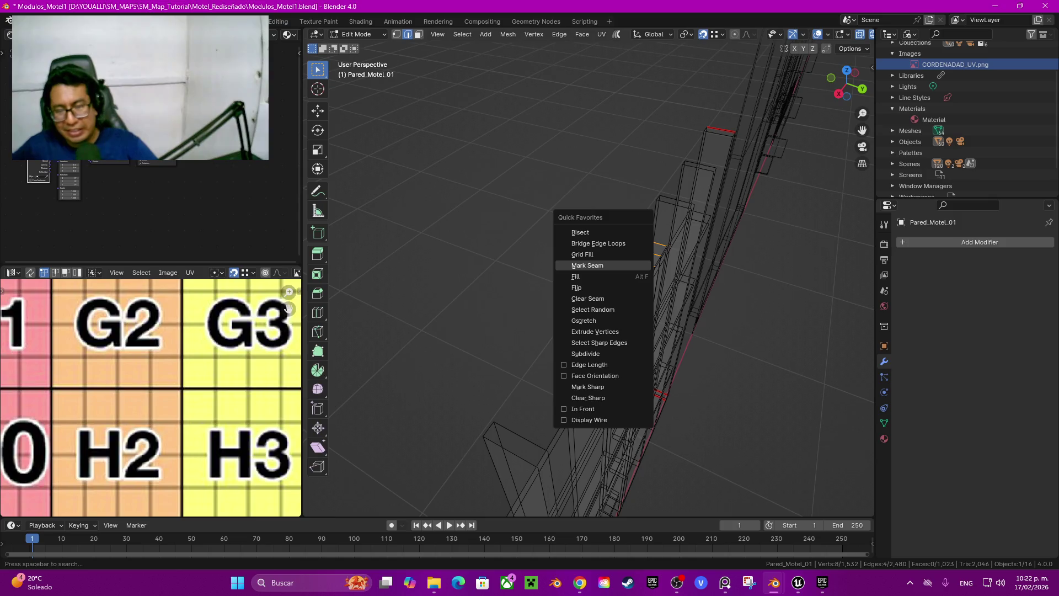
left_click(587, 266)
key("shift+z")
Step: Hide another top beam and delete the top faces of its two posts
middle_click_drag(590, 276, 546, 336)
middle_click_drag(772, 275, 331, 310, "shift")
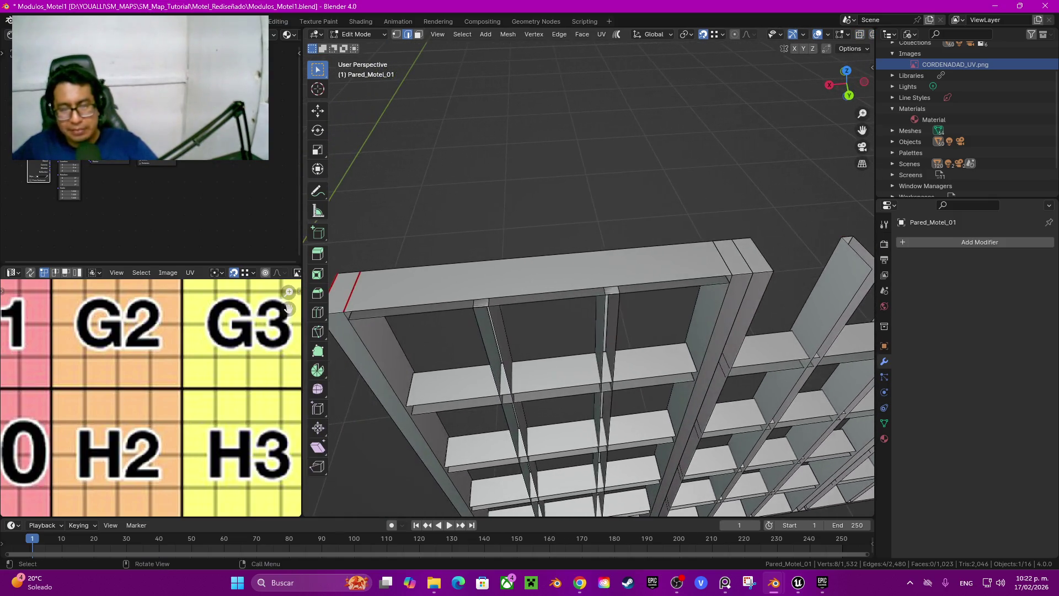
left_click(539, 301)
key("ctrl+l")
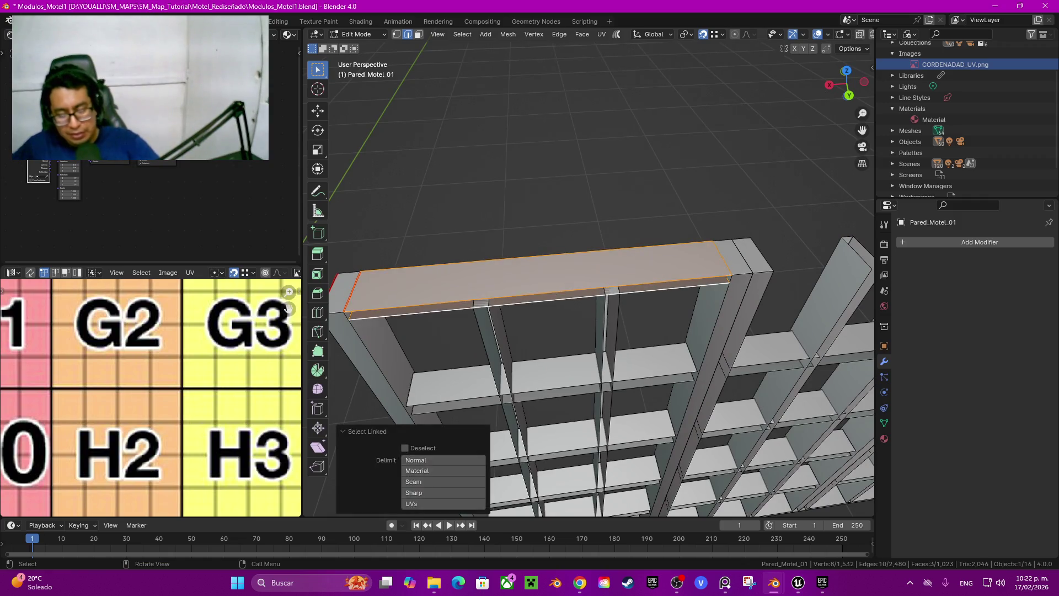
key("h")
key("3")
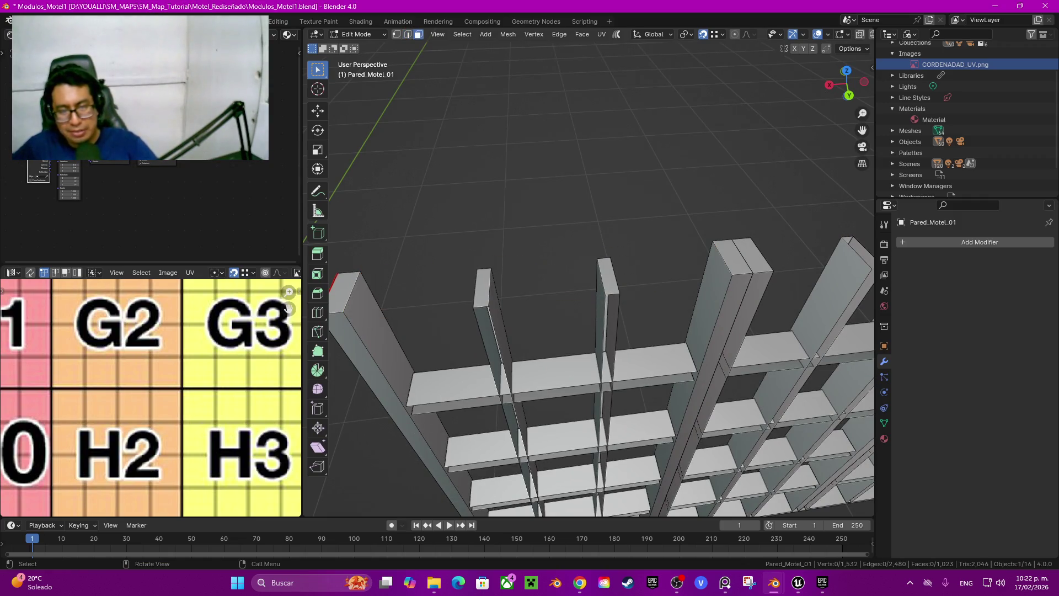
left_click(483, 287)
left_click(608, 276, "shift")
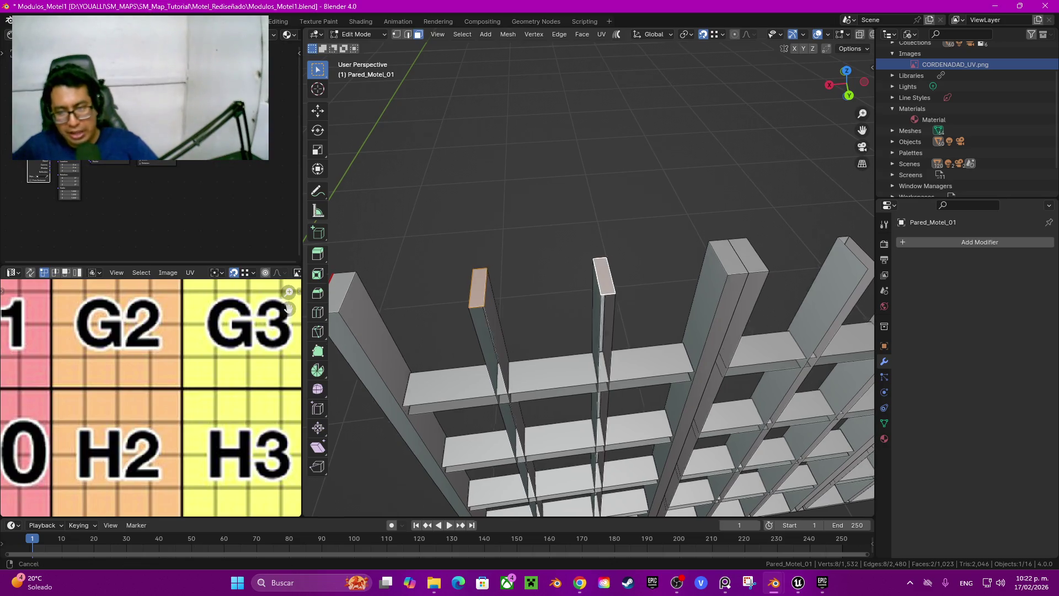
mouse_move(601, 276)
middle_mouse_down()
mouse_move(552, 265)
mouse_move(574, 276)
mouse_move(447, 302)
middle_mouse_up()
key("x")
left_click(447, 301)
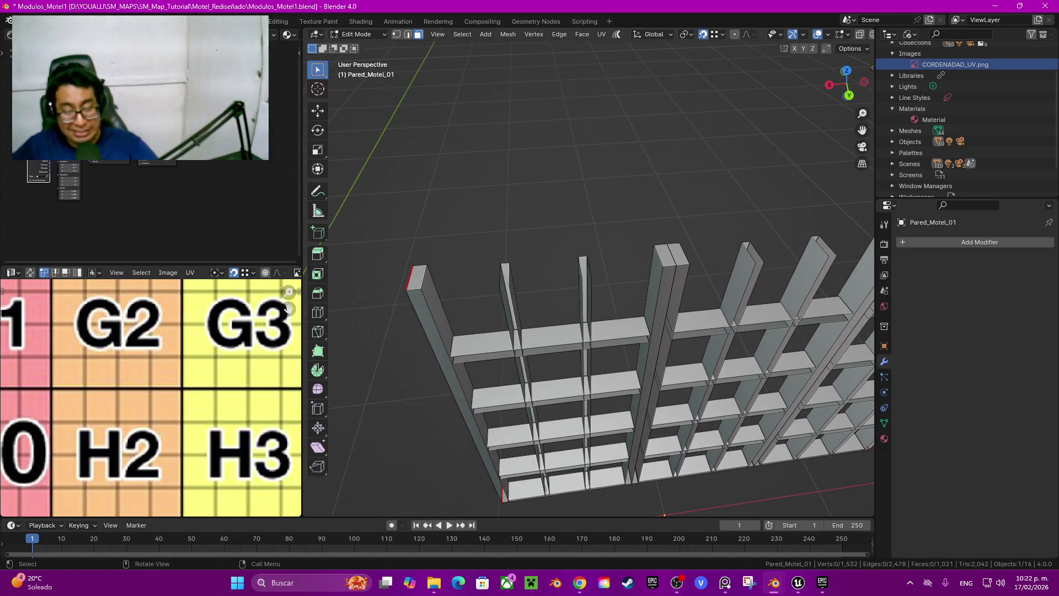
Step: Reveal all geometry, re-hide the frame, and delete four faces of a vertical post
key("alt+h")
mouse_move(447, 302)
middle_mouse_down()
mouse_move(541, 253)
mouse_move(607, 242)
middle_mouse_up()
key("h")
left_click(634, 492)
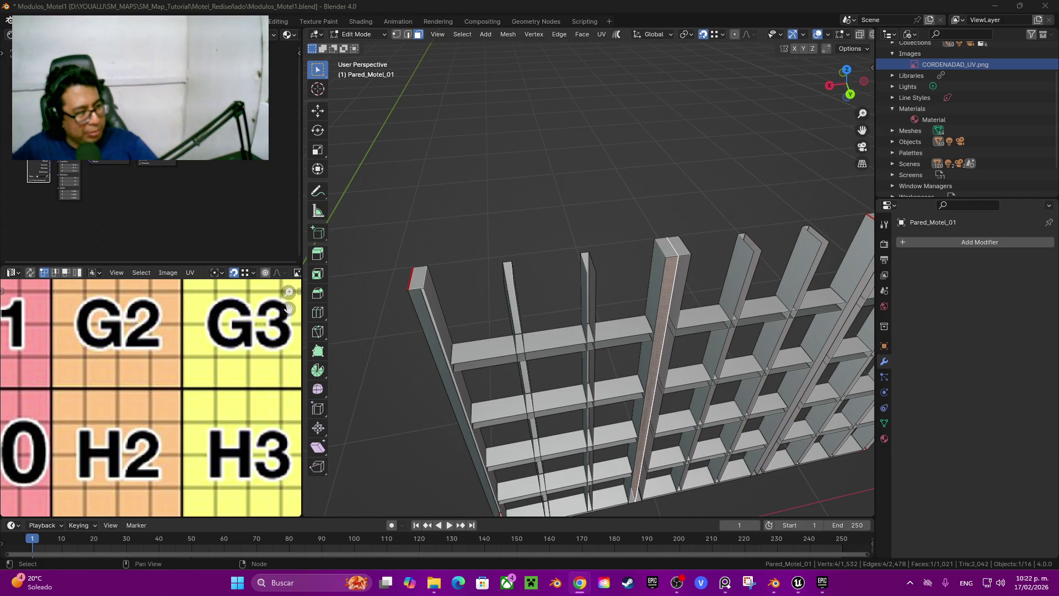
mouse_move(634, 493)
middle_mouse_down()
mouse_move(558, 488)
mouse_move(634, 480)
mouse_move(546, 485)
mouse_move(717, 480)
mouse_move(469, 461)
mouse_move(508, 461)
middle_mouse_up()
left_click(544, 386, "shift")
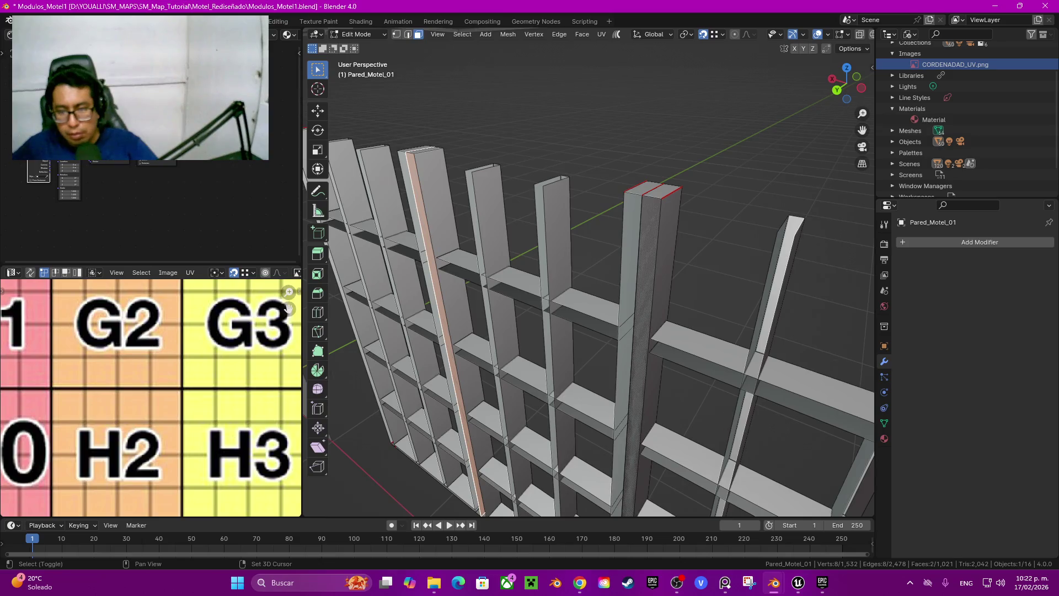
left_click(643, 358, "shift")
mouse_move(643, 358)
middle_mouse_down()
mouse_move(582, 254)
mouse_move(481, 249)
mouse_move(459, 320)
mouse_move(464, 243)
mouse_move(467, 276)
mouse_move(486, 278)
mouse_move(482, 232)
mouse_move(466, 281)
mouse_move(475, 188)
middle_mouse_up()
key("x")
left_click(560, 254)
Step: Select the left pillar's top and switch back to edge select mode
left_click(460, 239)
key("2")
right_click(486, 342)
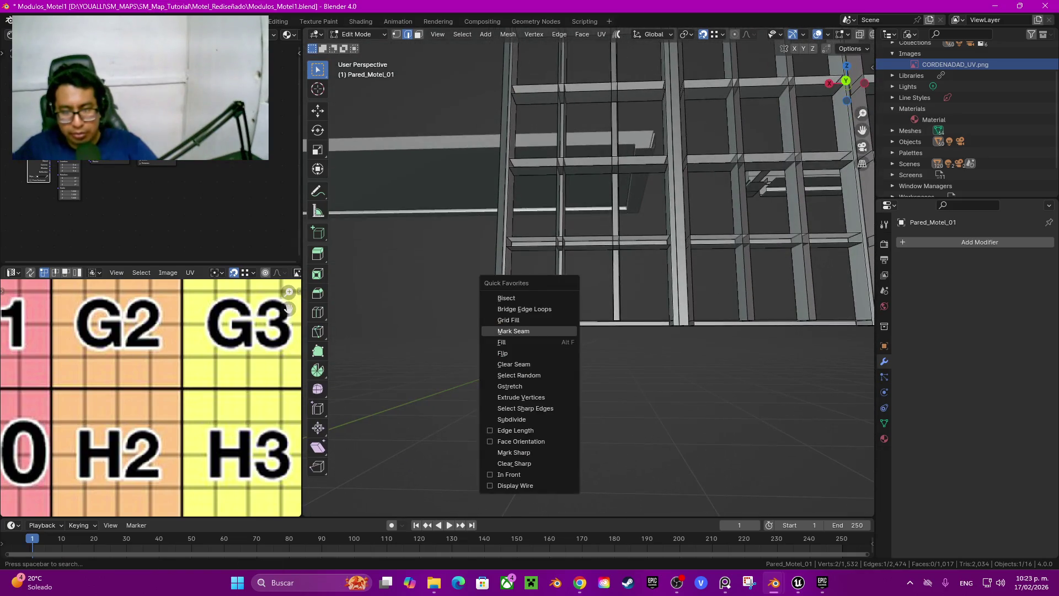
Step: Orbit around and under the wall grid's pillar and switch to wireframe shading
middle_click_drag(551, 276, 547, 353, "shift")
middle_click_drag(551, 221, 552, 342)
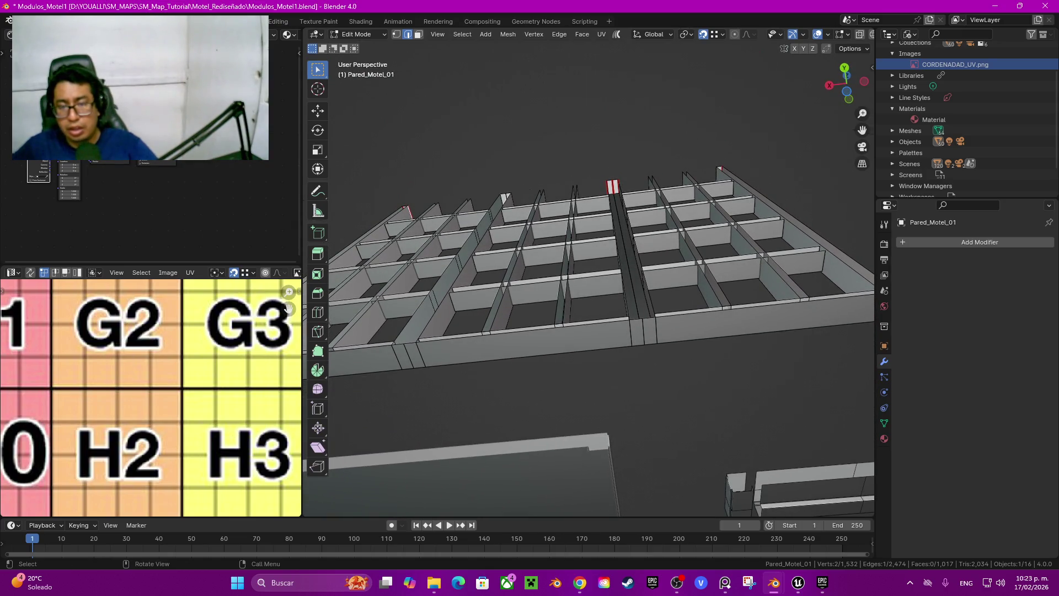
middle_click_drag(552, 331, 552, 210)
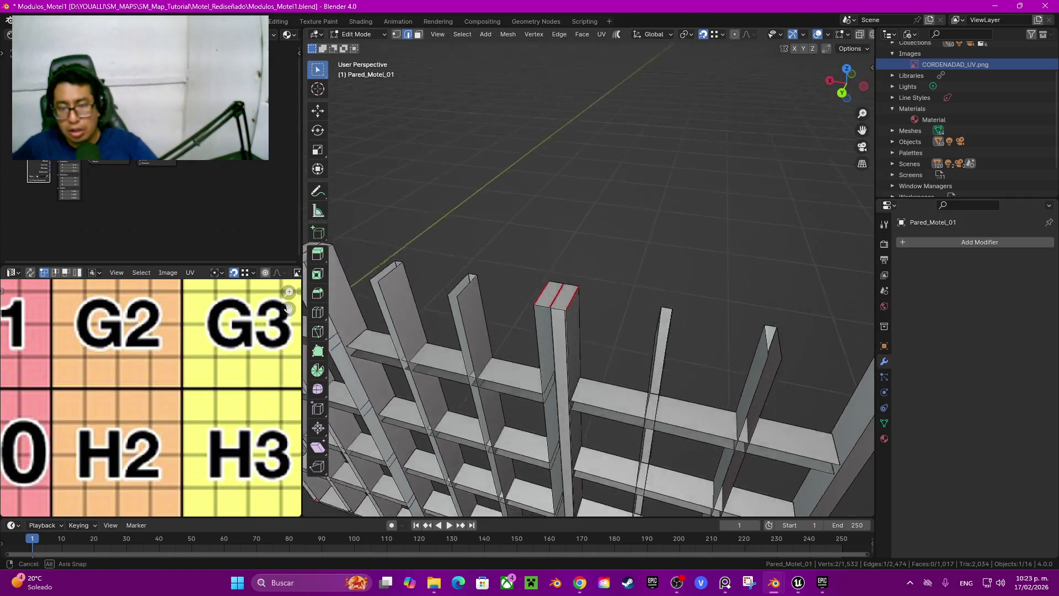
middle_click_drag(575, 420, 575, 395)
key("z")
left_click(499, 395)
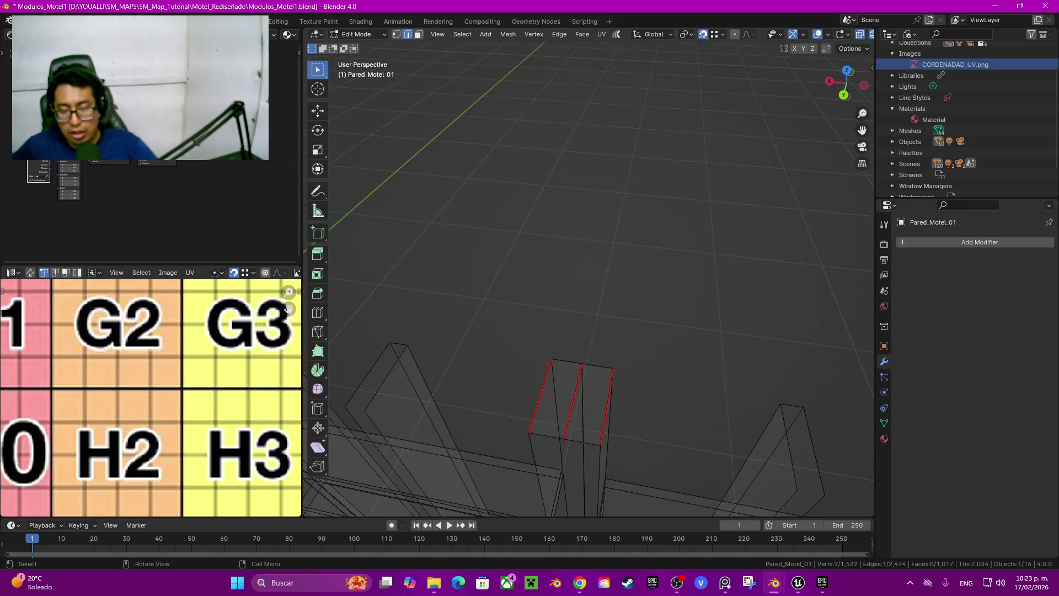
Step: Select the pillar top's middle edge, browse the seam commands, and return to solid shading
left_click(574, 400, "shift")
key("q")
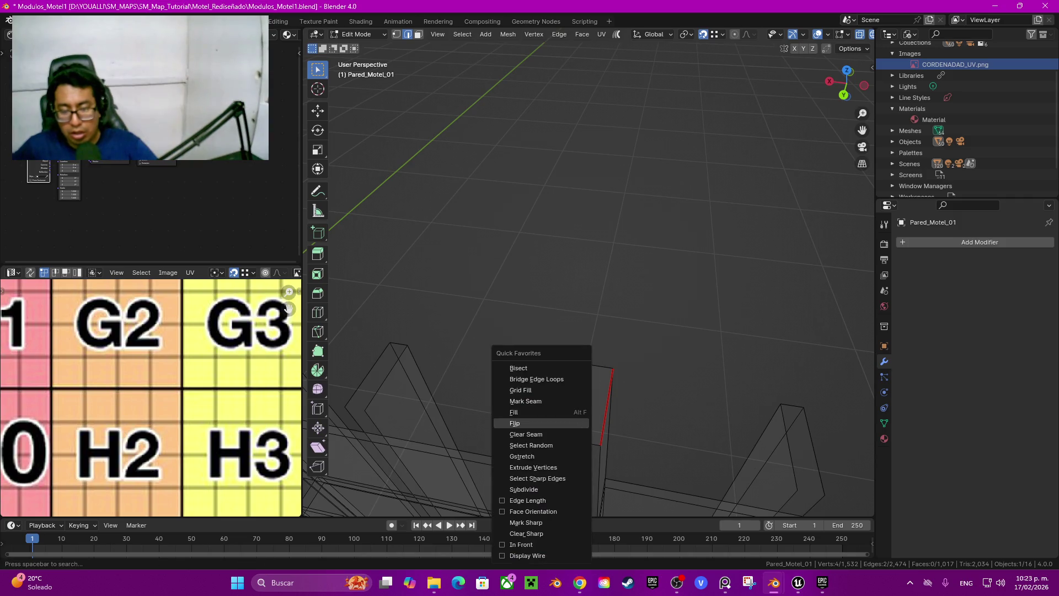
key("Escape")
right_click(574, 282)
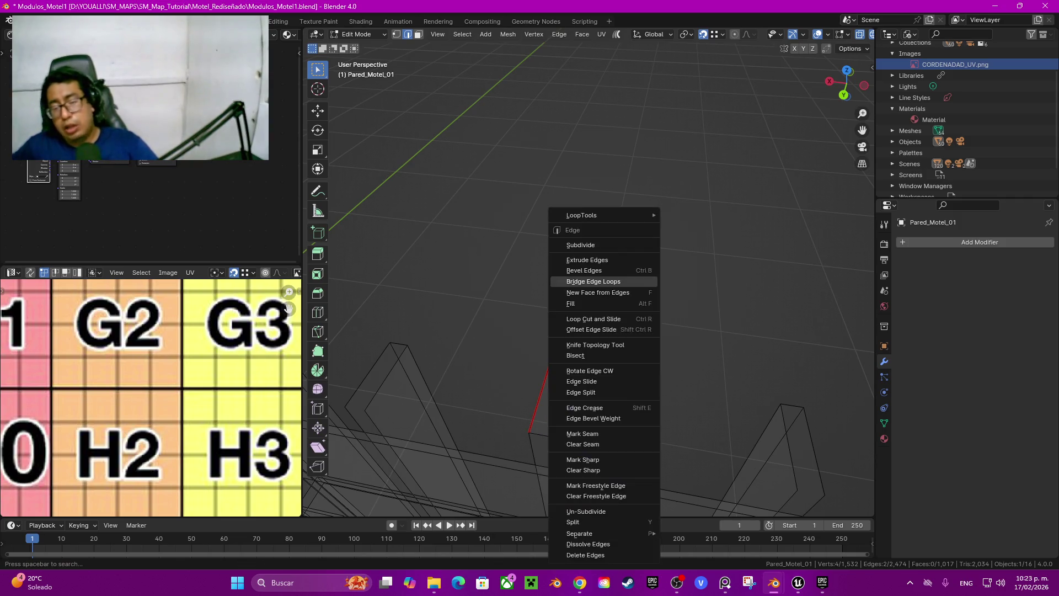
key("Escape")
key("q")
key("Escape")
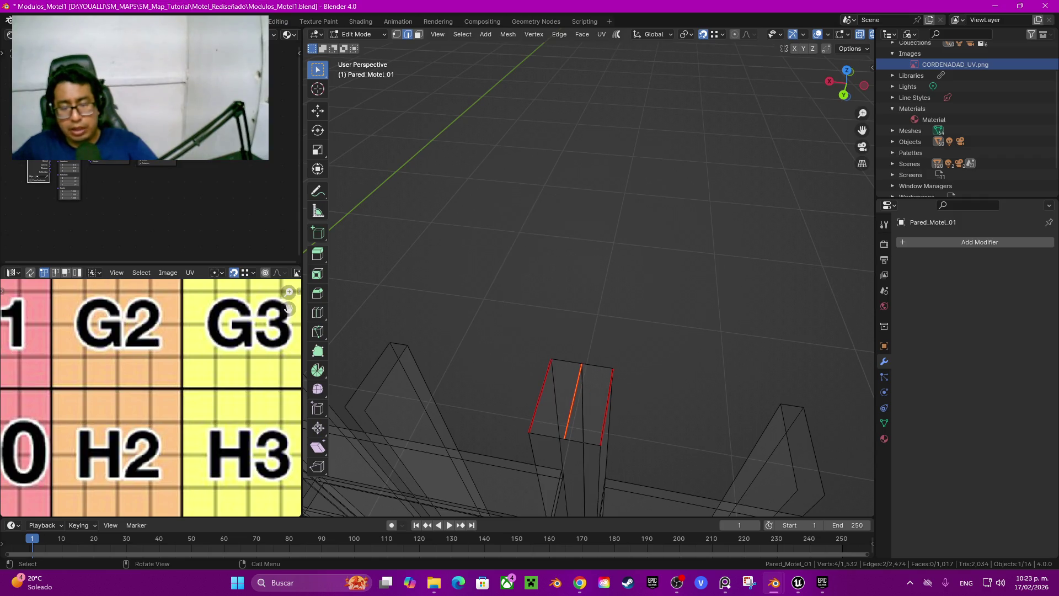
key("q")
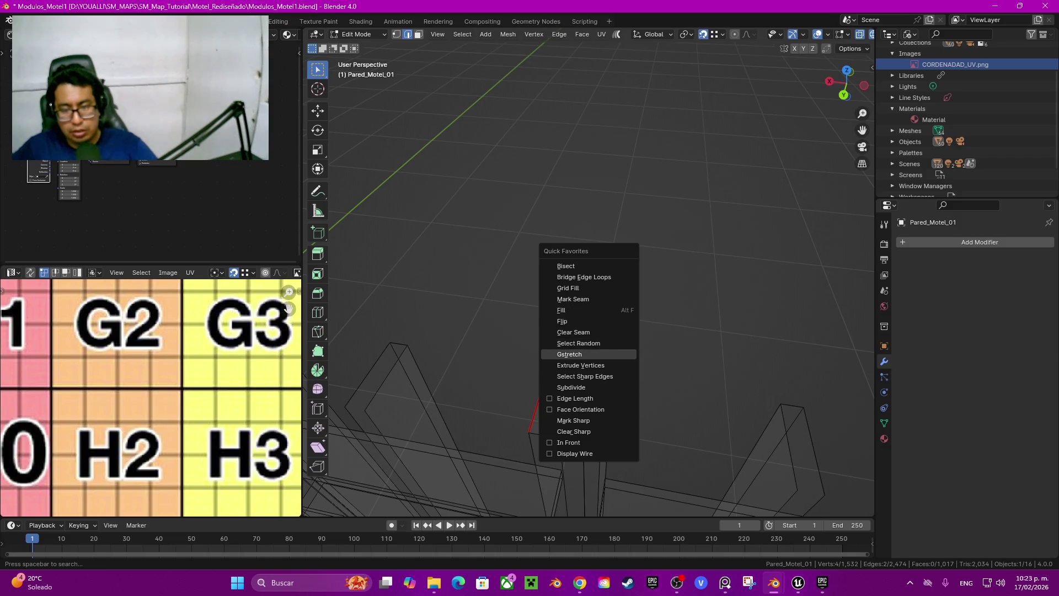
key("Escape")
key("z")
left_click(706, 333)
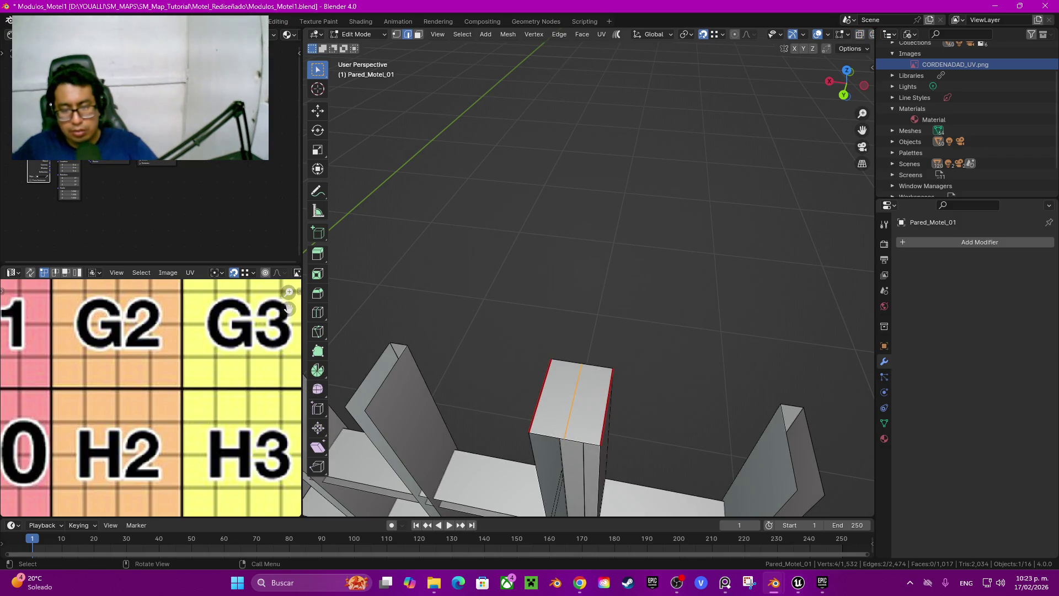
Step: Mark two pillar-top edges as seams via Quick Favorites
left_click(574, 400, "shift")
mouse_move(585, 331)
middle_mouse_down()
mouse_move(585, 287)
mouse_move(615, 198)
middle_mouse_up()
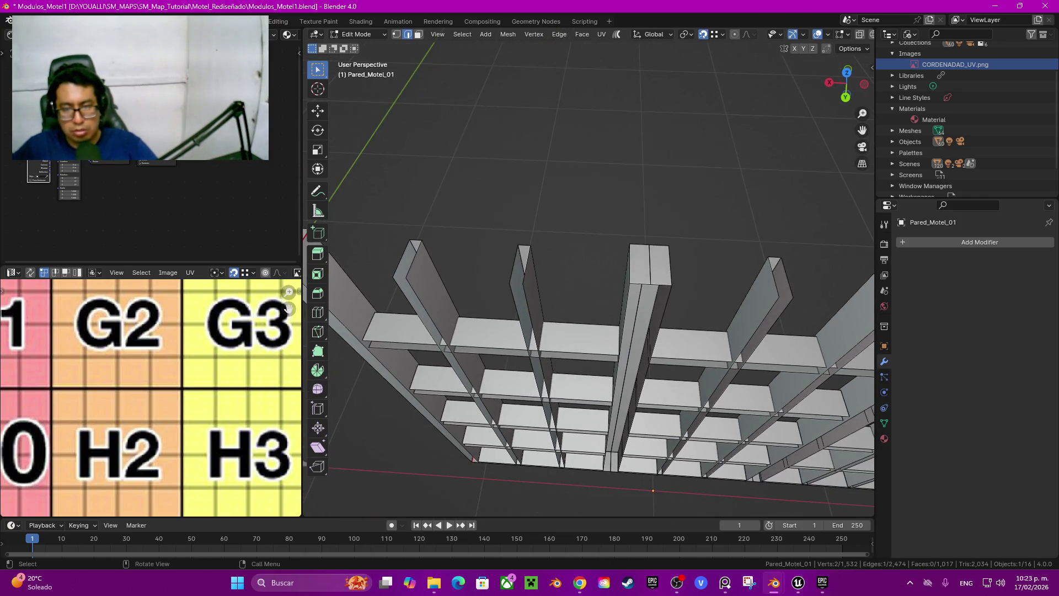
left_click(671, 265, "shift")
mouse_move(671, 265)
middle_mouse_down()
mouse_move(671, 353)
mouse_move(583, 329)
middle_mouse_up()
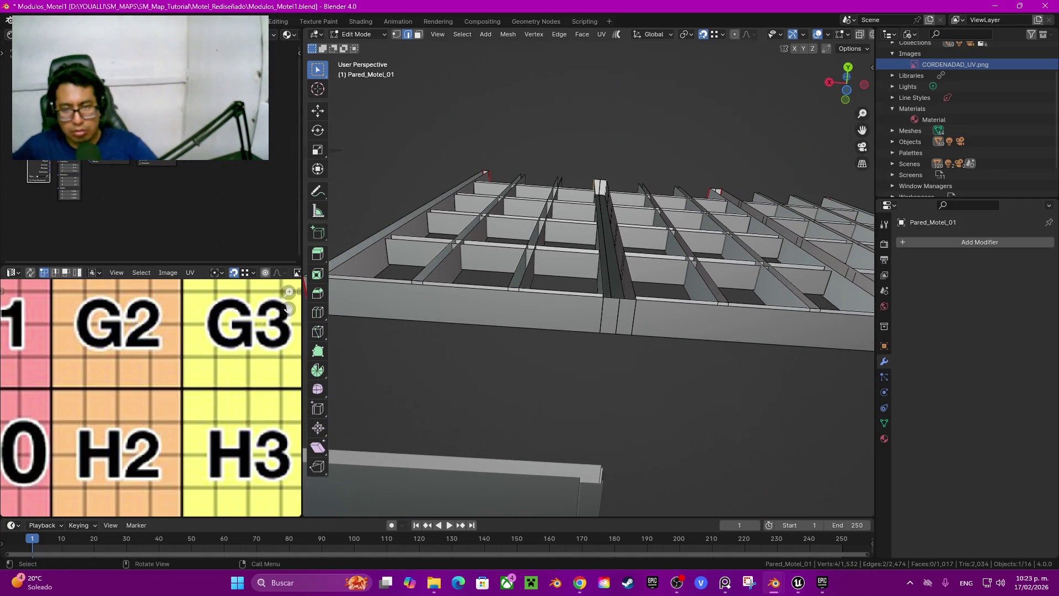
key("q")
left_click(566, 295)
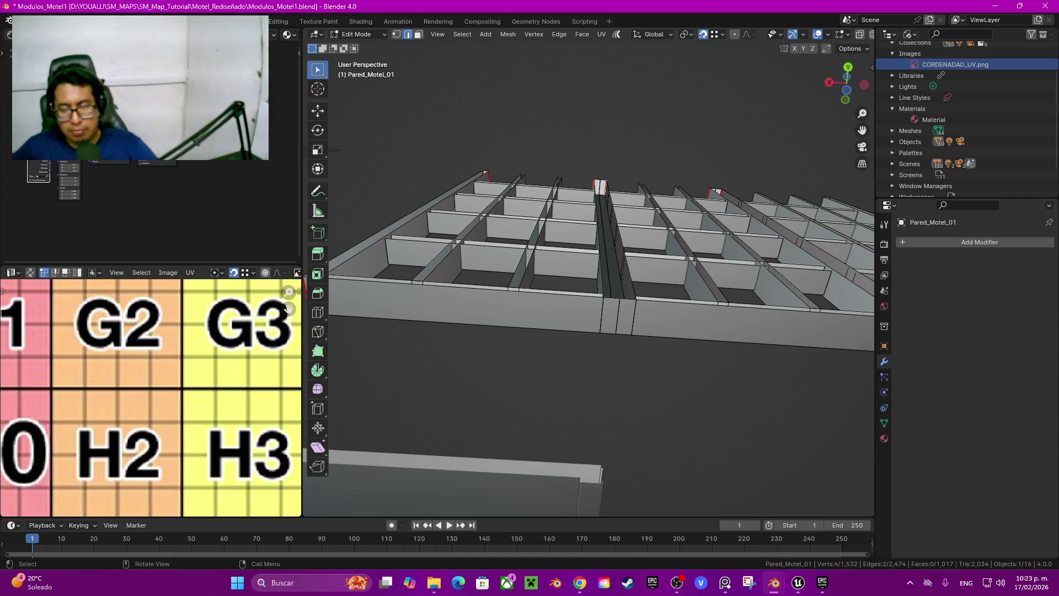
Step: Select the two linked bottom frame strips and hide them
middle_click_drag(607, 315, 607, 182)
scroll(589, 276, "up", 6)
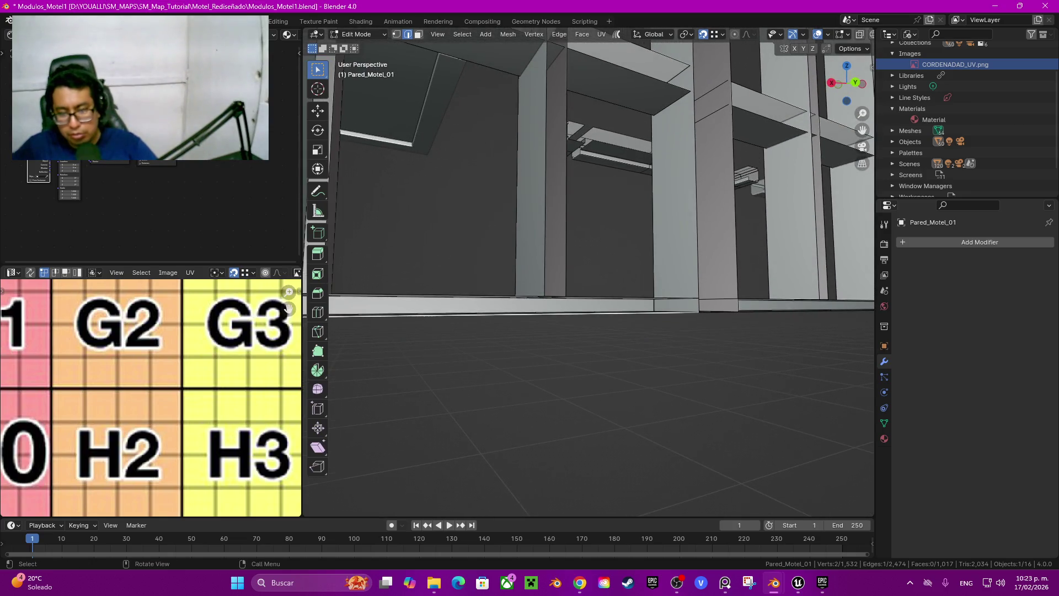
middle_click_drag(589, 276, 629, 259)
key("l")
key("l")
scroll(589, 271, "down", 3)
key("l")
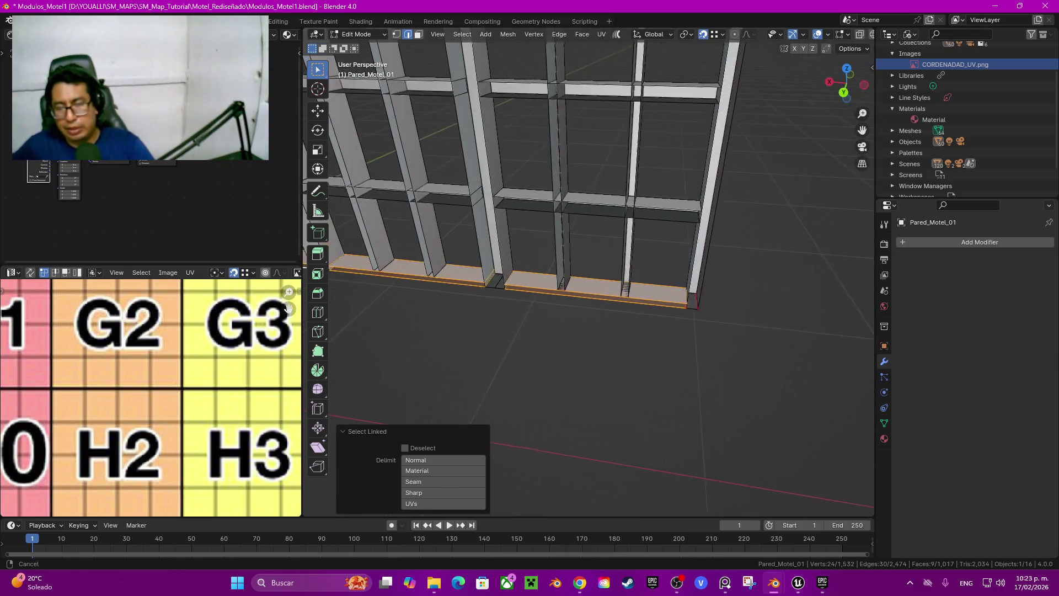
scroll(589, 271, "up", 3)
key("h")
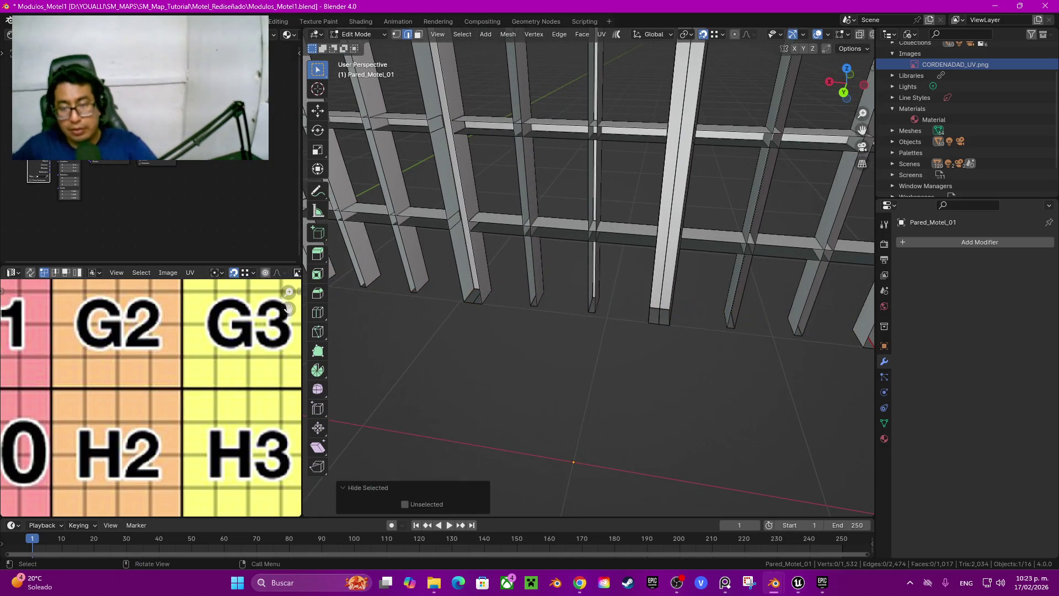
Step: Box-select the faces under the column base in face select mode
middle_click_drag(607, 265, 612, 260)
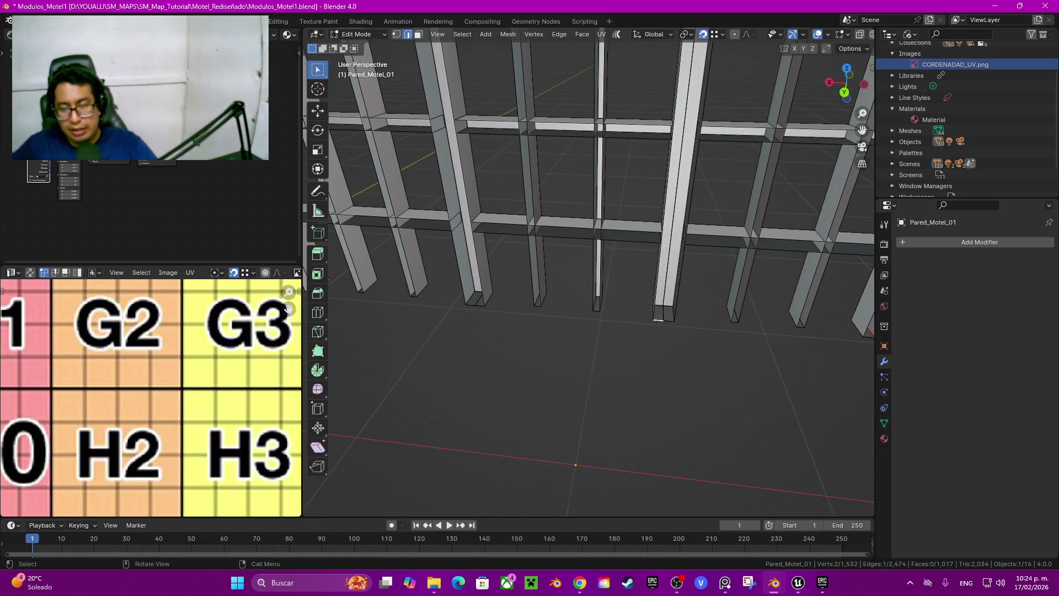
key("3")
key("b")
left_click_drag(666, 333, 666, 333)
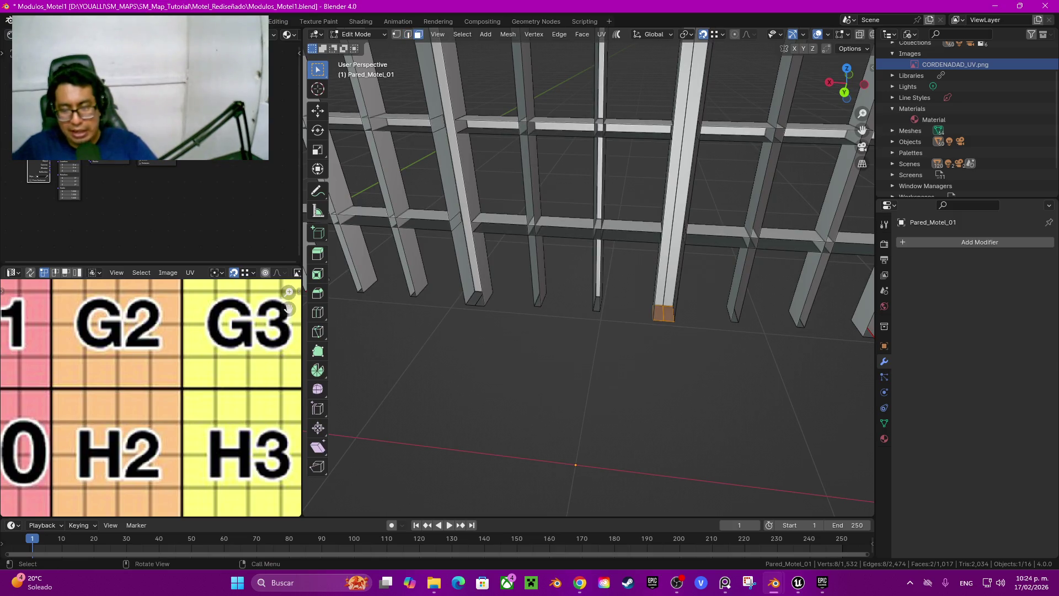
middle_click_drag(666, 333, 643, 279)
scroll(643, 290, "up", 3)
Step: Mark the column's long side edges as seams
key("2")
left_click(547, 193)
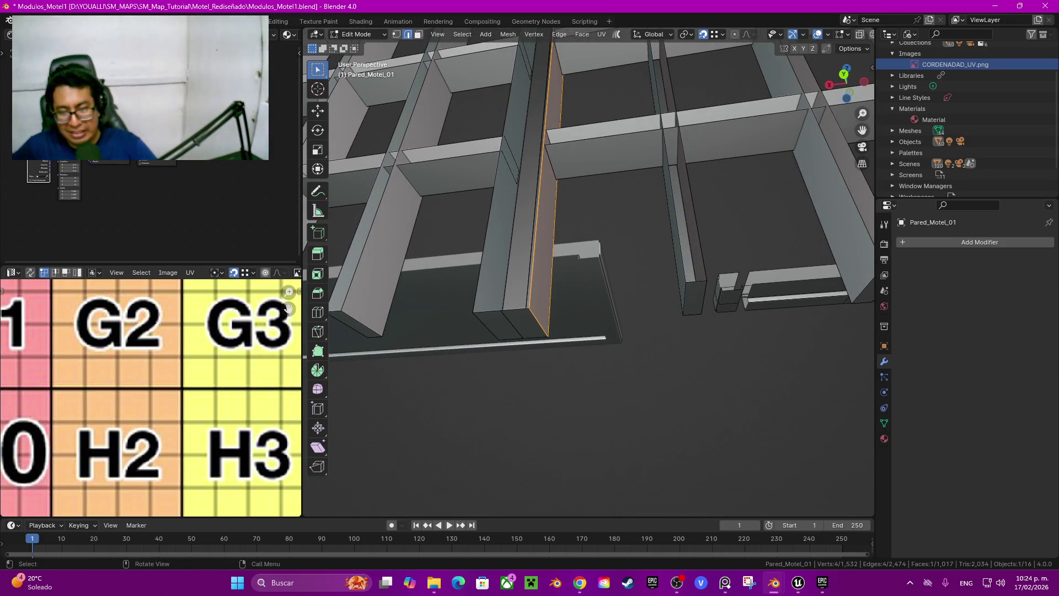
middle_click_drag(643, 290, 643, 254)
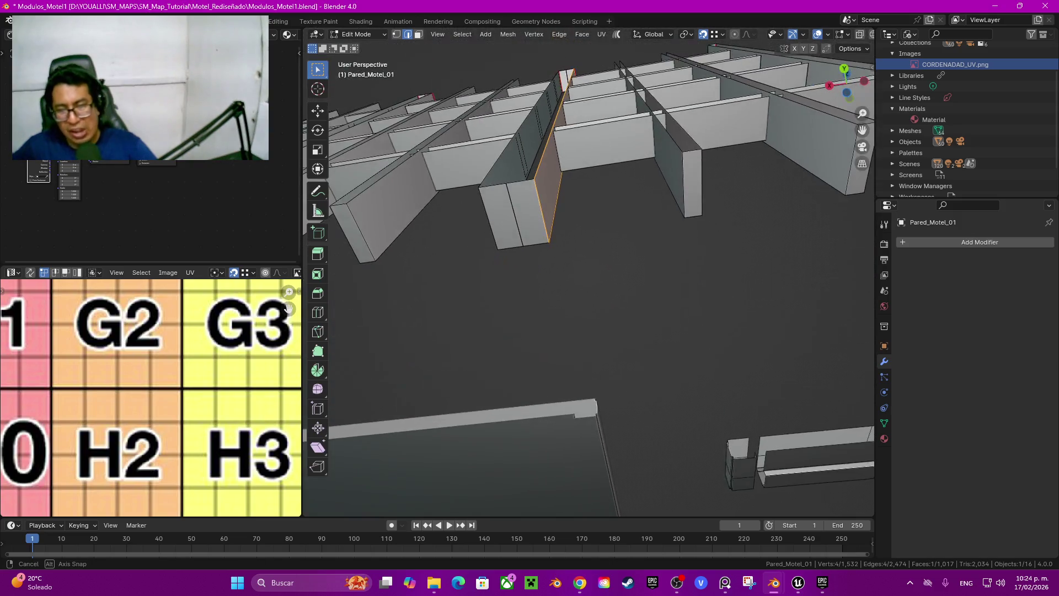
left_click(542, 213)
left_click(488, 216, "shift")
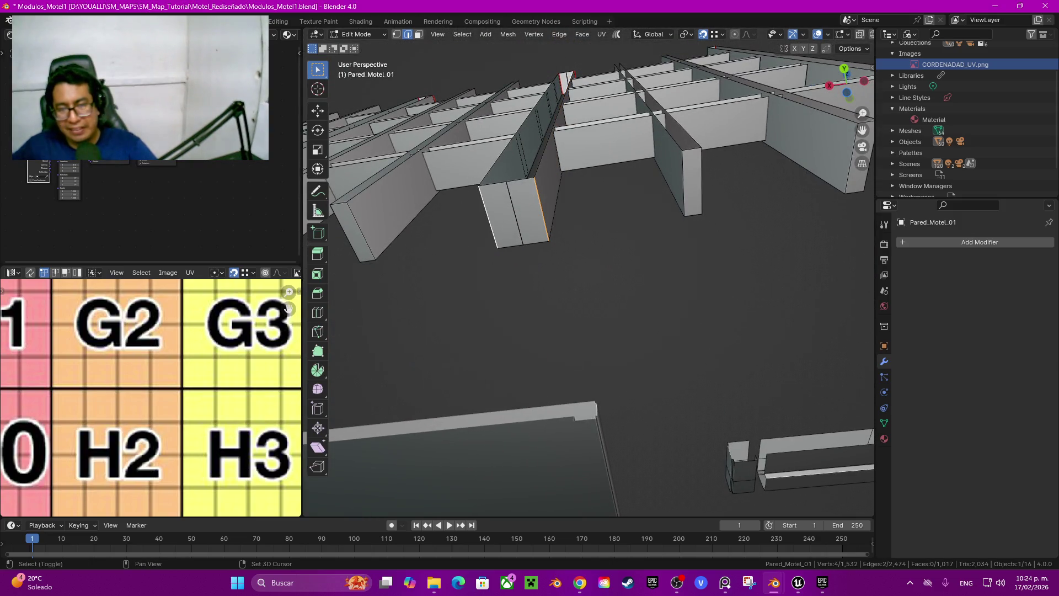
right_click(486, 208)
left_click(485, 205)
Step: Mark the two column-bottom edges as seams
mouse_move(607, 276)
middle_mouse_down()
mouse_move(552, 276)
mouse_move(601, 260)
mouse_move(601, 210)
mouse_move(601, 264)
mouse_move(601, 231)
mouse_move(640, 235)
mouse_move(640, 276)
middle_mouse_up()
left_click(572, 276)
left_click(602, 274, "shift")
right_click(601, 273)
left_click(601, 271)
Step: Hide the seamed column, then reveal all hidden geometry with Alt+H
key("l")
key("h")
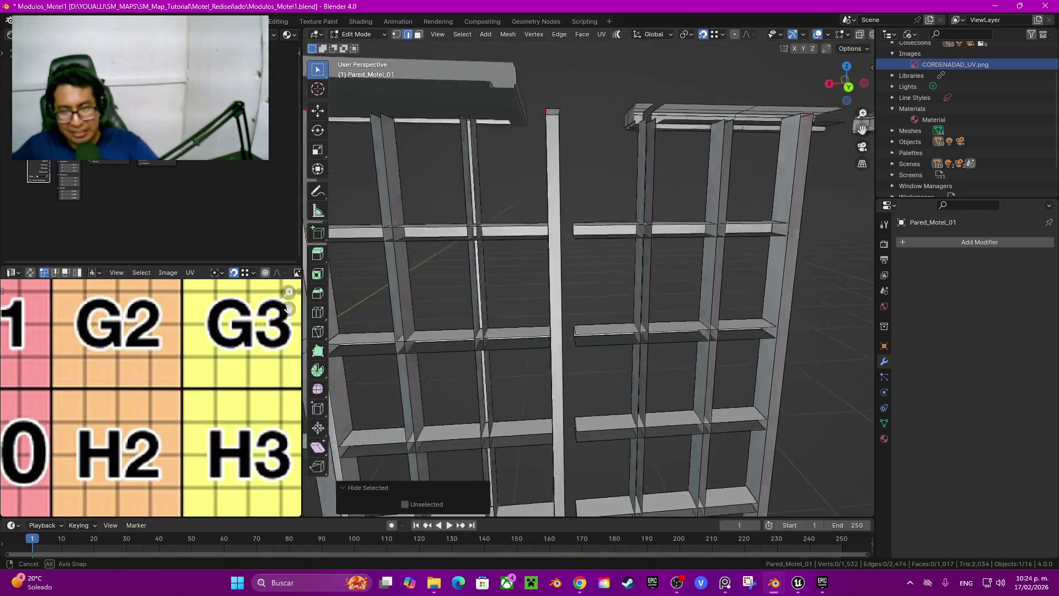
scroll(640, 276, "up", 3)
scroll(589, 272, "down", 2)
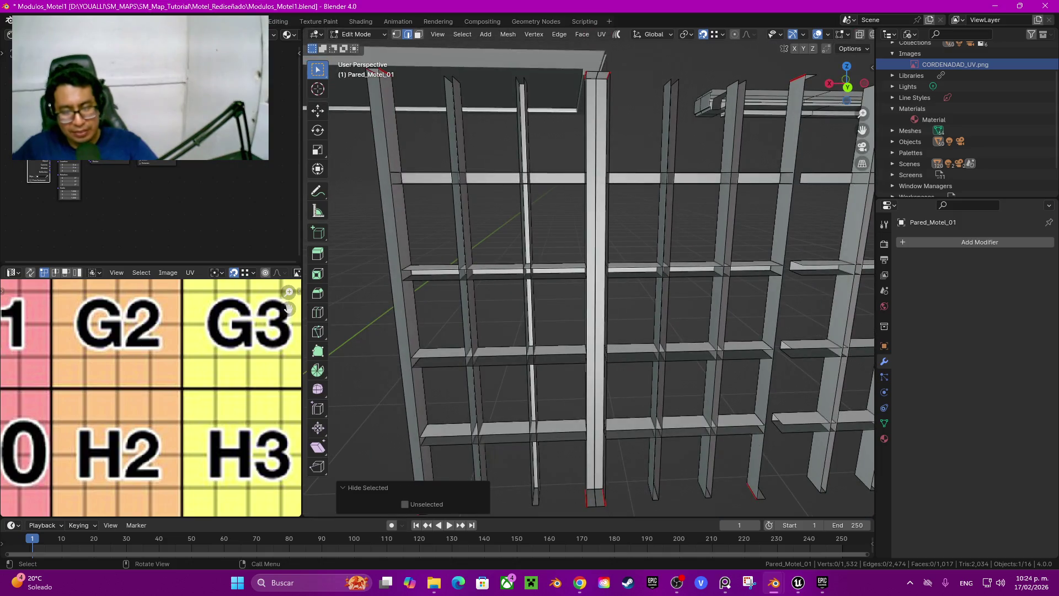
key("alt+h")
scroll(589, 273, "down", 3)
mouse_move(589, 272)
middle_mouse_down()
mouse_move(541, 276)
mouse_move(589, 257)
mouse_move(574, 265)
middle_mouse_up()
scroll(588, 272, "up", 3)
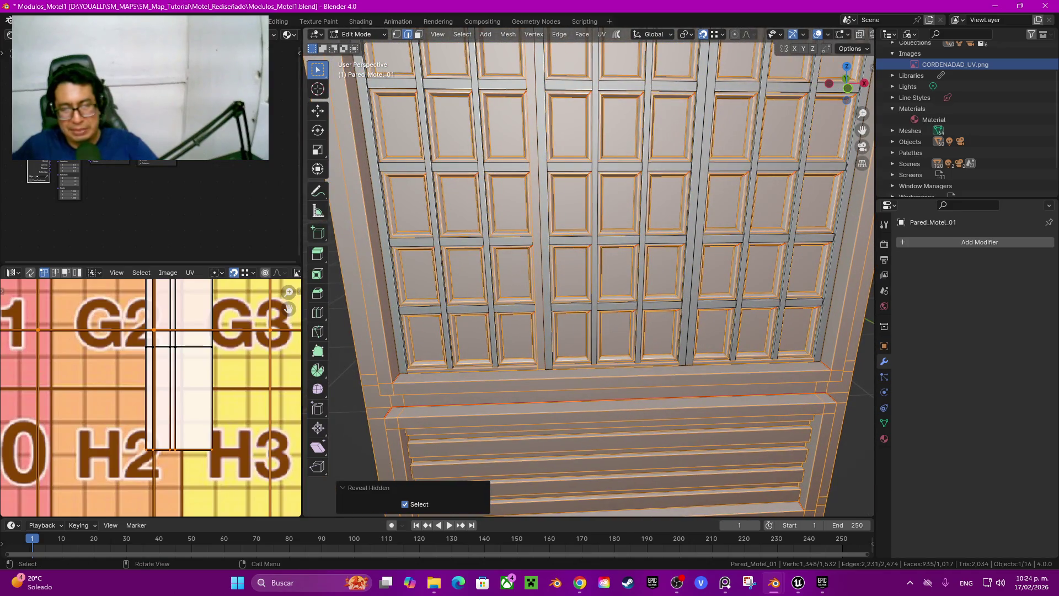
Step: Select the left, horizontal and two more vertical frame strips
key("alt+a")
left_click(382, 220)
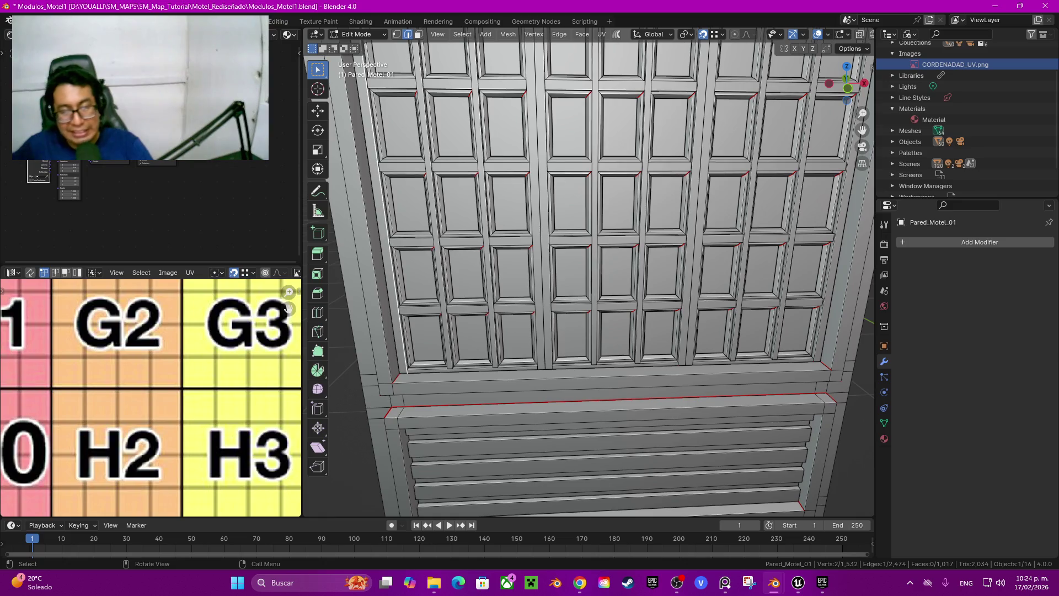
key("ctrl+l")
left_click(419, 310, "shift")
key("ctrl+l")
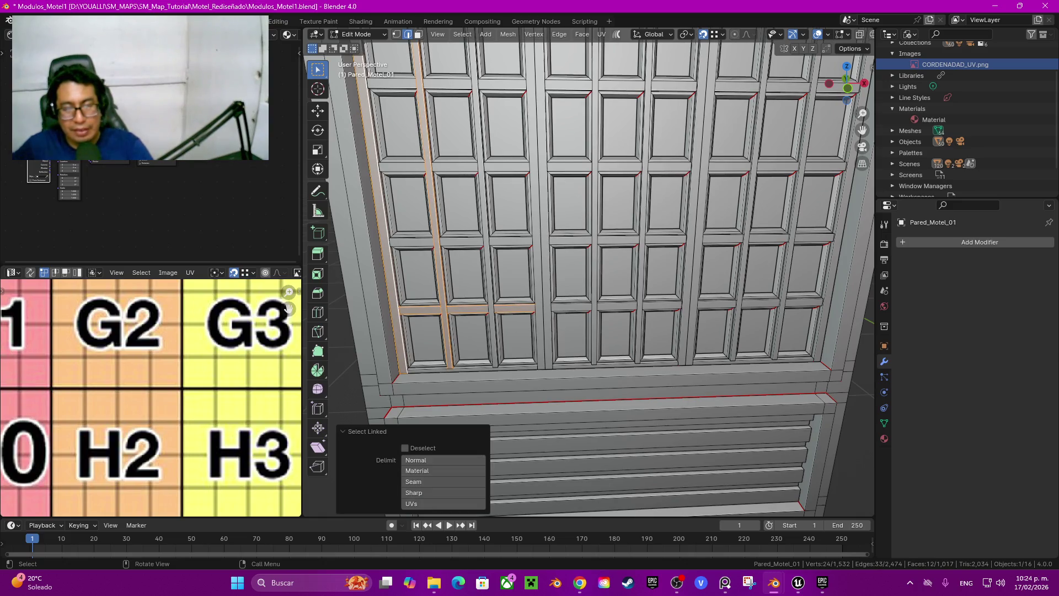
key("l")
key("l")
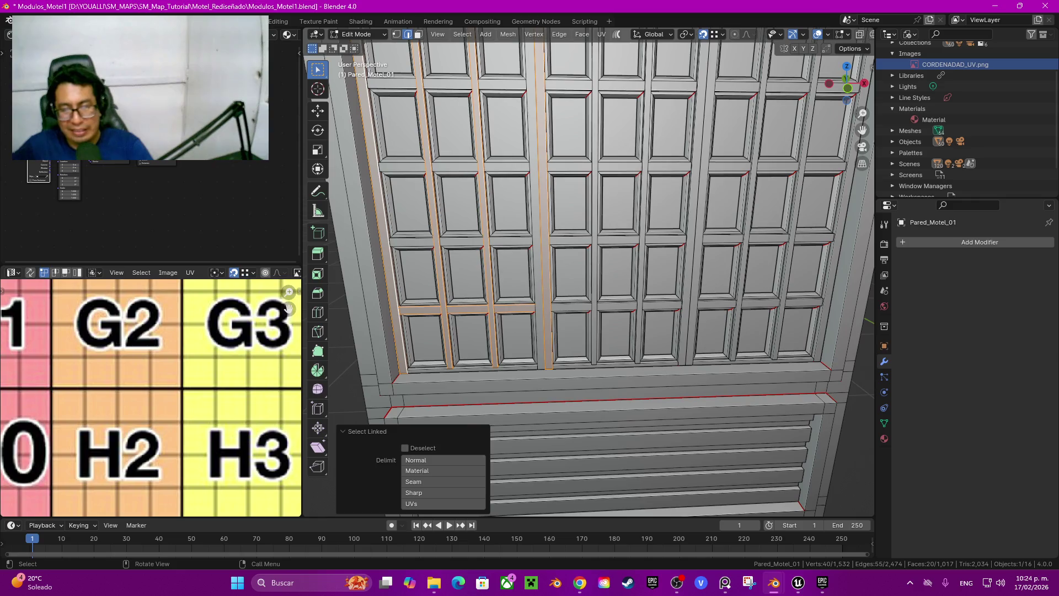
key("l")
key("l")
key("l")
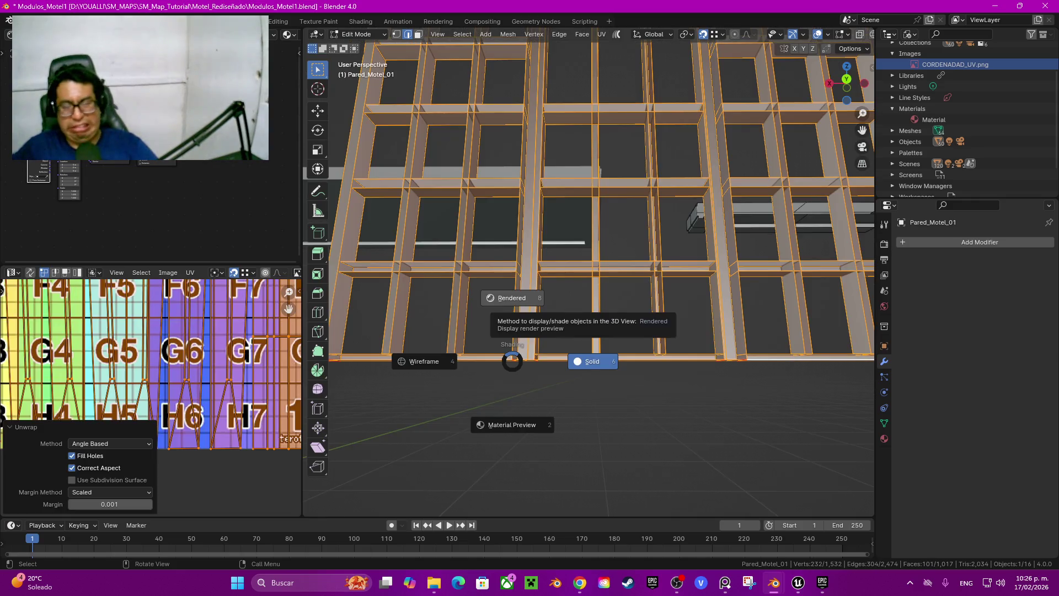
Step: Show the coordinate grid texture on the frame, then isolate one vertical bar
left_click(512, 425)
mouse_move(512, 425)
middle_mouse_down()
mouse_move(634, 375)
mouse_move(615, 383)
mouse_move(629, 419)
middle_mouse_up()
key("alt+a")
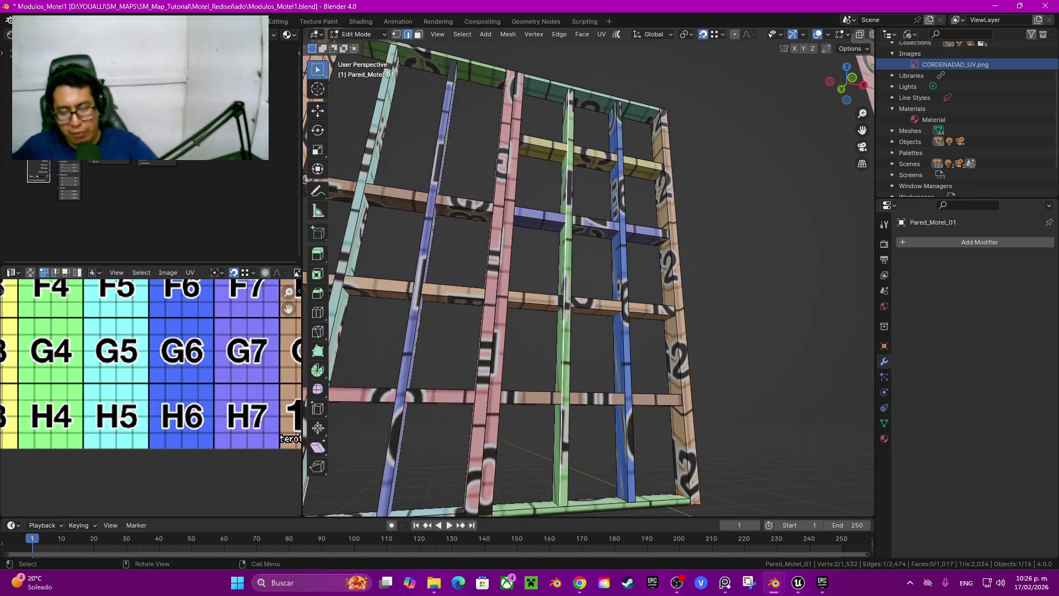
key("l")
key("shift+h")
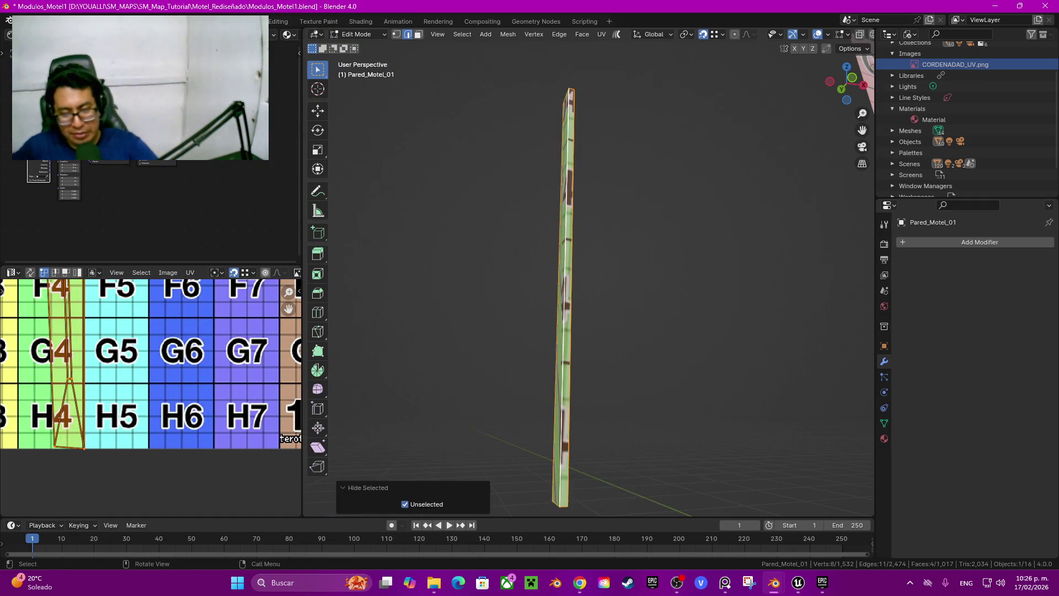
Step: Reveal all geometry, then hide the front-bottom bar
middle_click_drag(629, 419, 617, 408)
key("alt+h")
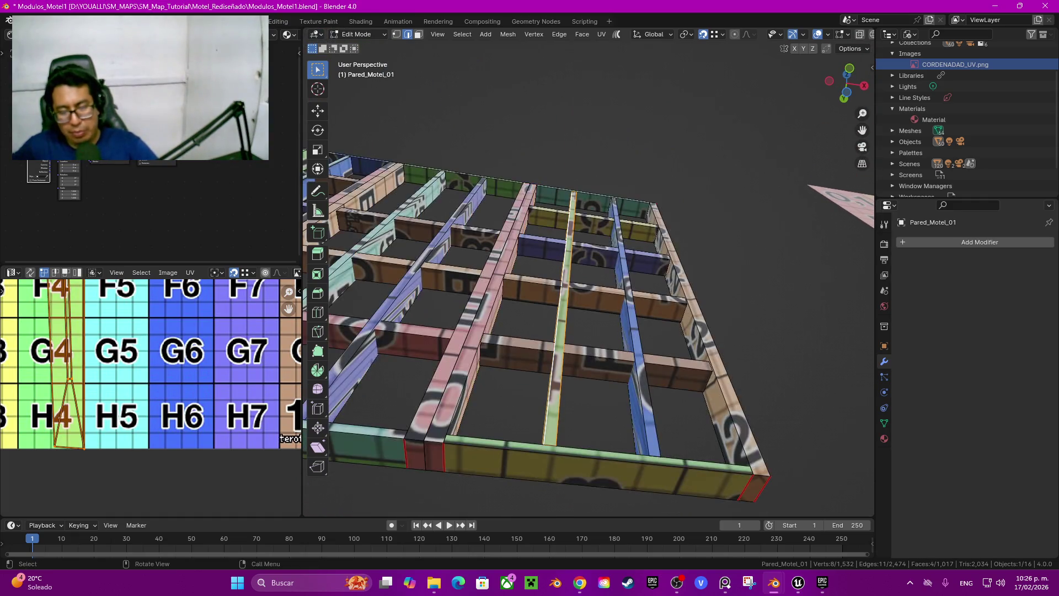
key("alt+a")
key("l")
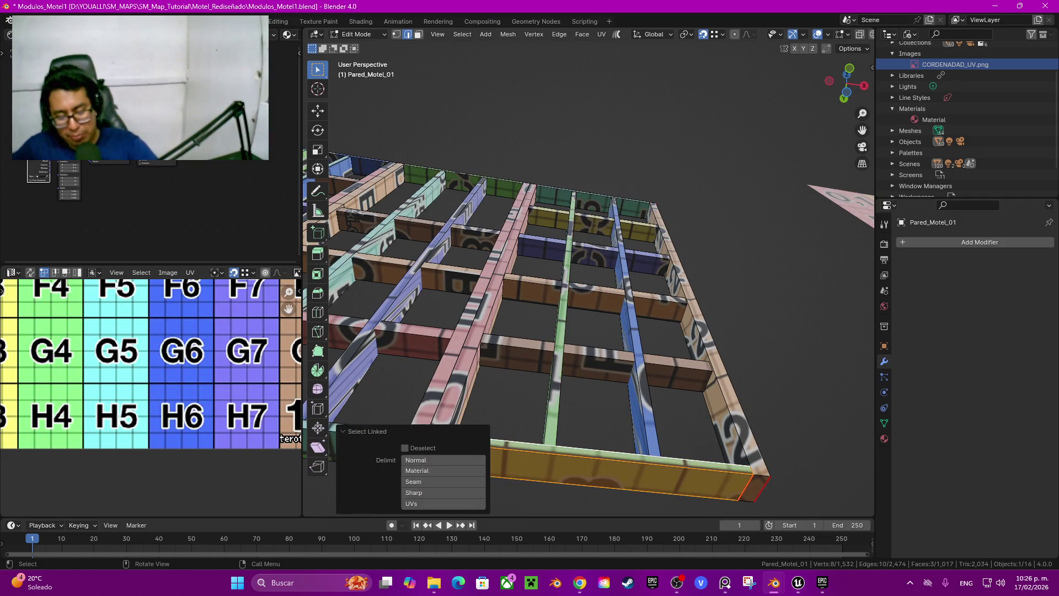
key("h")
Step: Delete the bottom end faces of the green and blue bars
left_click(547, 459, "shift")
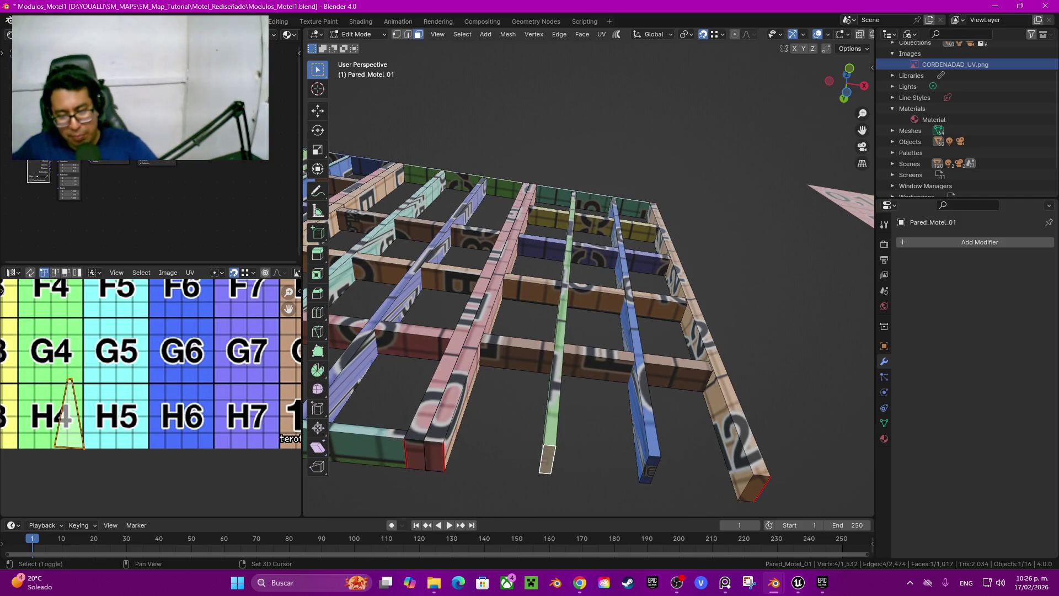
left_click(650, 470, "shift")
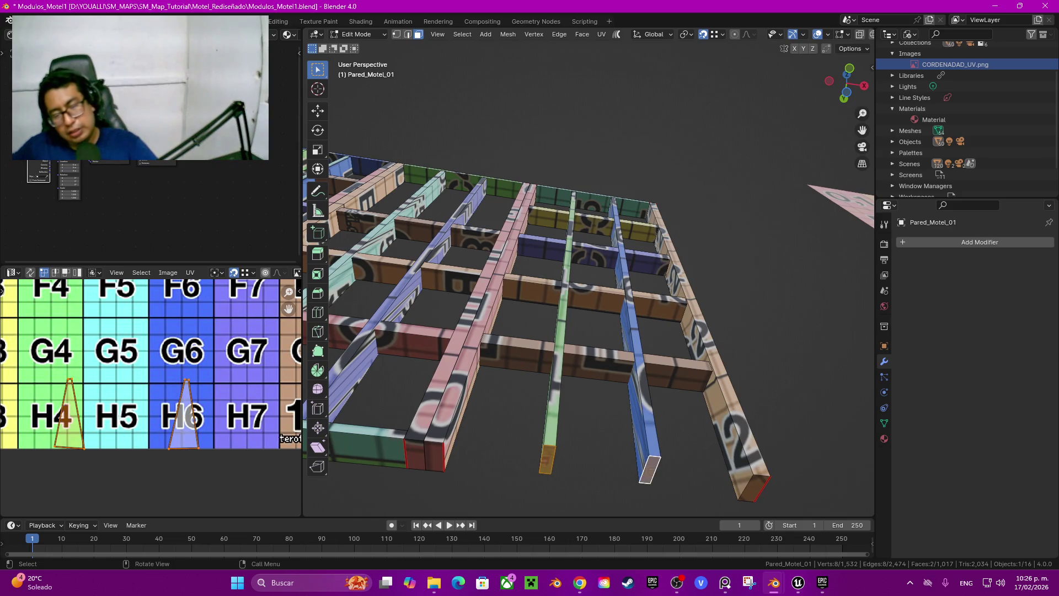
key("x")
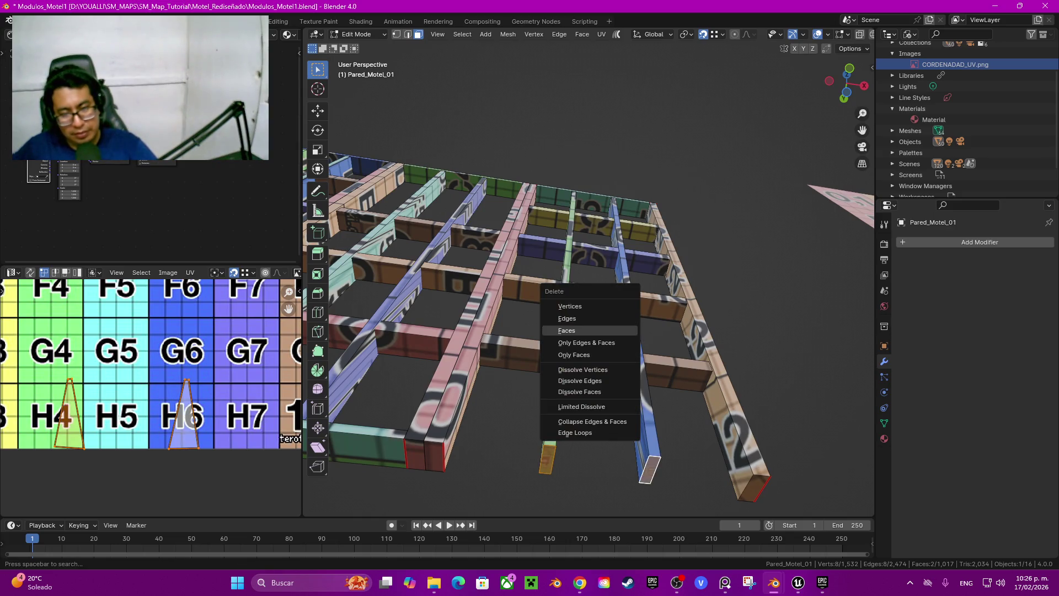
left_click(567, 330)
Step: Select faces along the top beam, ending on the front beam face
mouse_move(567, 330)
middle_mouse_down()
mouse_move(541, 221)
mouse_move(546, 259)
middle_mouse_up()
left_click(616, 273)
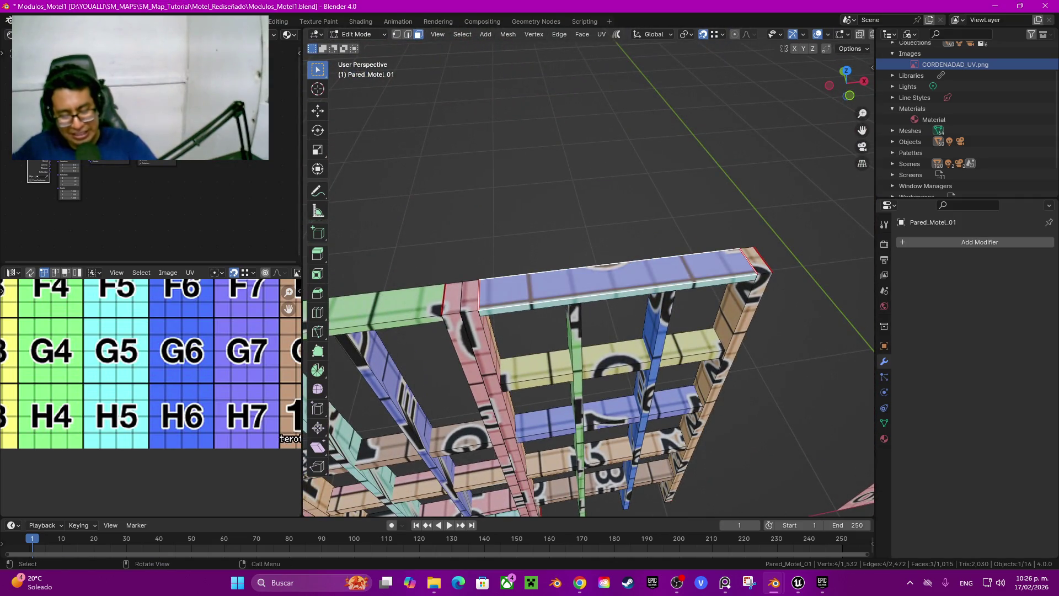
left_click(460, 293, "ctrl")
mouse_move(461, 292)
middle_mouse_down()
mouse_move(442, 287)
mouse_move(576, 271)
middle_mouse_up()
left_click(577, 270)
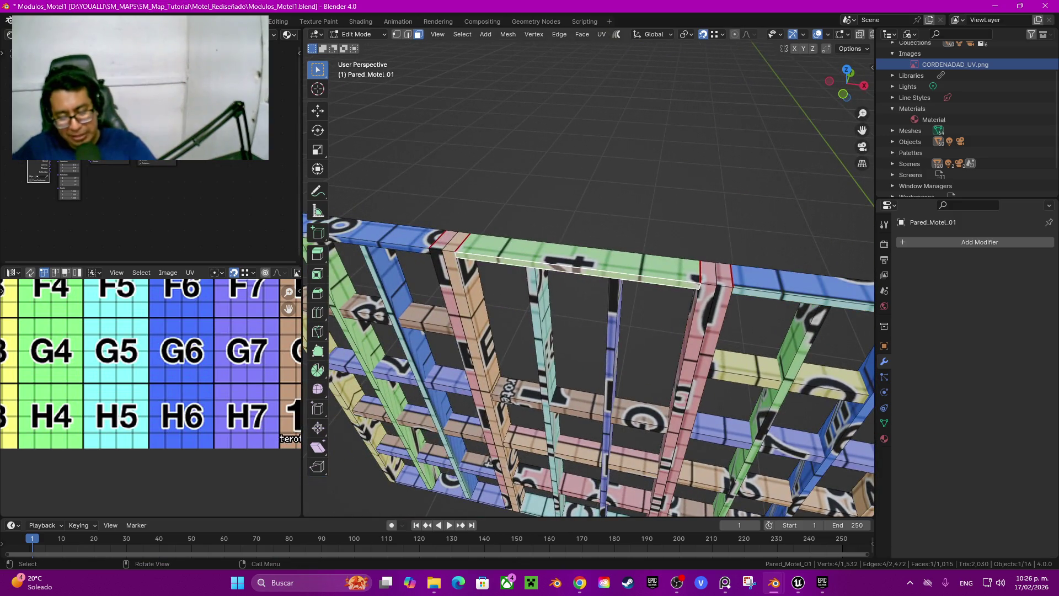
left_click(450, 241, "ctrl")
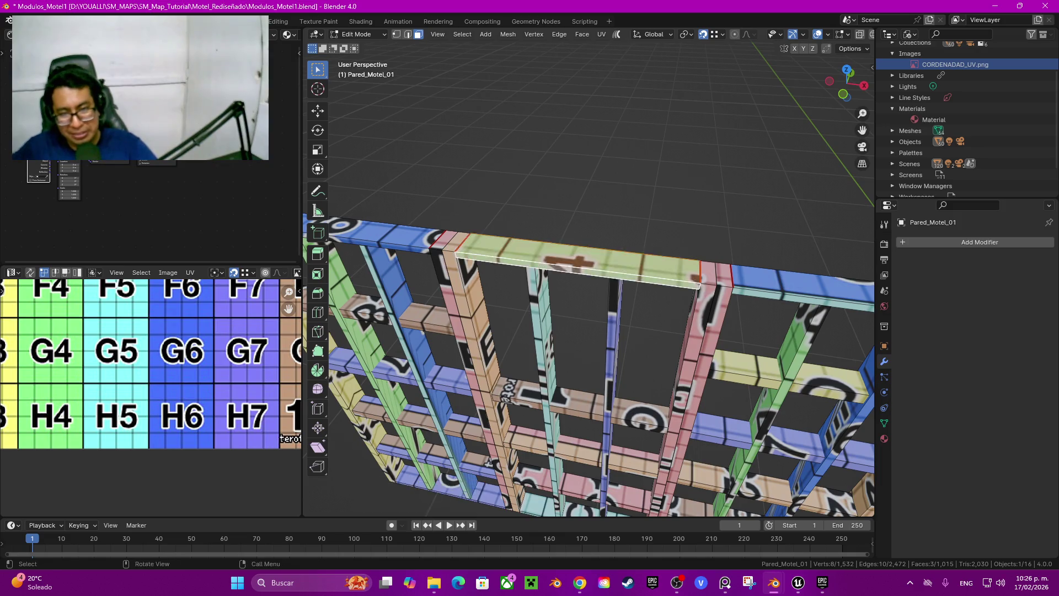
middle_click_drag(450, 241, 607, 337)
left_click(624, 348)
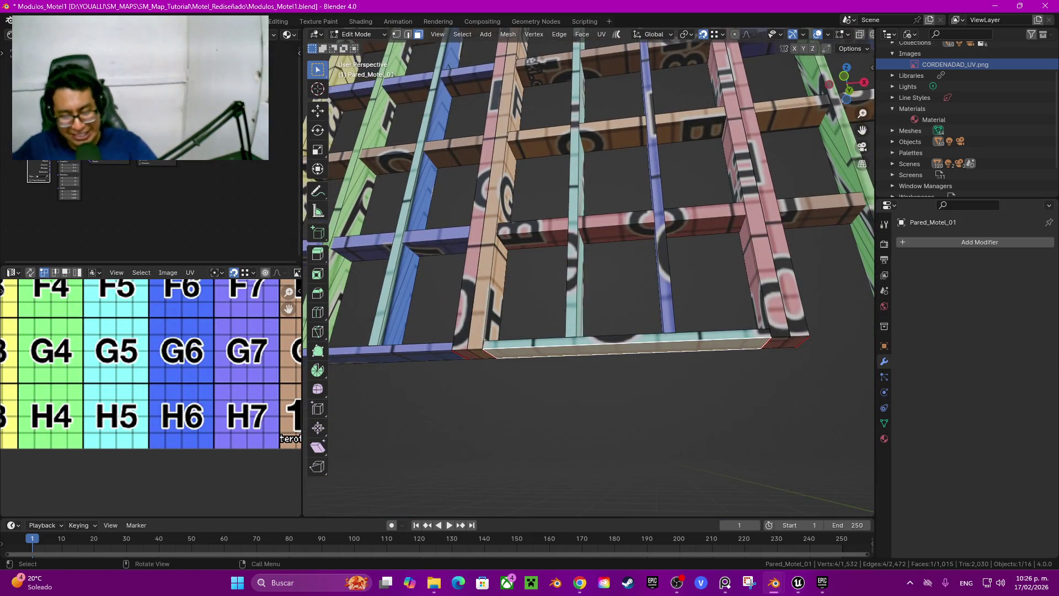
Step: Hide the front beam face and delete two beam end faces
key("h")
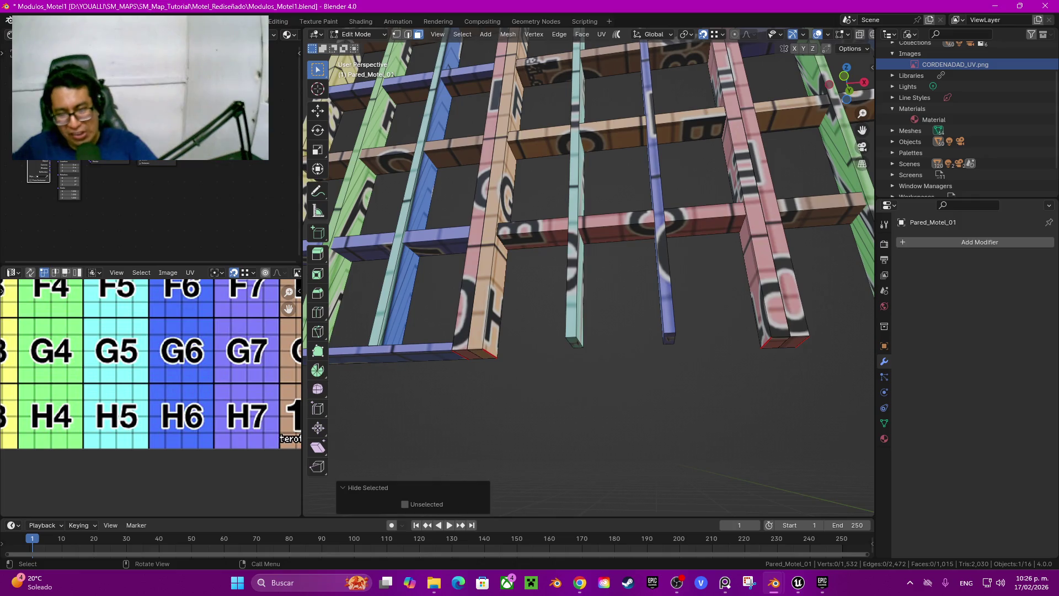
left_click(670, 339, "shift")
left_click(480, 354, "shift")
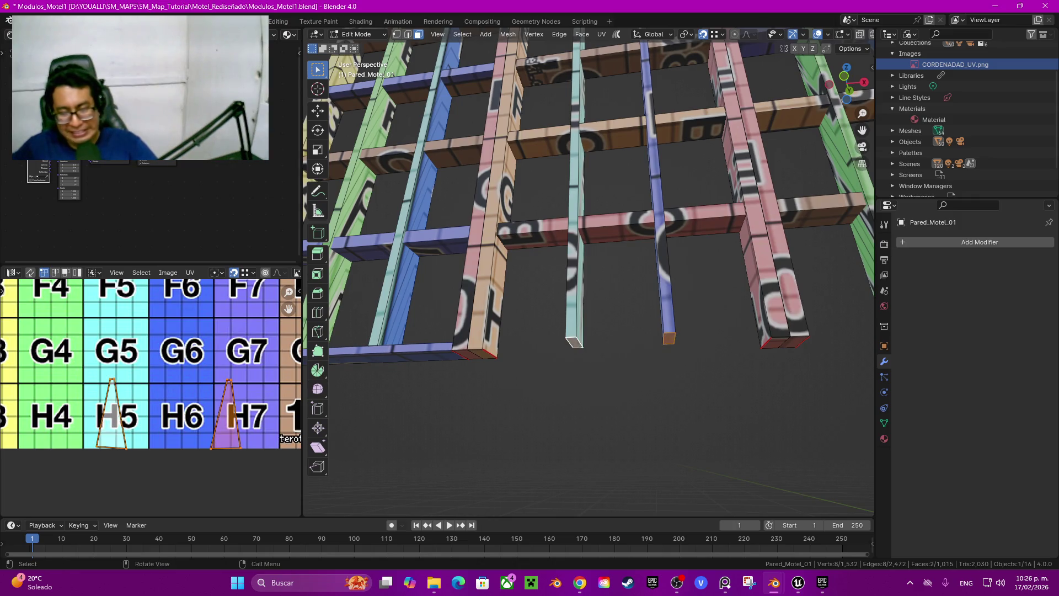
key("x")
left_click(522, 342)
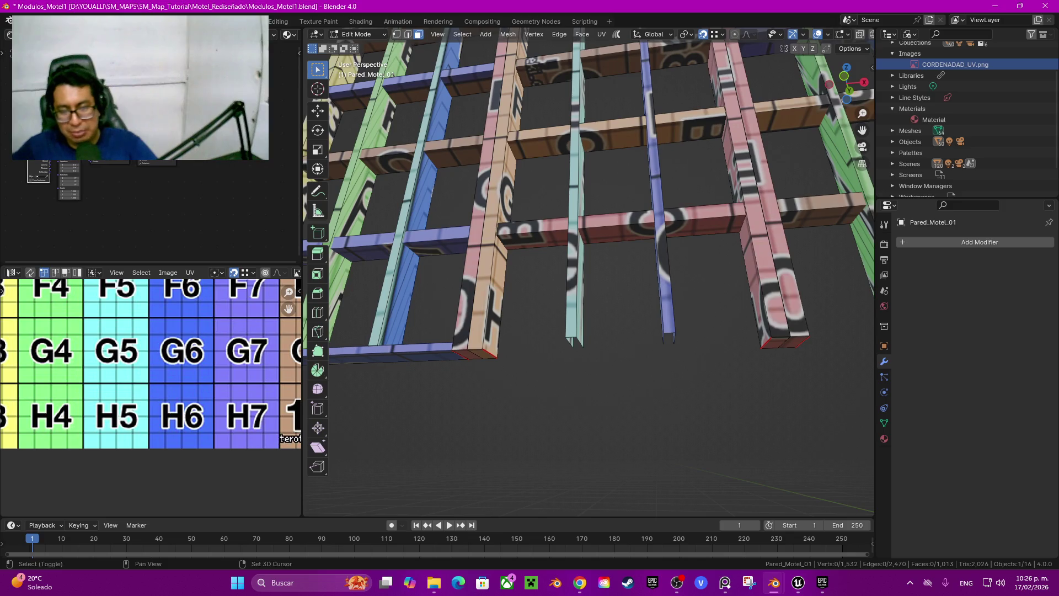
Step: Hide the bottom beam and delete two more beam bottom end faces
middle_click_drag(551, 332, 549, 356)
left_click(549, 356)
key("ctrl+l")
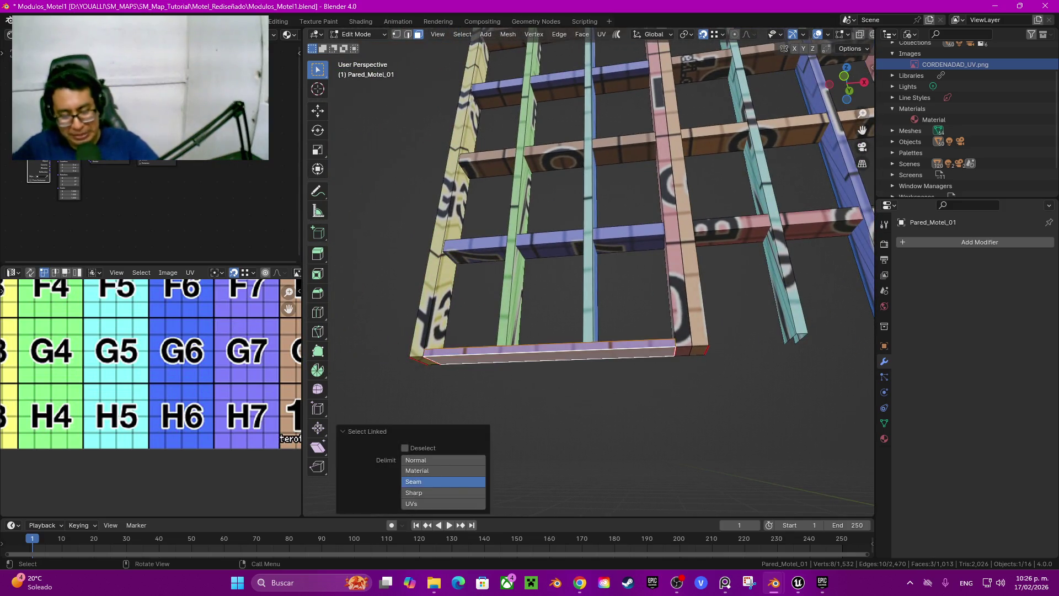
key("h")
left_click(505, 348)
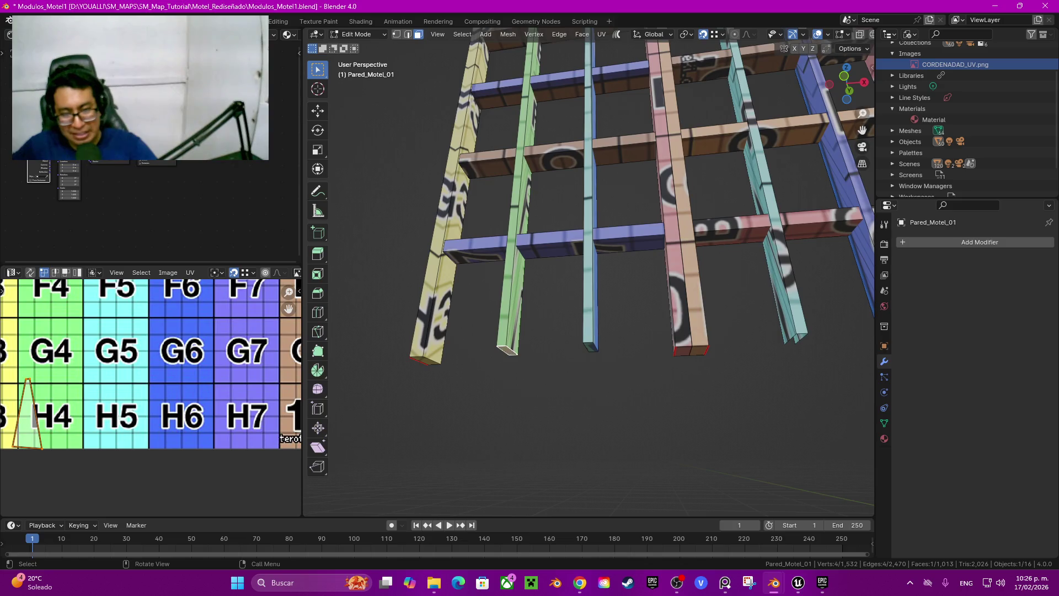
left_click(590, 347, "shift")
key("x")
left_click(536, 350)
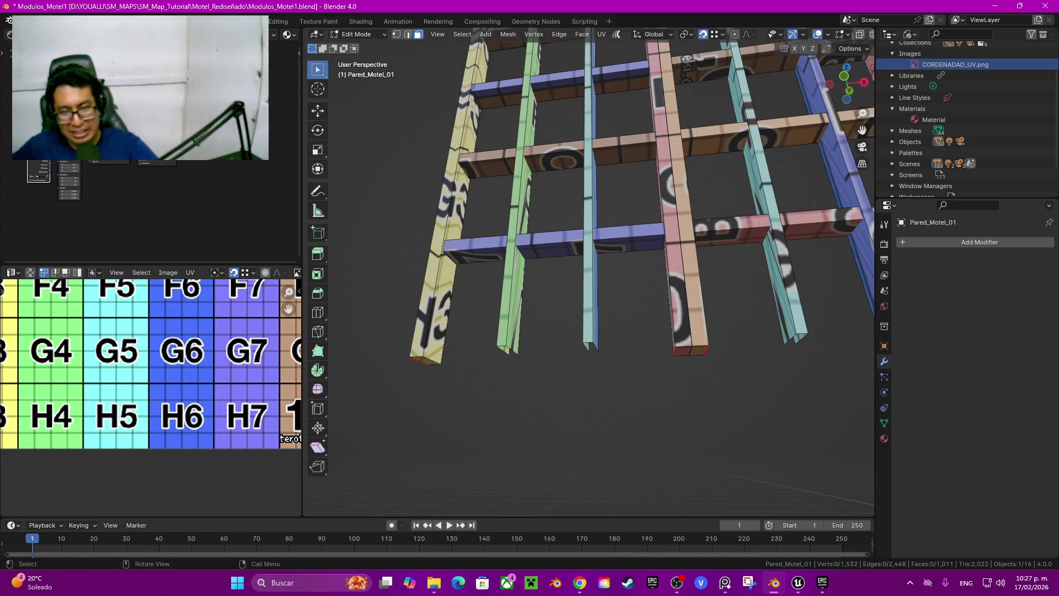
Step: Hide the top blue and green beam faces
middle_click_drag(537, 350, 543, 270)
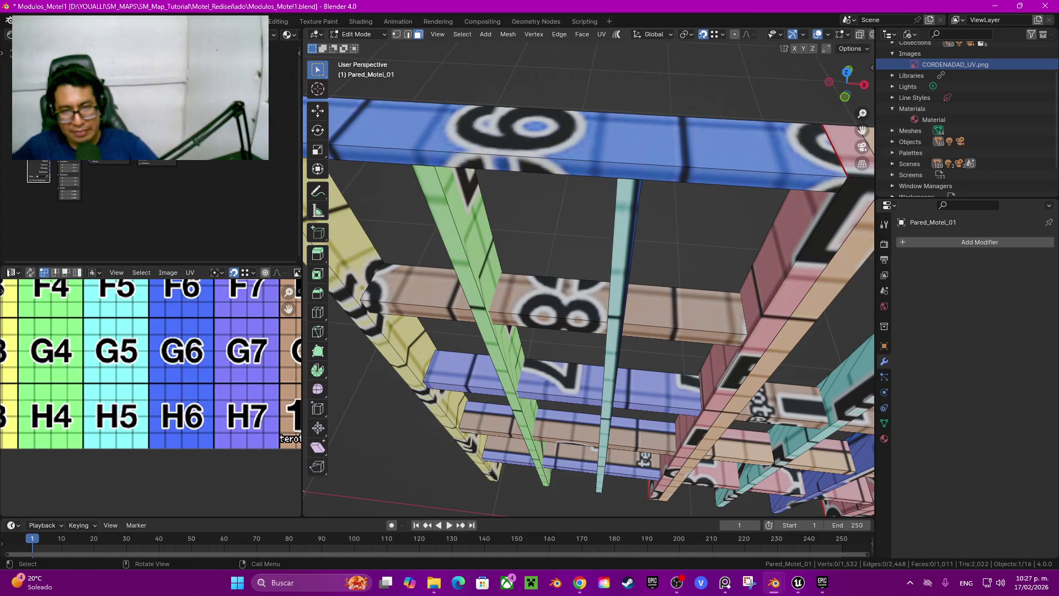
left_click(552, 141)
key("h")
middle_click_drag(552, 140, 556, 221)
left_click(491, 231)
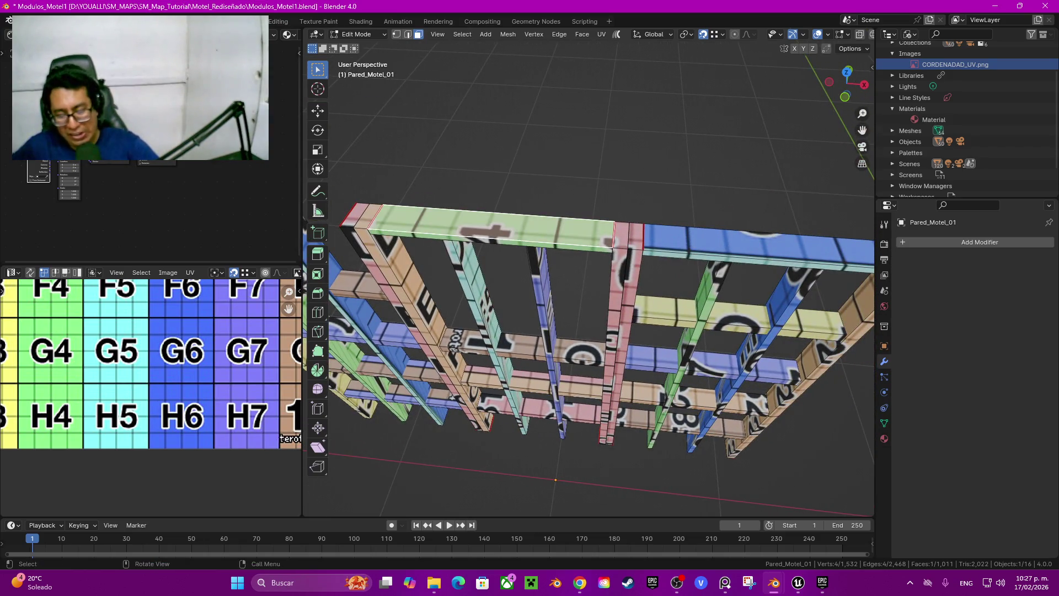
key("h")
left_click(756, 245)
key("h")
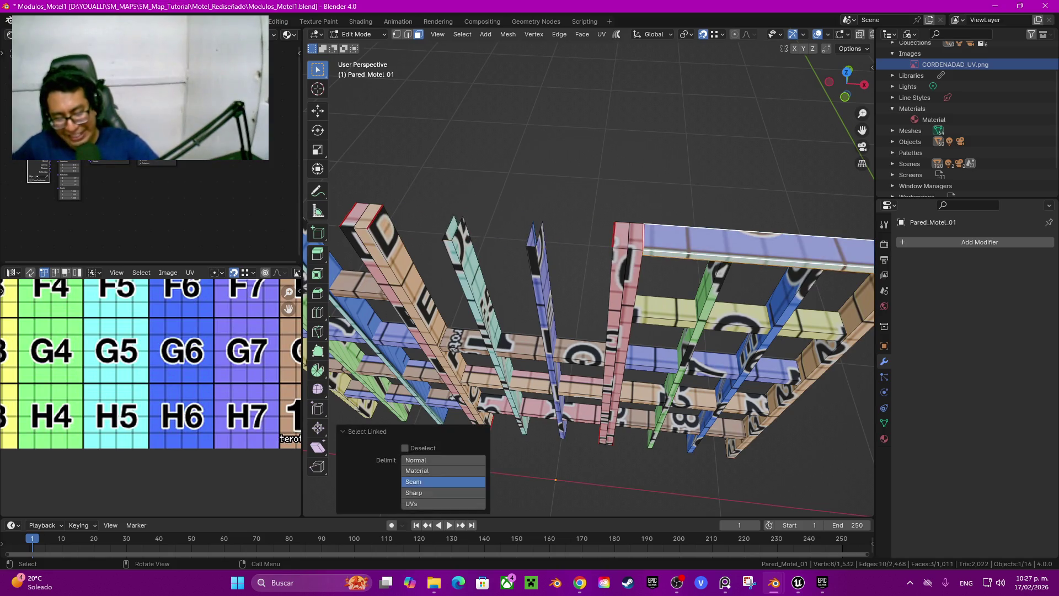
scroll(590, 276, "down", 5)
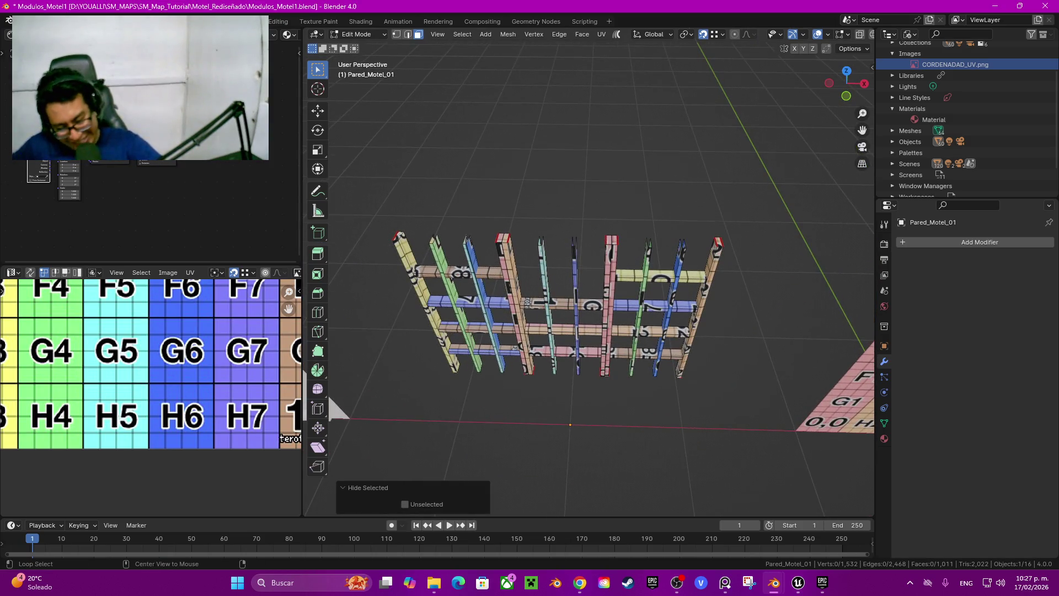
Step: Join triangles into quads with Alt+J, then reveal all hidden geometry
key("alt+j")
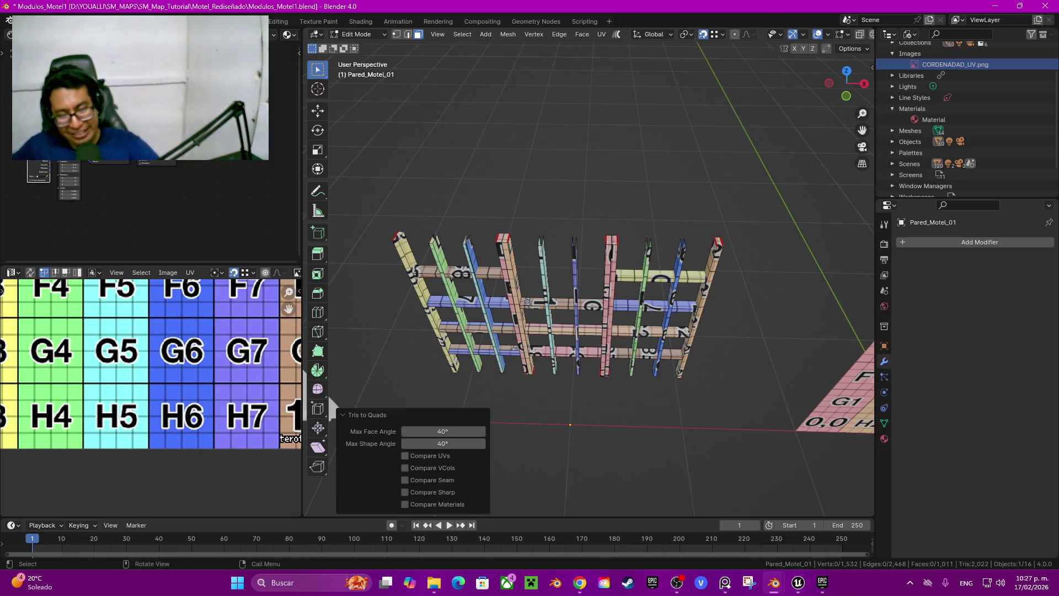
key("ctrl+h")
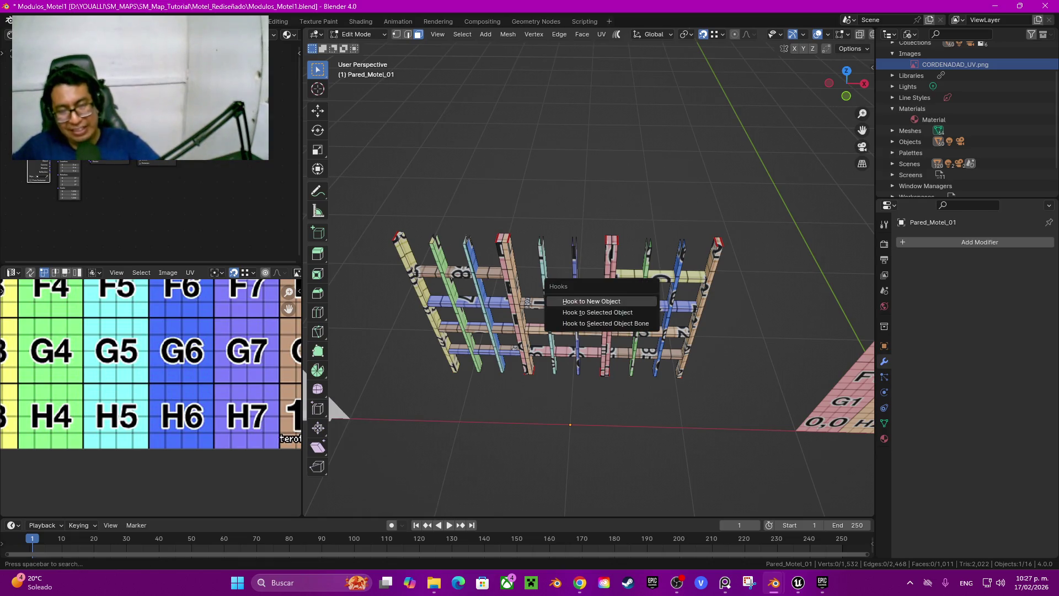
key("Escape")
key("alt+h")
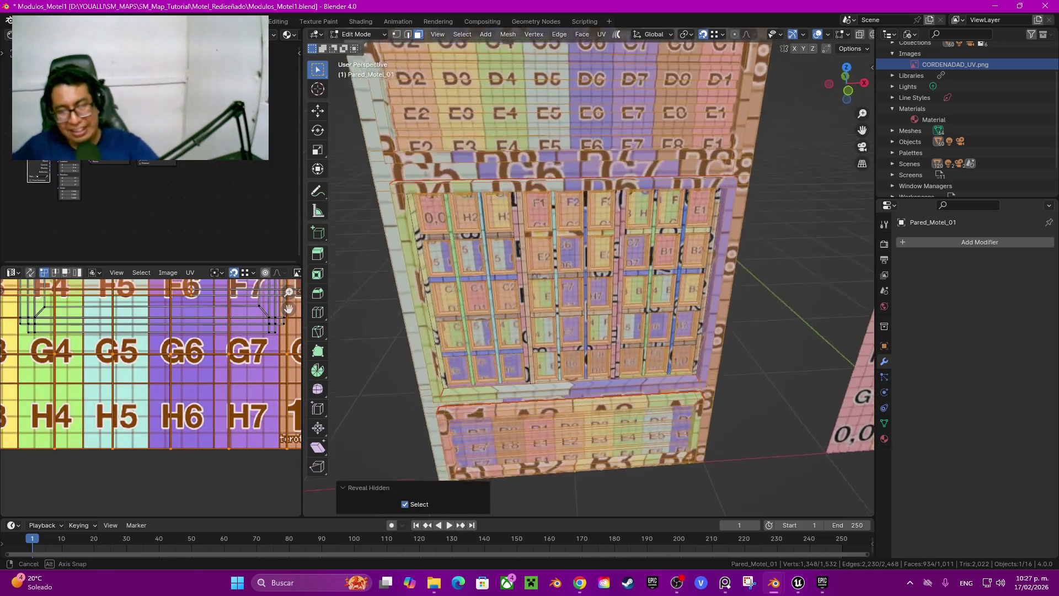
Step: Select the connected surrounding wall in vertex mode and hide it
scroll(589, 270, "down", 3)
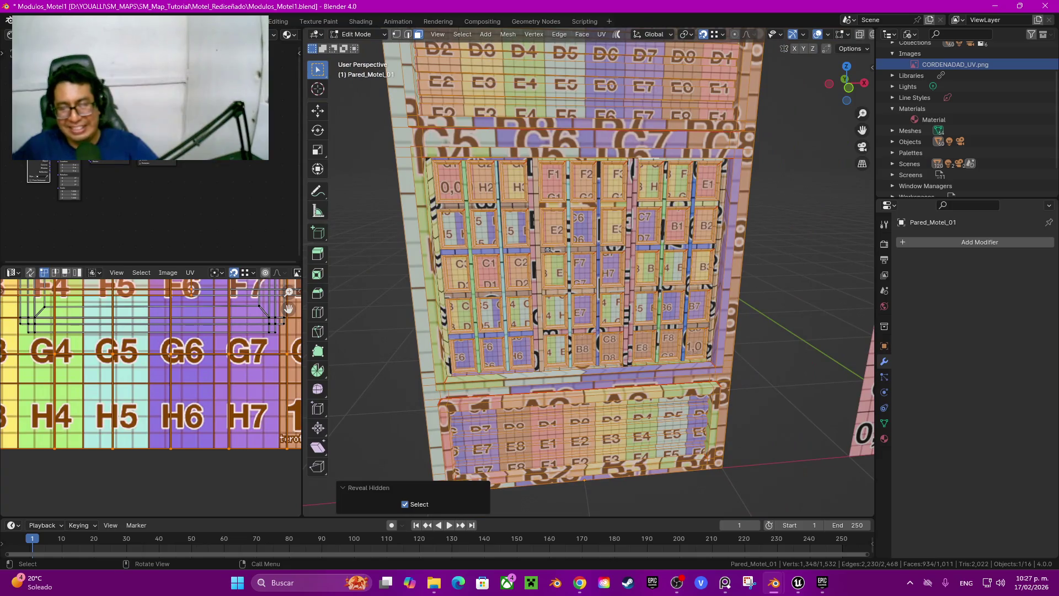
left_click(736, 260)
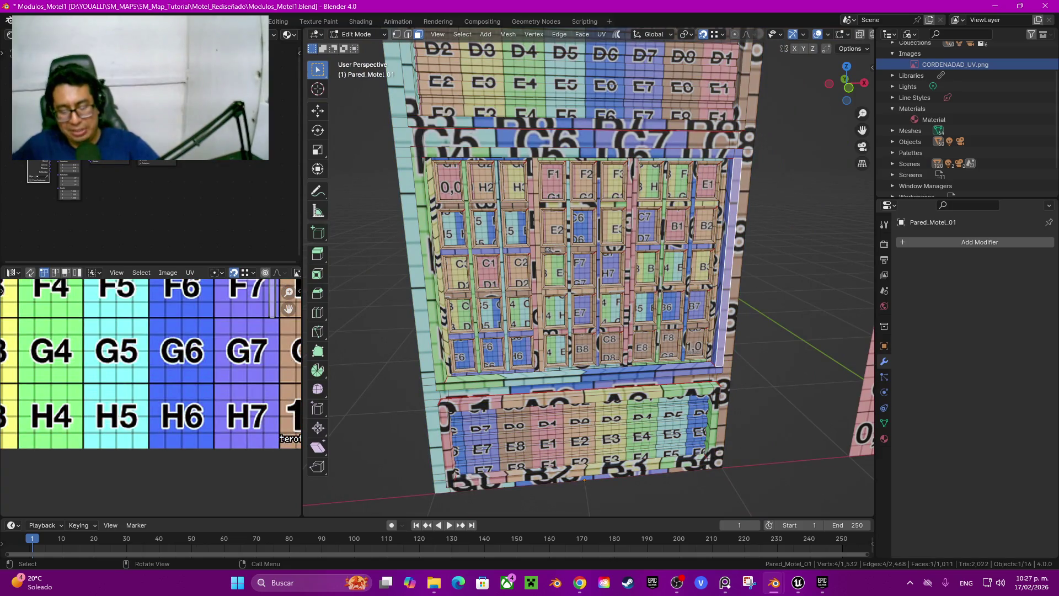
key("ctrl+l")
key("ctrl+z")
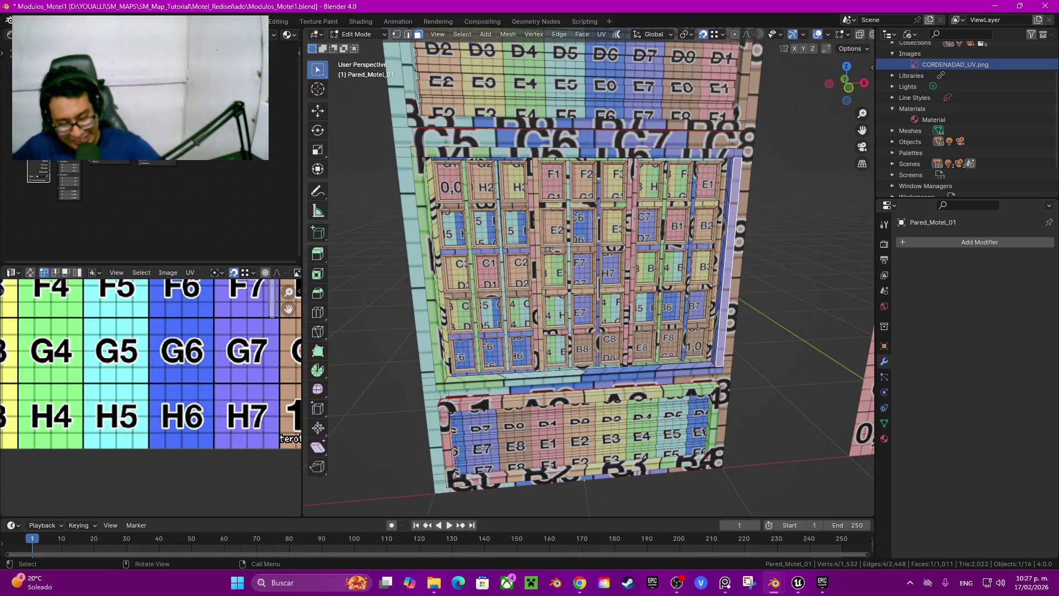
key("1")
left_click(711, 284)
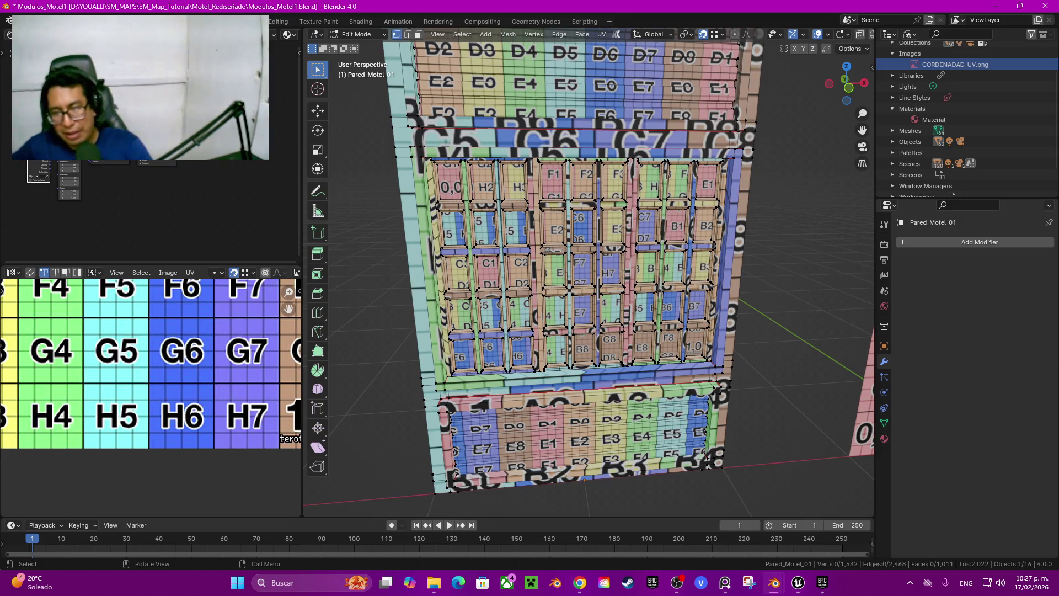
key("ctrl+l")
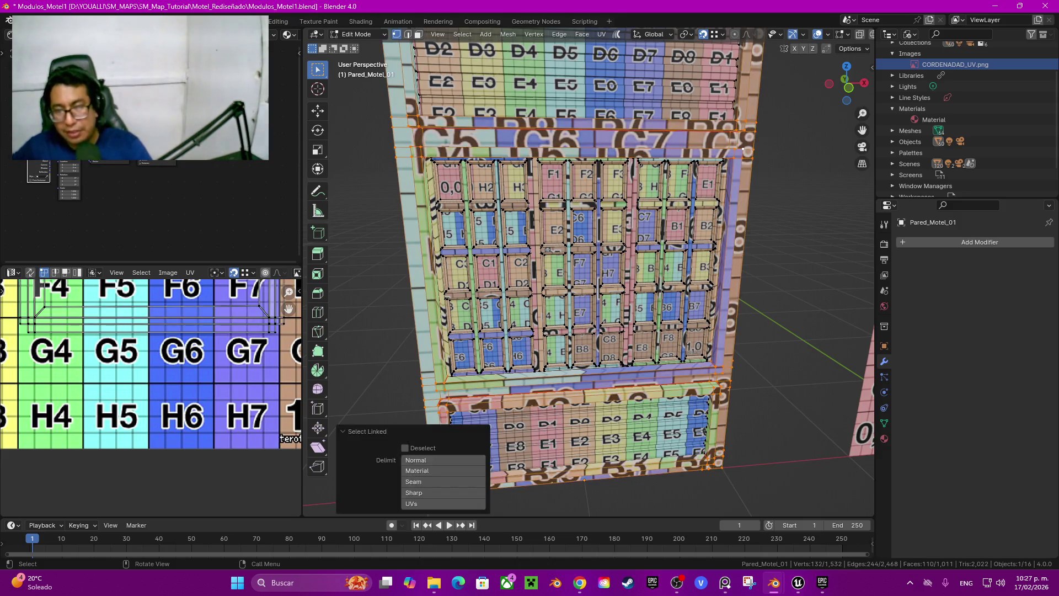
key("h")
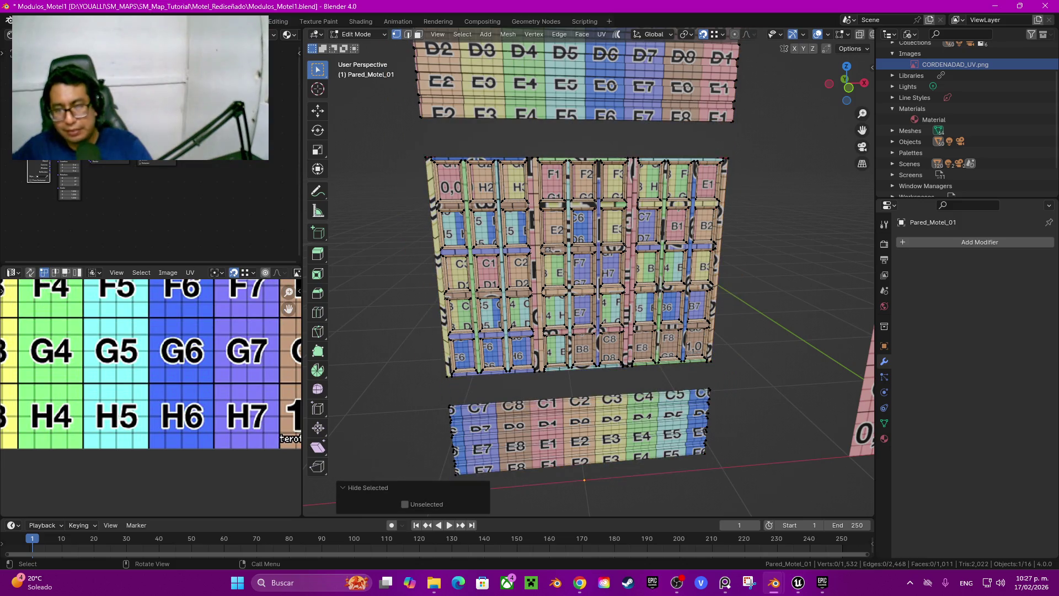
Step: Hide the top and bottom strips and orbit to face the window grid
key("l")
key("l")
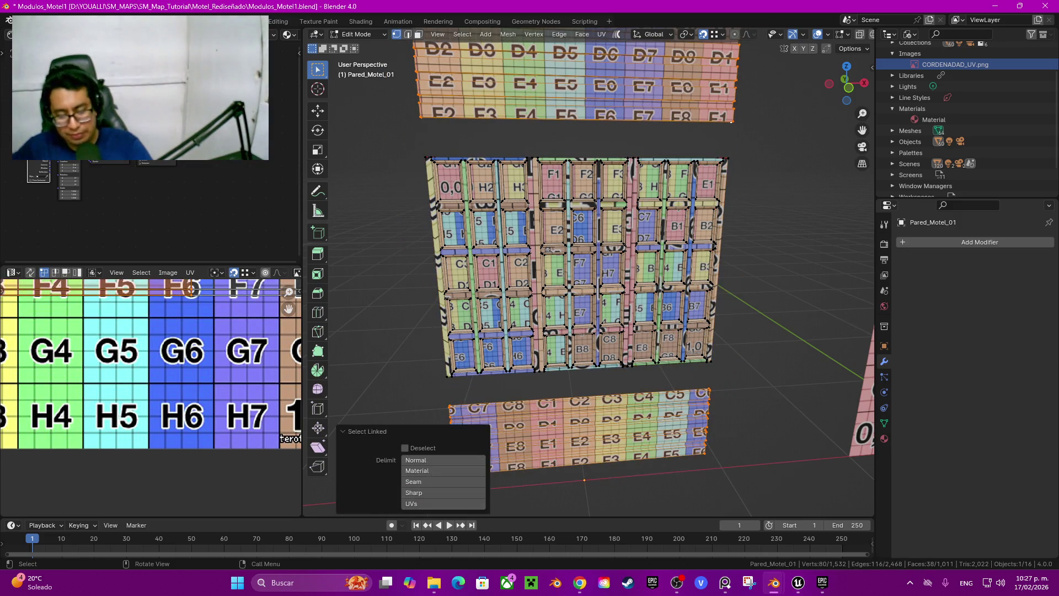
key("h")
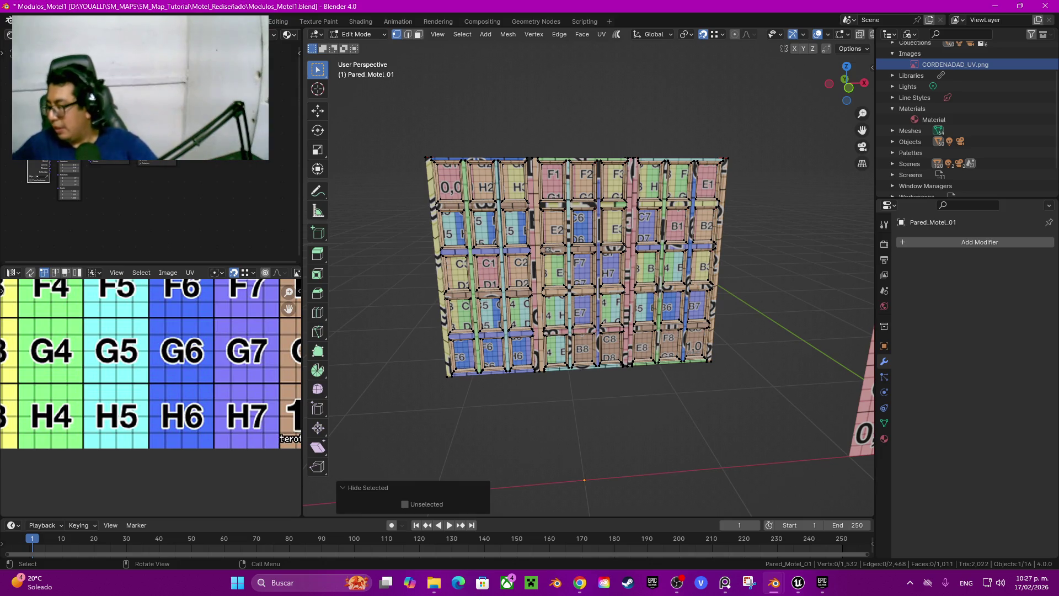
middle_click_drag(585, 259, 566, 258)
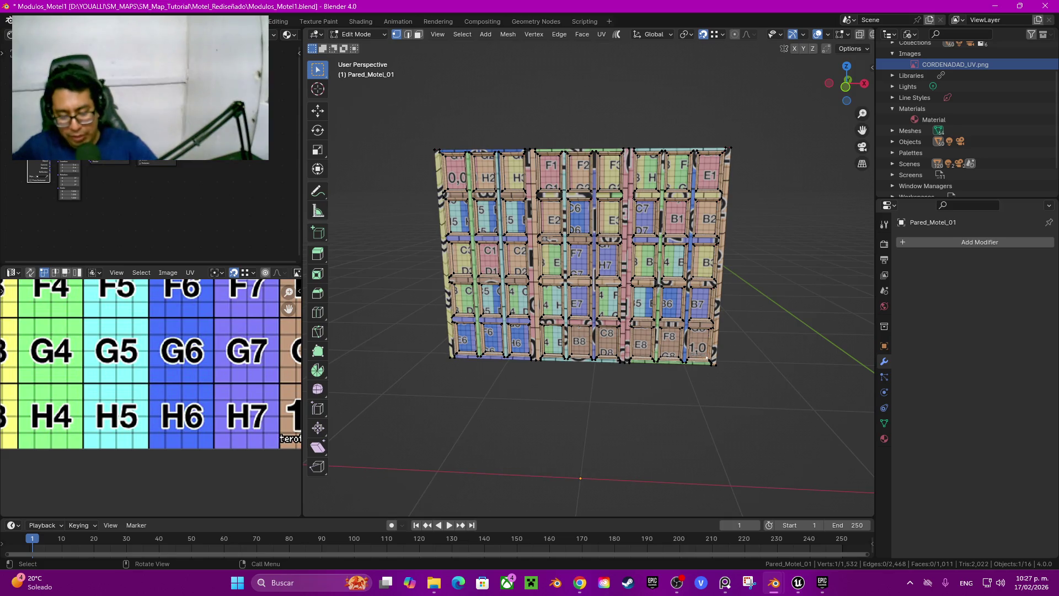
Step: Select the linked 1,0 panel island, then add the B7, B3, B2, E1 and B1 window frames
key("l")
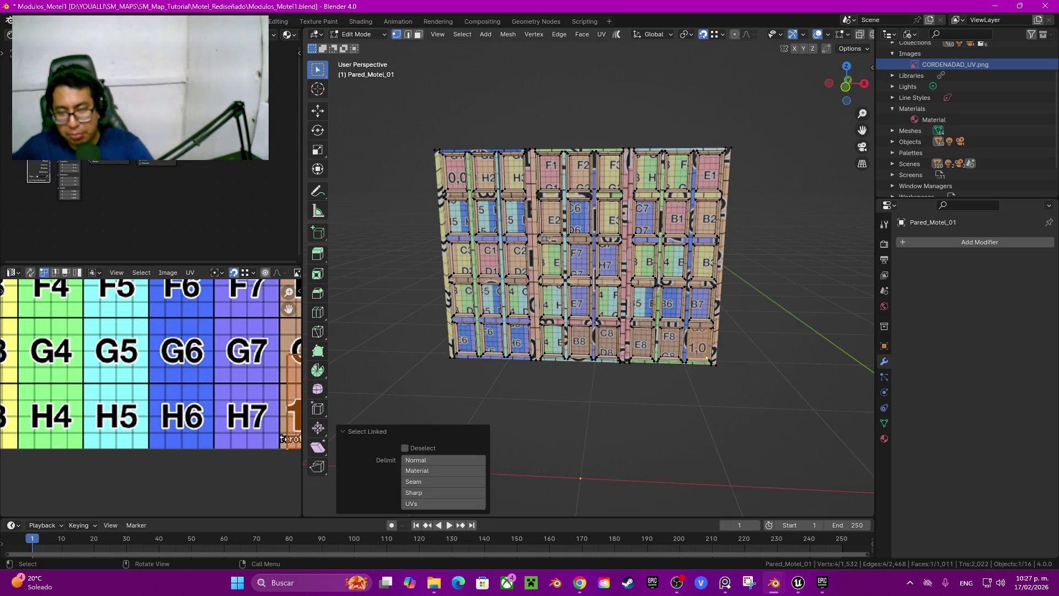
scroll(536, 198, "up", 4)
scroll(536, 199, "down", 3)
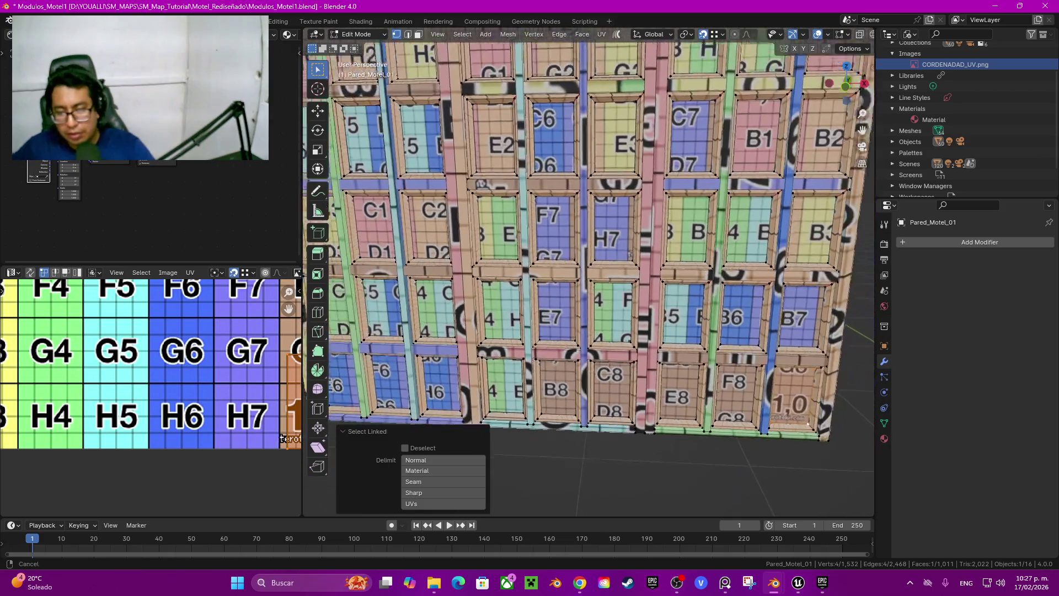
scroll(536, 199, "up", 2)
key("ctrl+l")
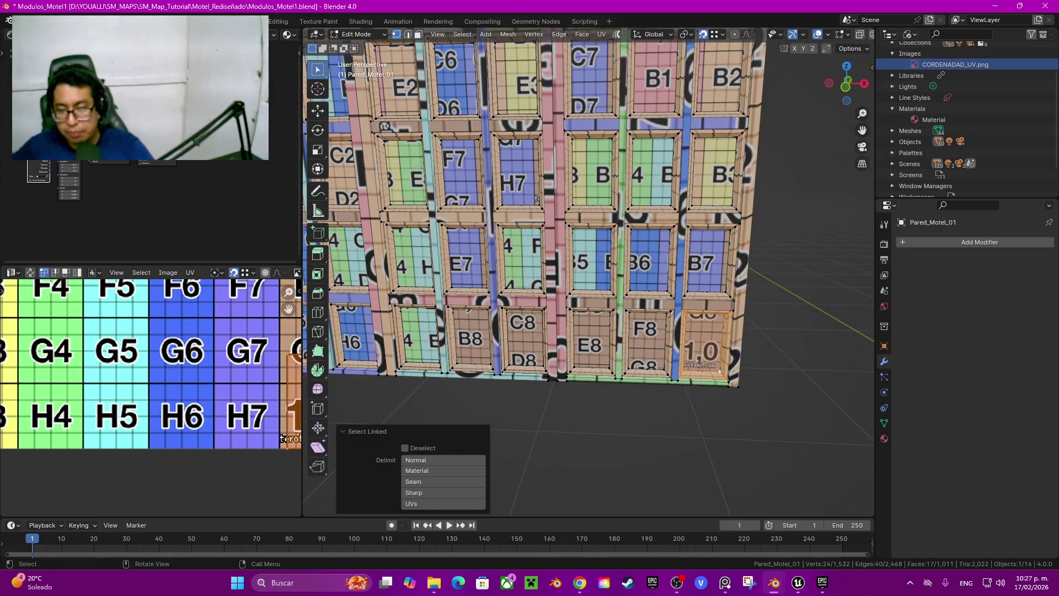
key("l")
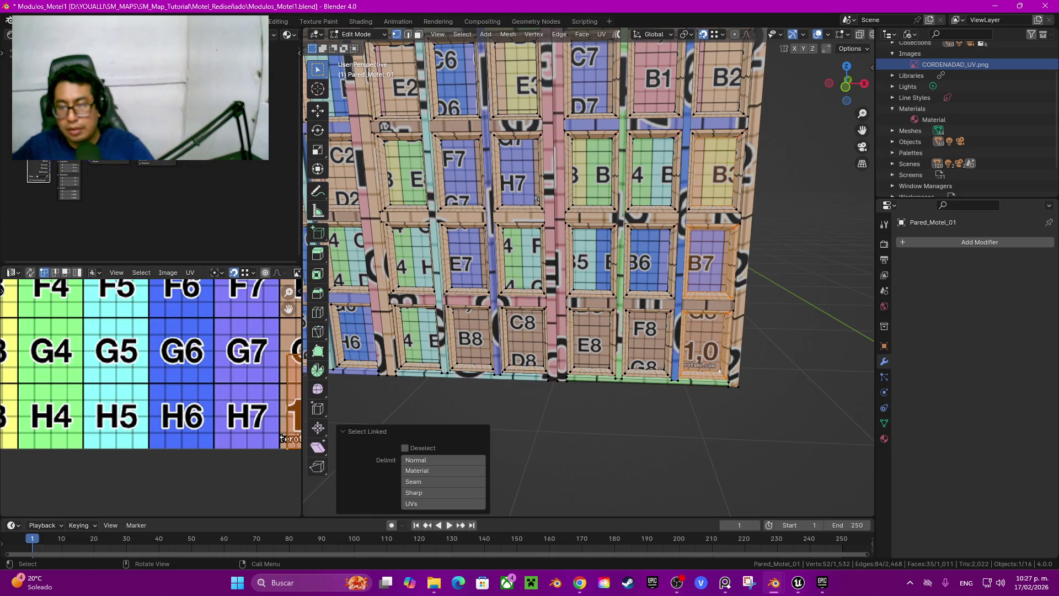
key("l")
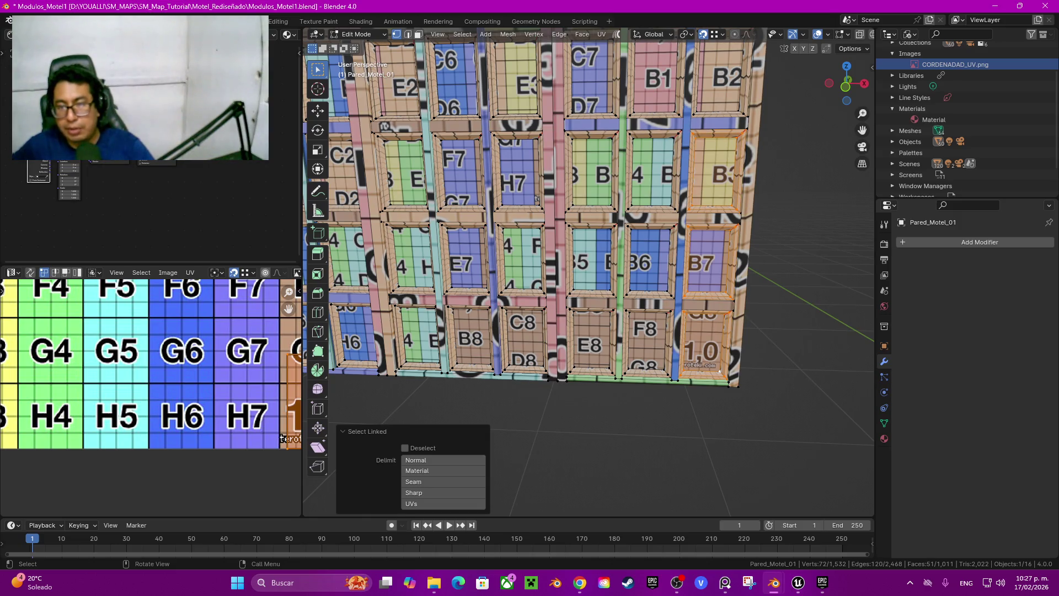
key("l")
scroll(723, 83, "down", 2)
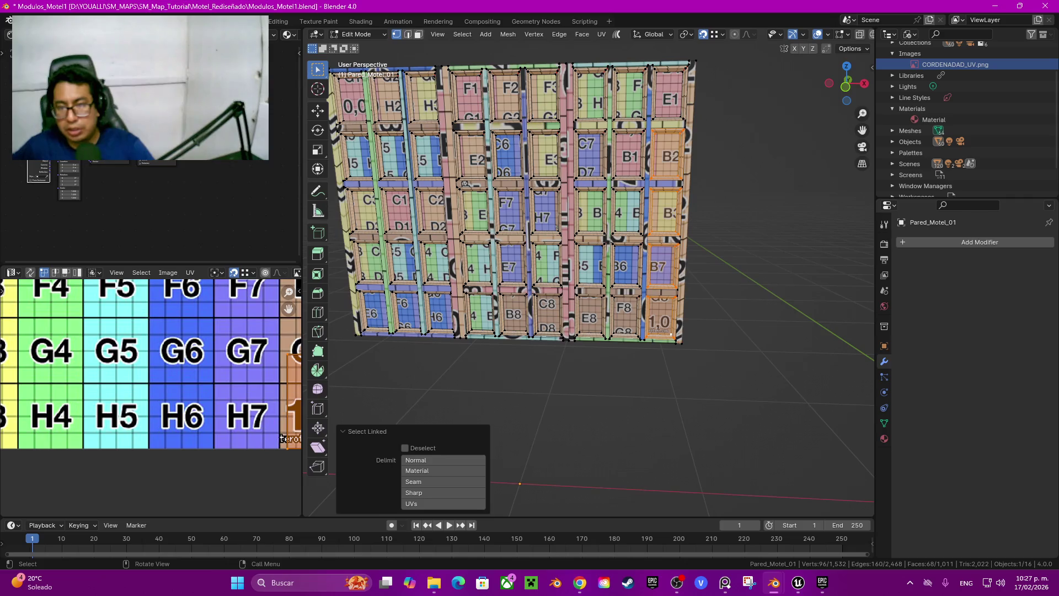
key("l")
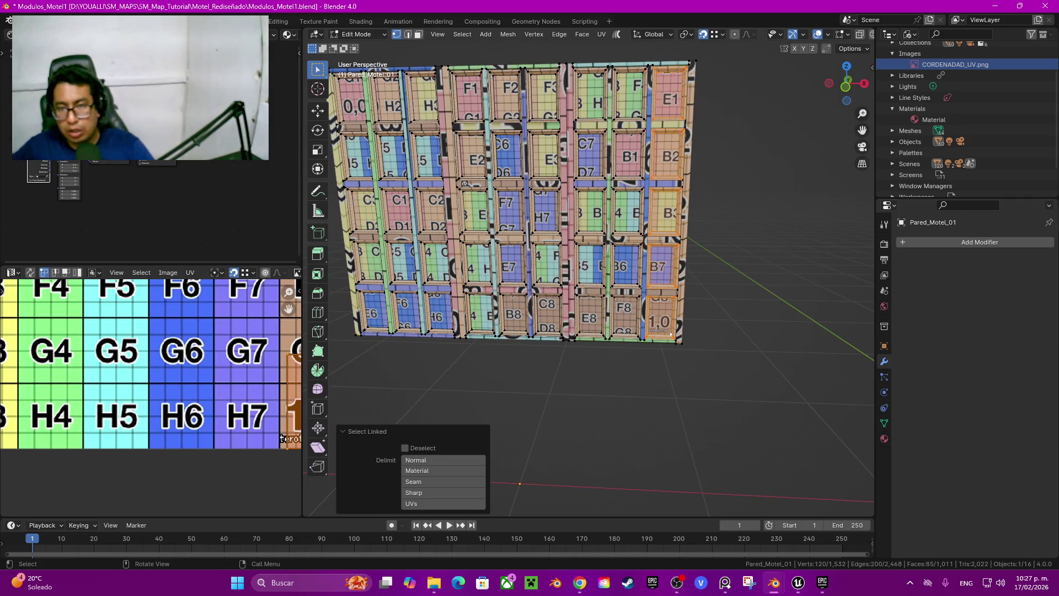
key("l")
key("l")
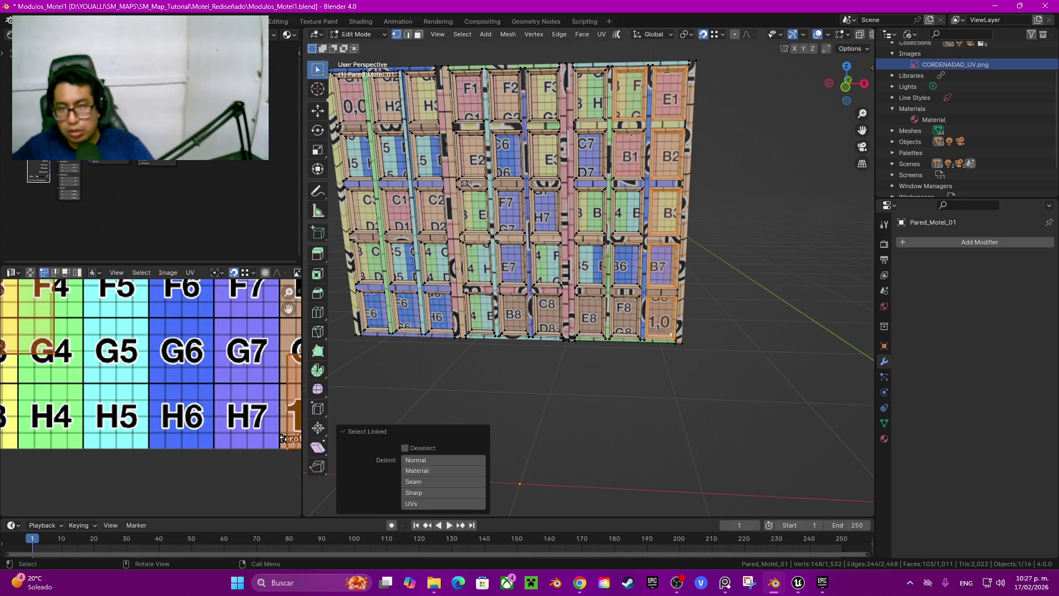
key("l")
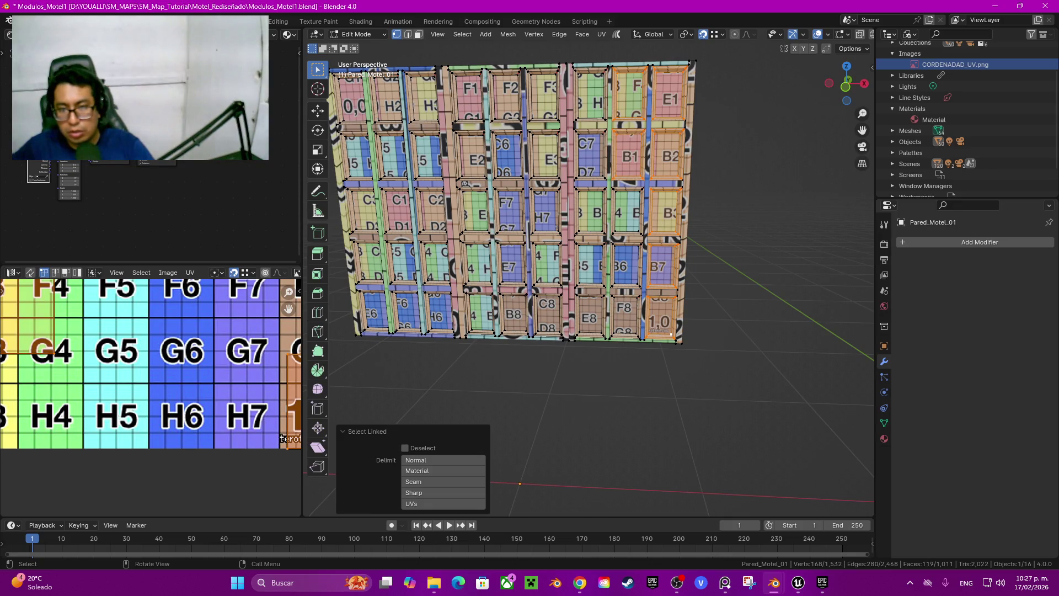
scroll(671, 334, "up", 4)
key("l")
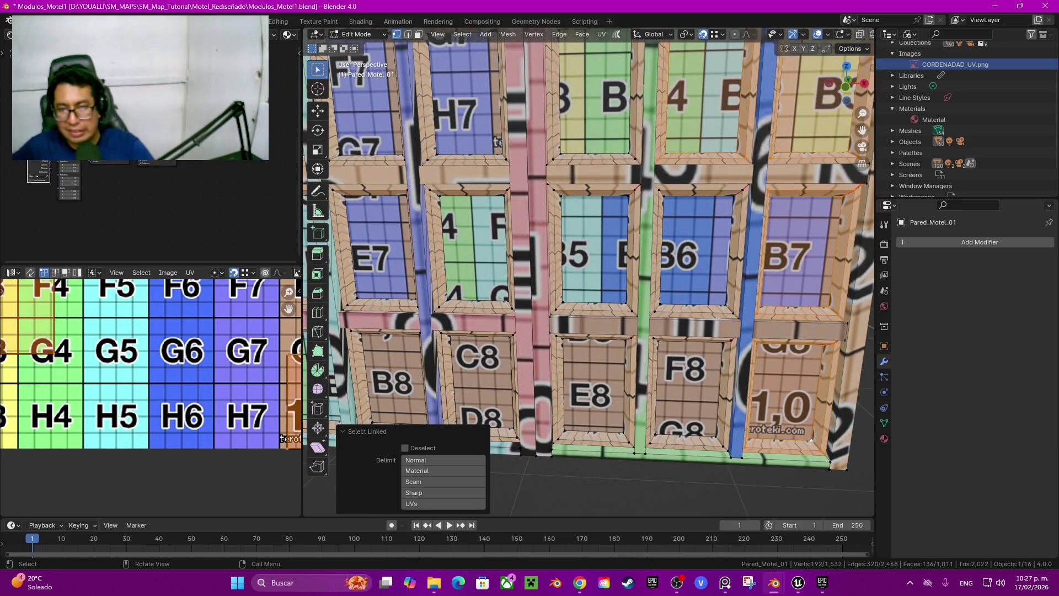
Step: Add the B6, F8, E8, C8, 4 F, H7 and E3 window frames to the linked selection
left_click(696, 251, "shift")
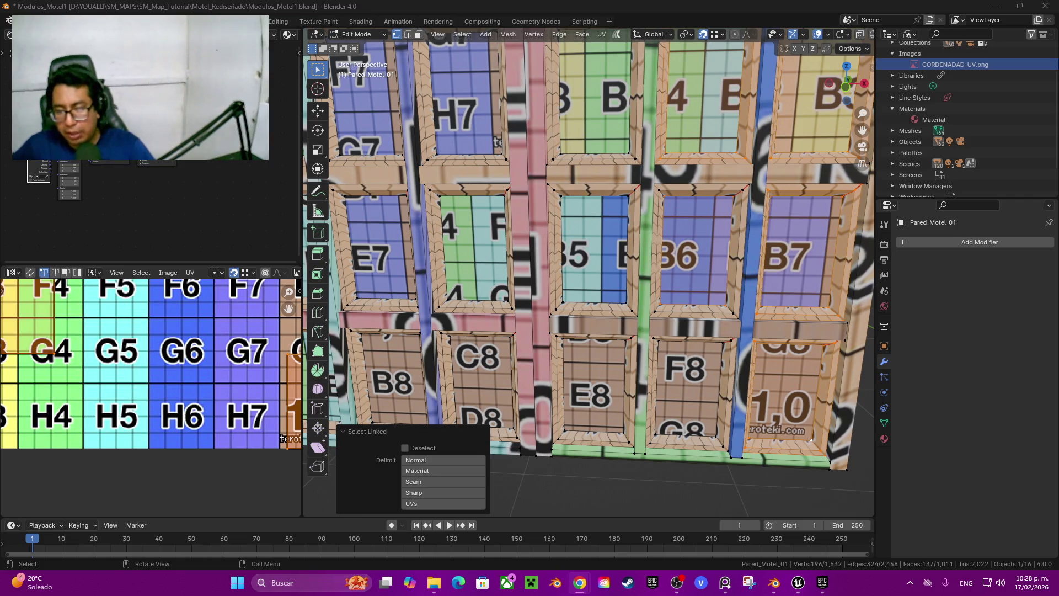
middle_click_drag(737, 254, 704, 226, "shift")
key("l")
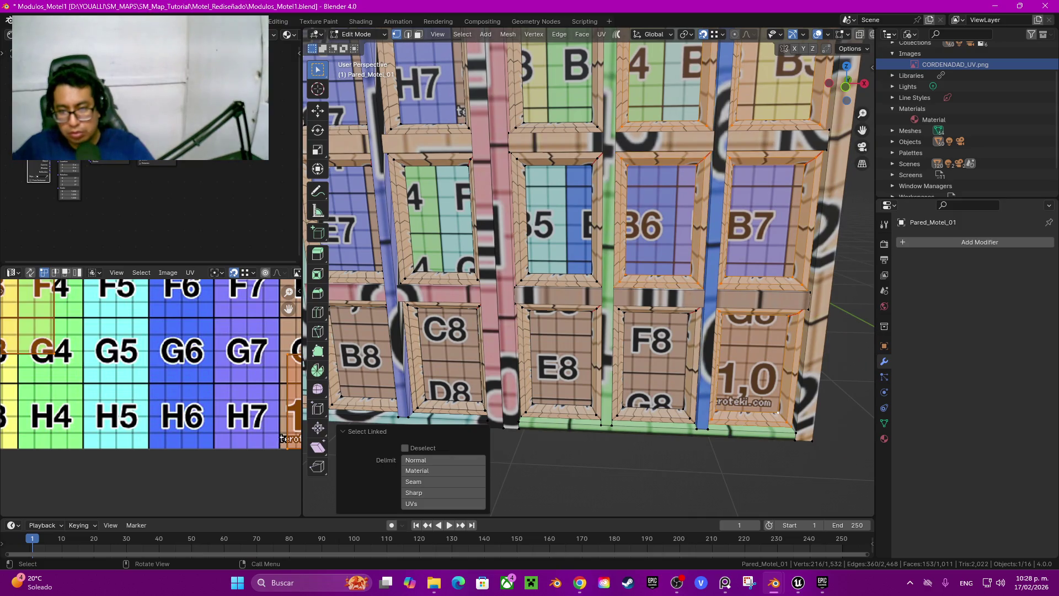
key("l")
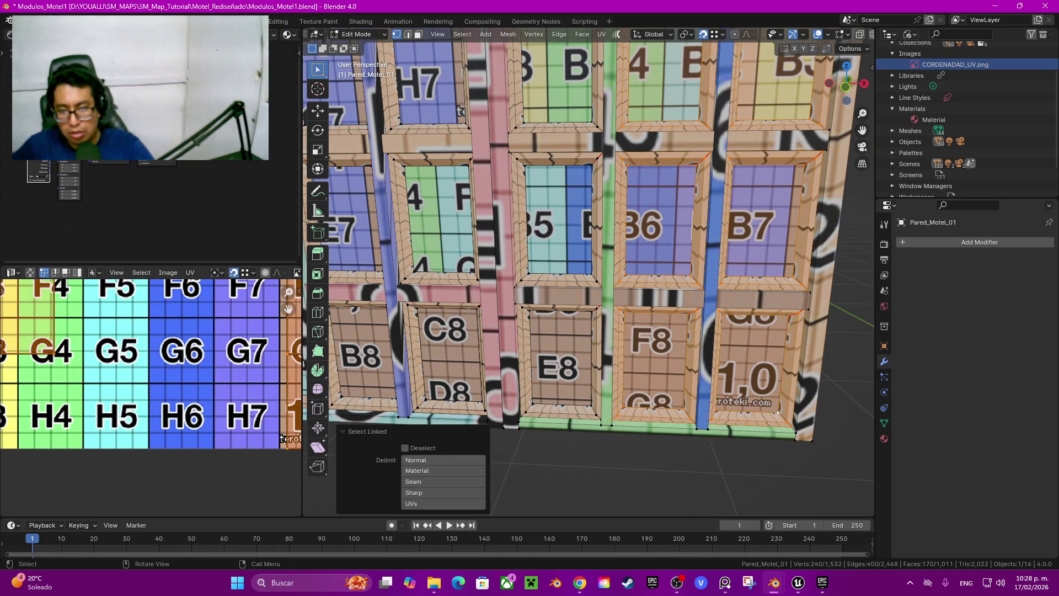
key("l")
key("l")
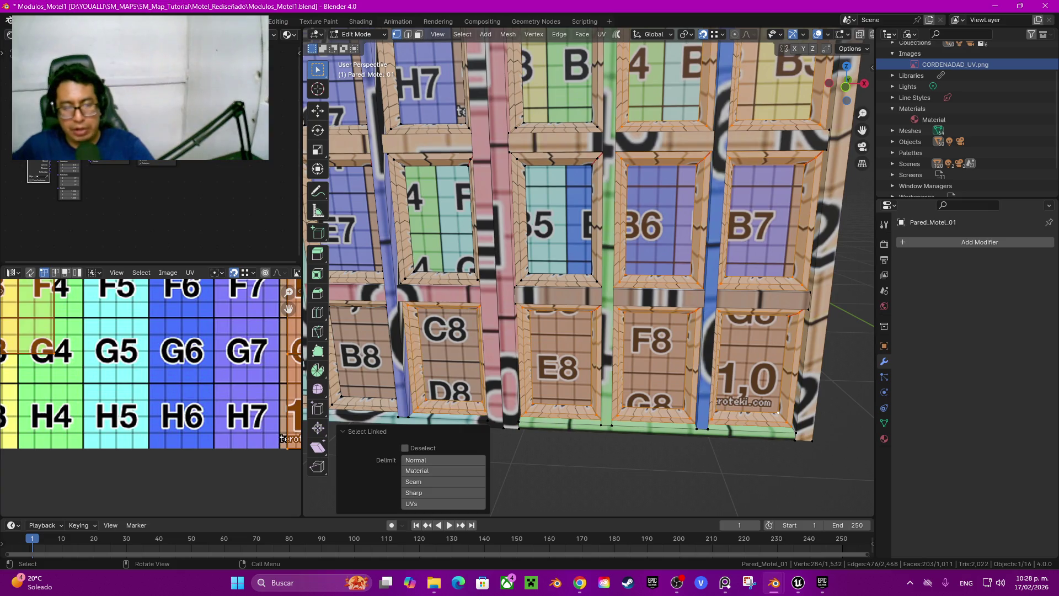
mouse_move(552, 248)
middle_mouse_down("shift")
mouse_move(576, 233)
mouse_move(693, 301)
mouse_move(784, 304)
middle_mouse_up("shift")
key("l")
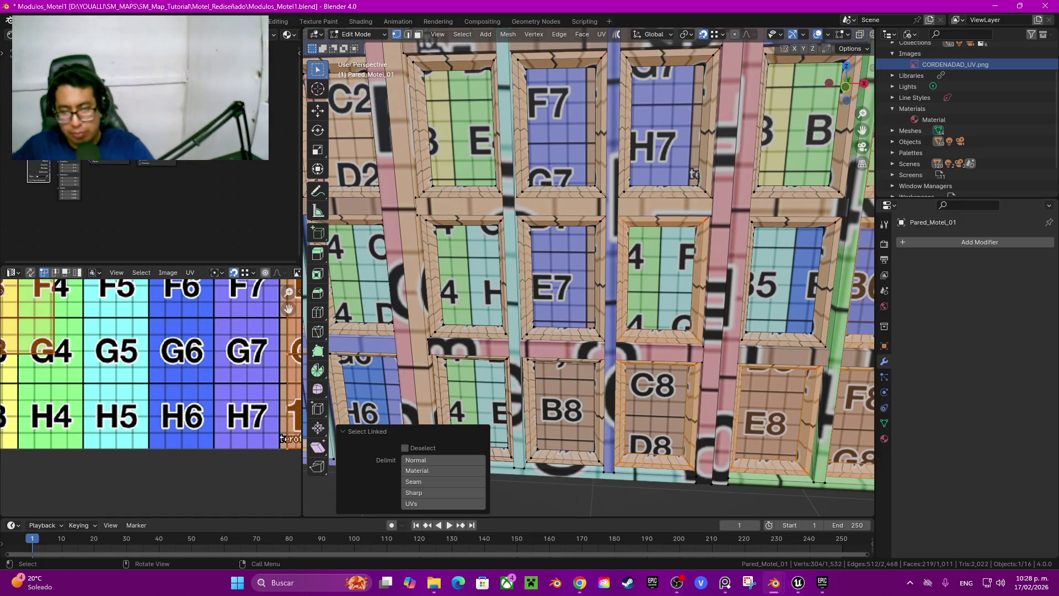
key("l")
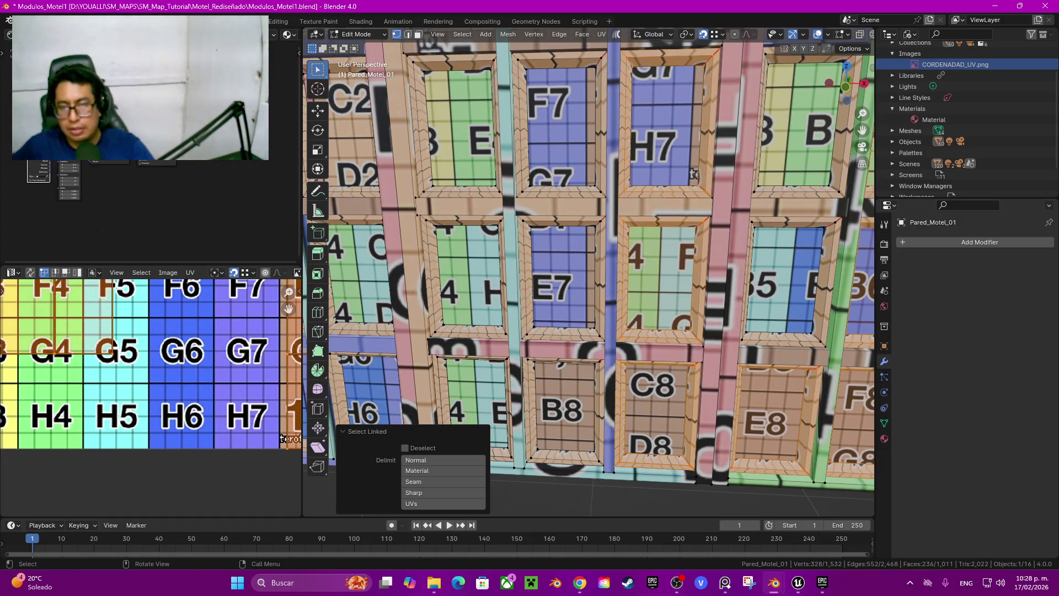
key("l")
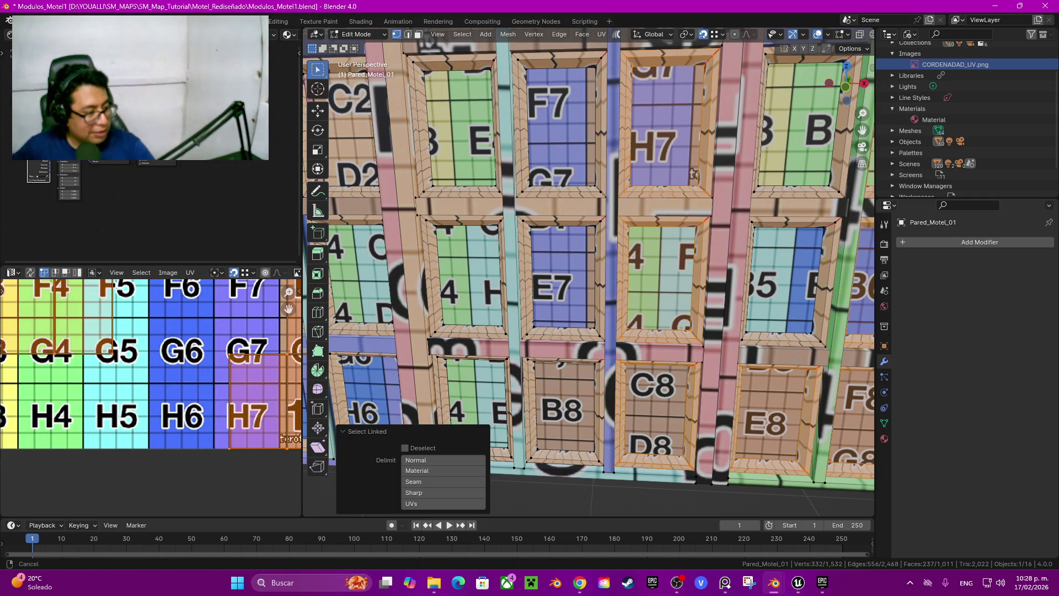
middle_click_drag(591, 165, 590, 458, "shift")
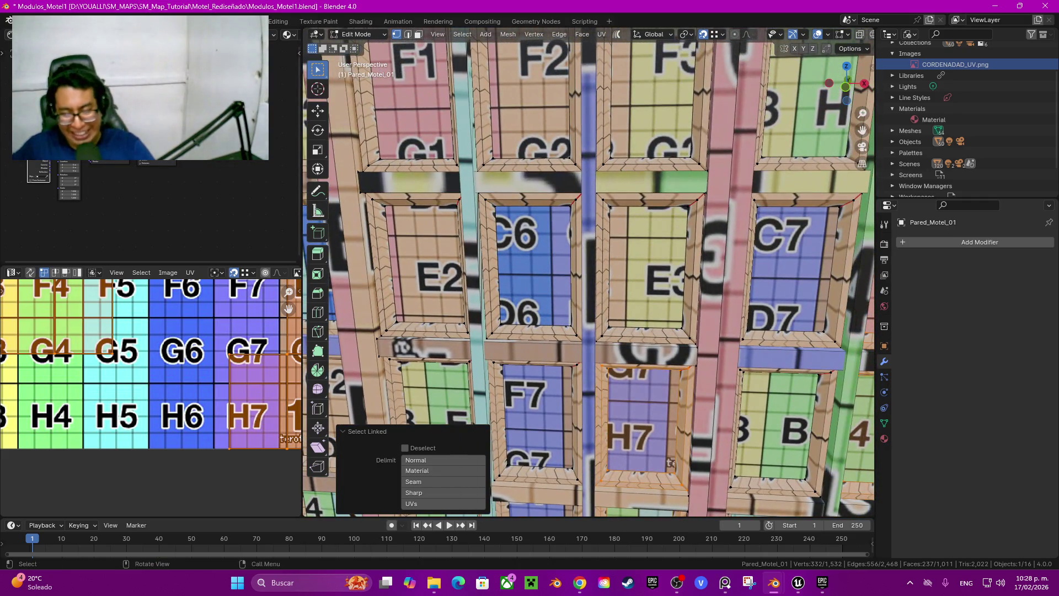
key("l")
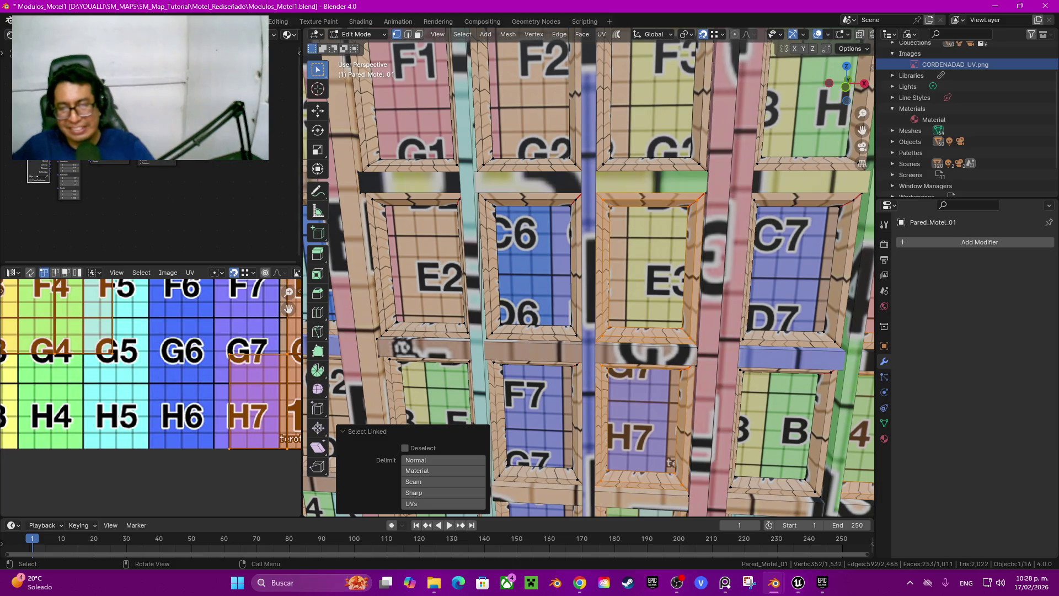
Step: Switch to face select mode and pick a single face, dropping the frame selection
scroll(589, 286, "down", 5)
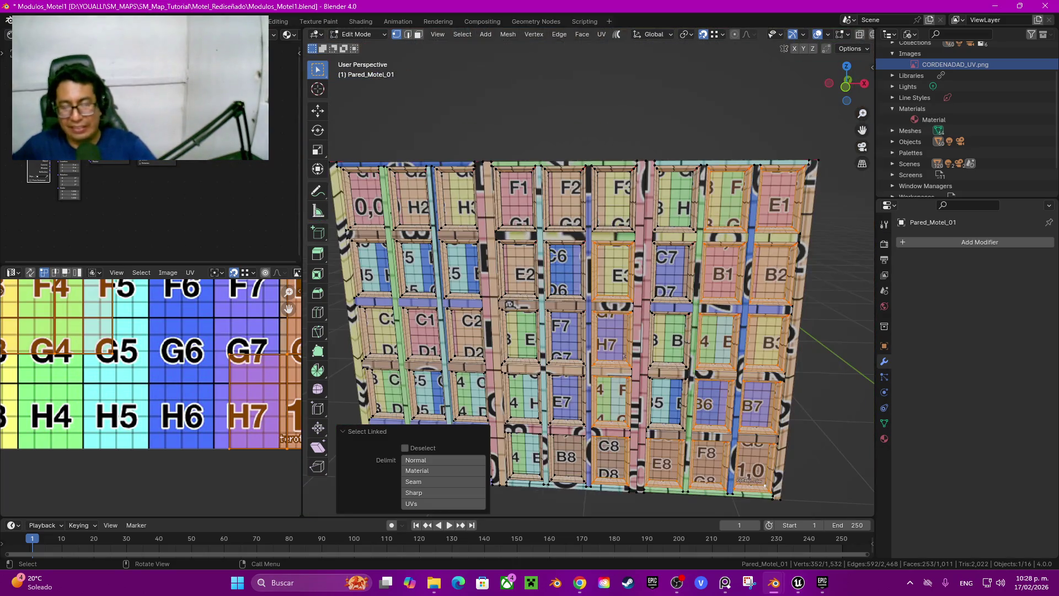
scroll(590, 287, "up", 3)
scroll(590, 287, "down", 4)
scroll(589, 287, "up", 2)
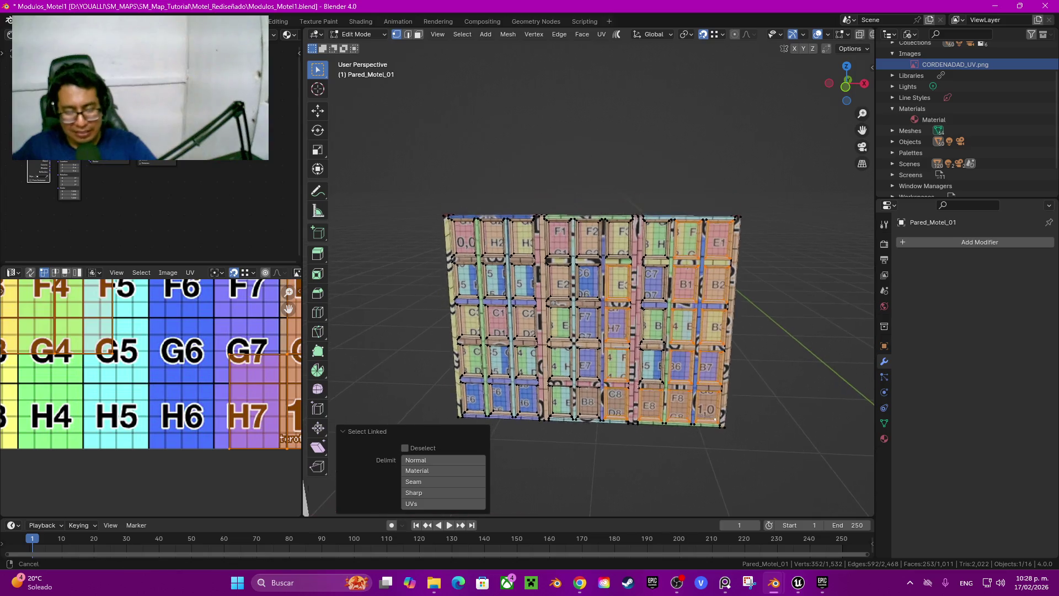
scroll(589, 287, "up", 3)
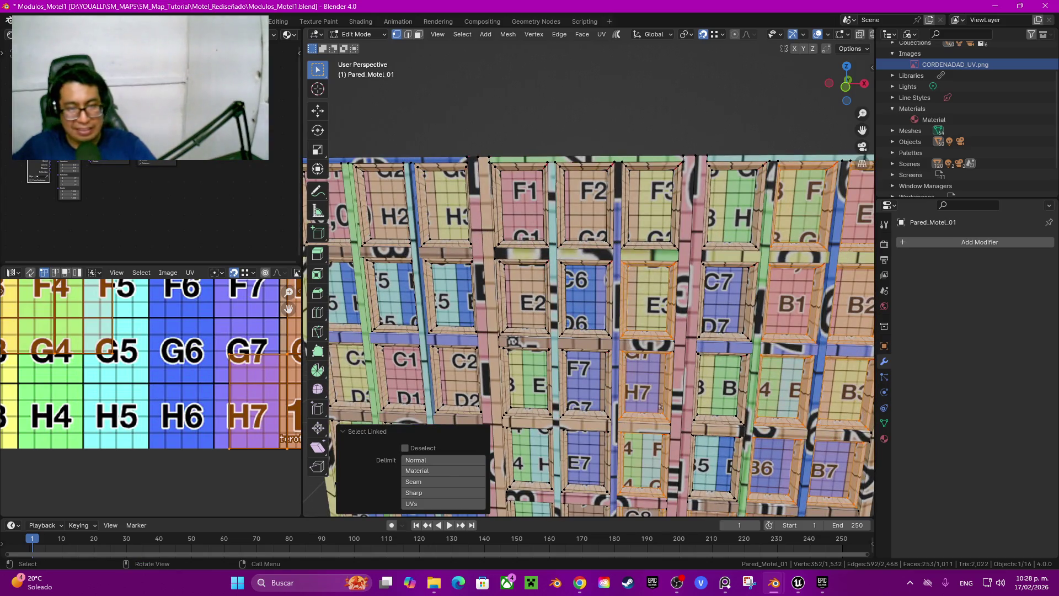
key("3")
scroll(589, 287, "down", 3)
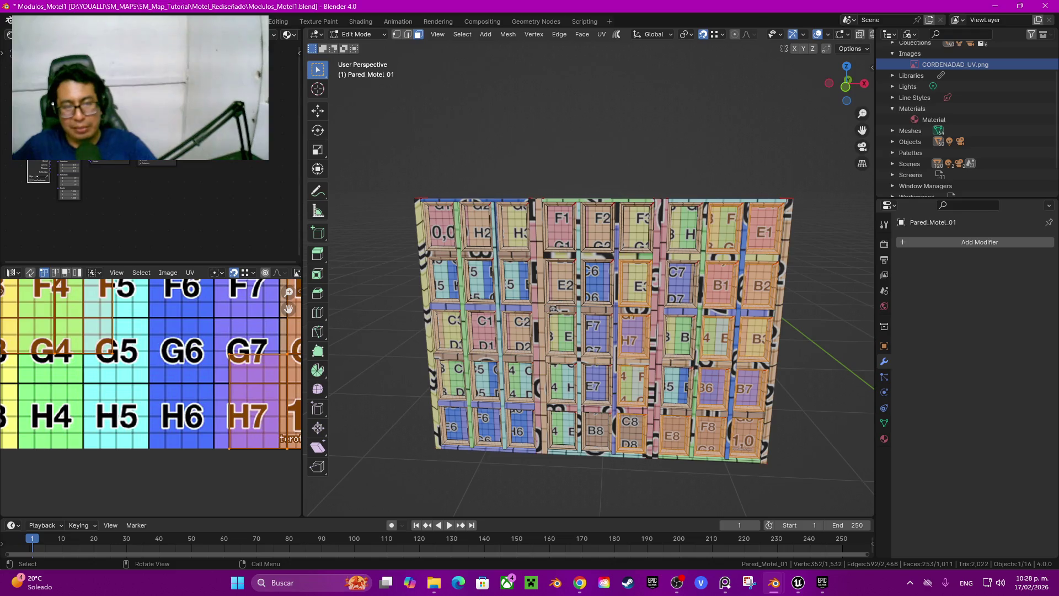
left_click(553, 308)
scroll(530, 332, "up", 2)
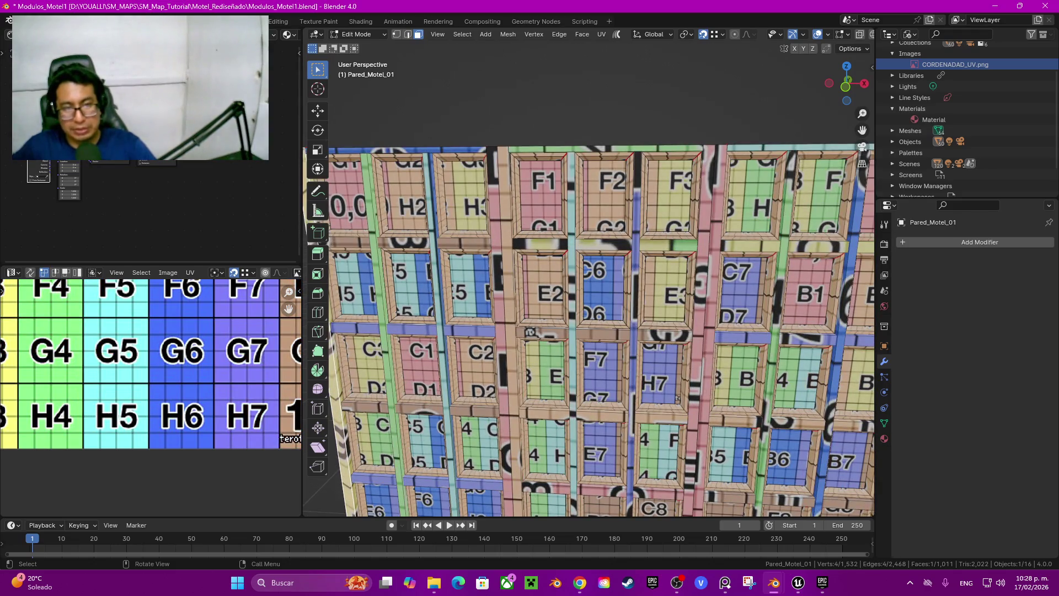
Step: In vertex mode, select the wall's whole top border strip as linked geometry
scroll(529, 332, "down", 2)
key("1")
left_click(486, 214)
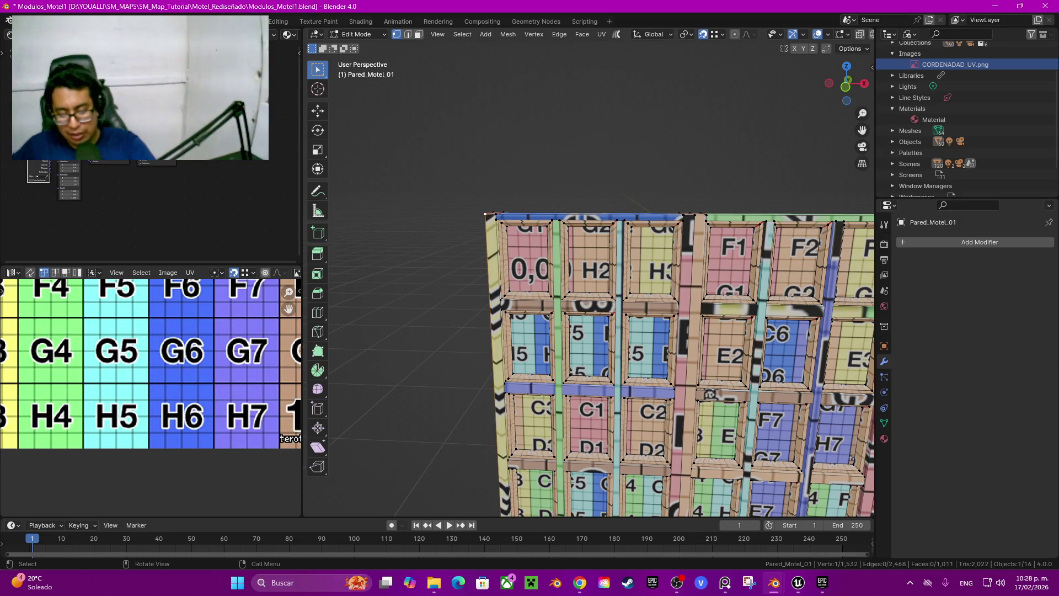
key("ctrl+l")
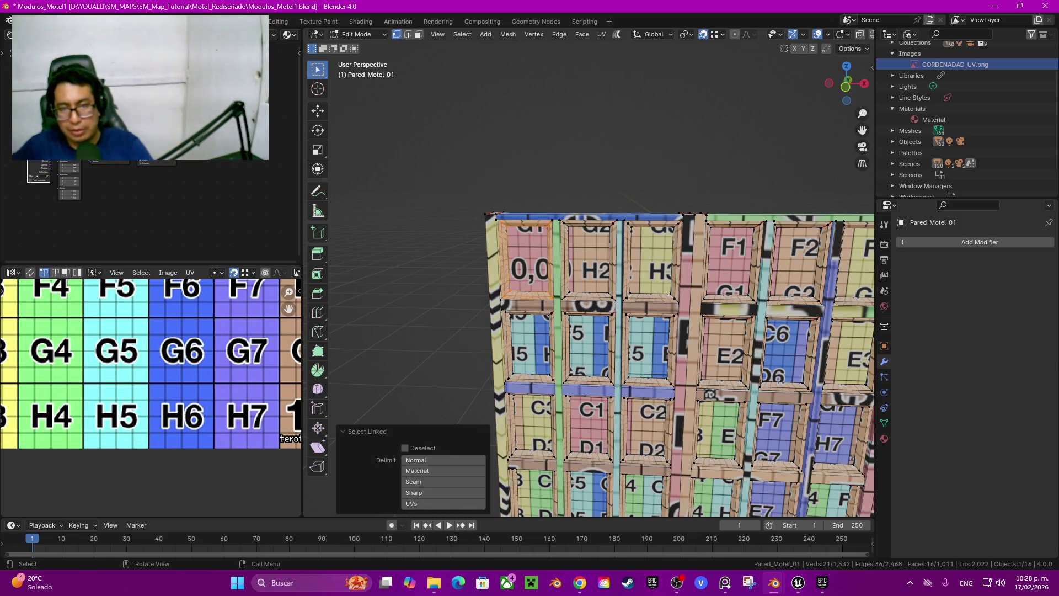
left_click(492, 214)
key("ctrl+l")
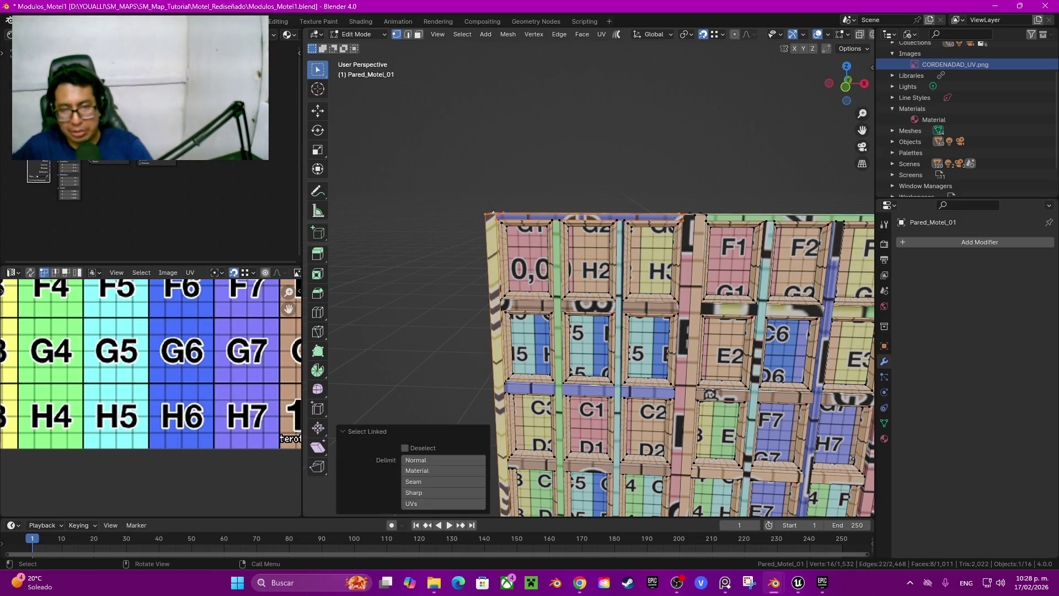
Step: Add the strips between H2/H3, 0,0/H2 and H3/F1, plus the mid-wall horizontal strips
left_click(618, 220, "shift")
key("ctrl+l")
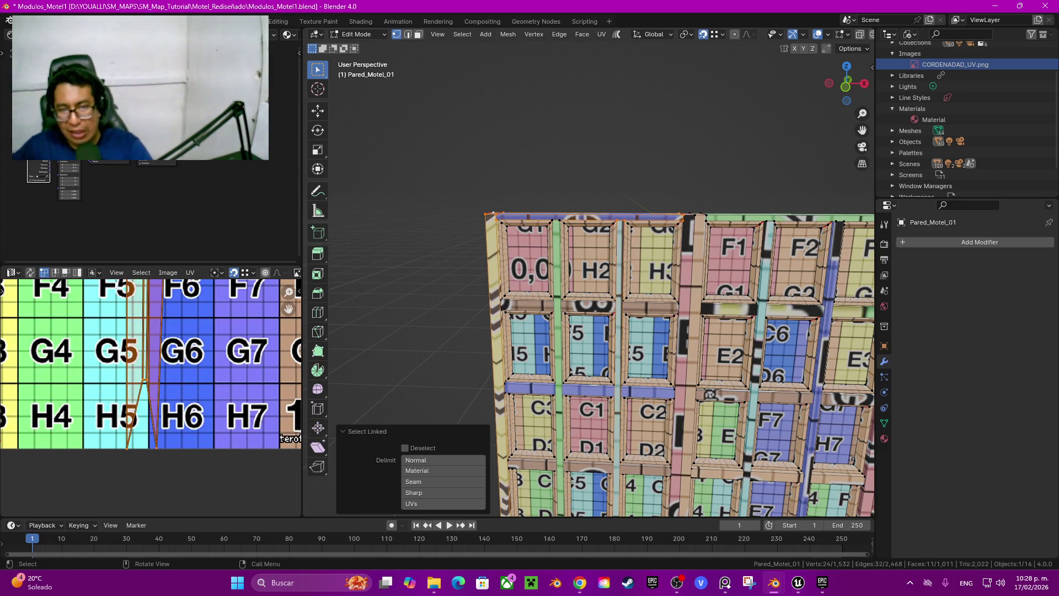
left_click(563, 458, "shift")
key("ctrl+l")
left_click(684, 458, "shift")
key("ctrl+l")
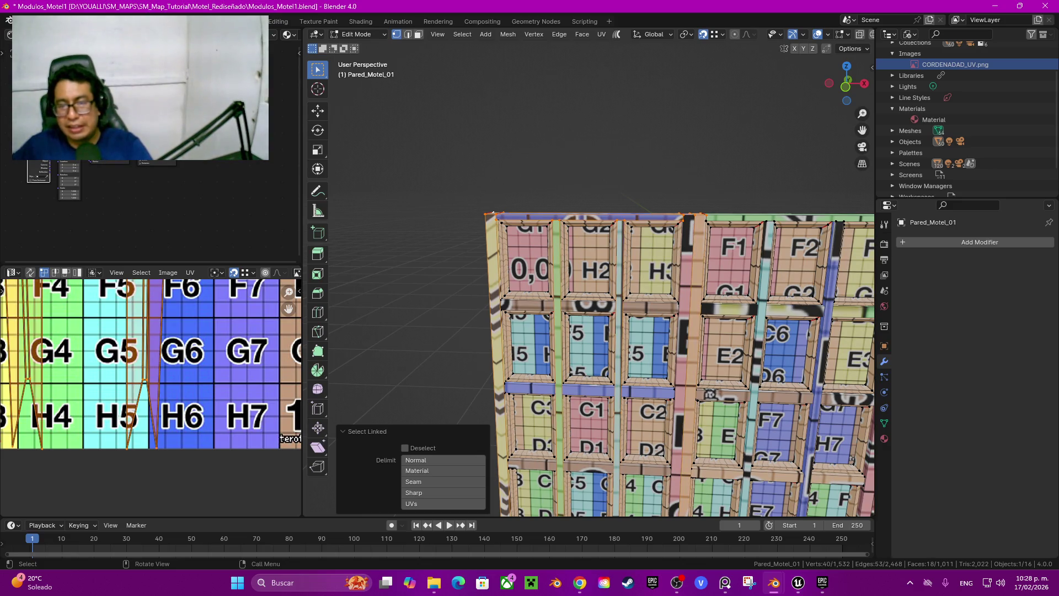
left_click(654, 266, "shift")
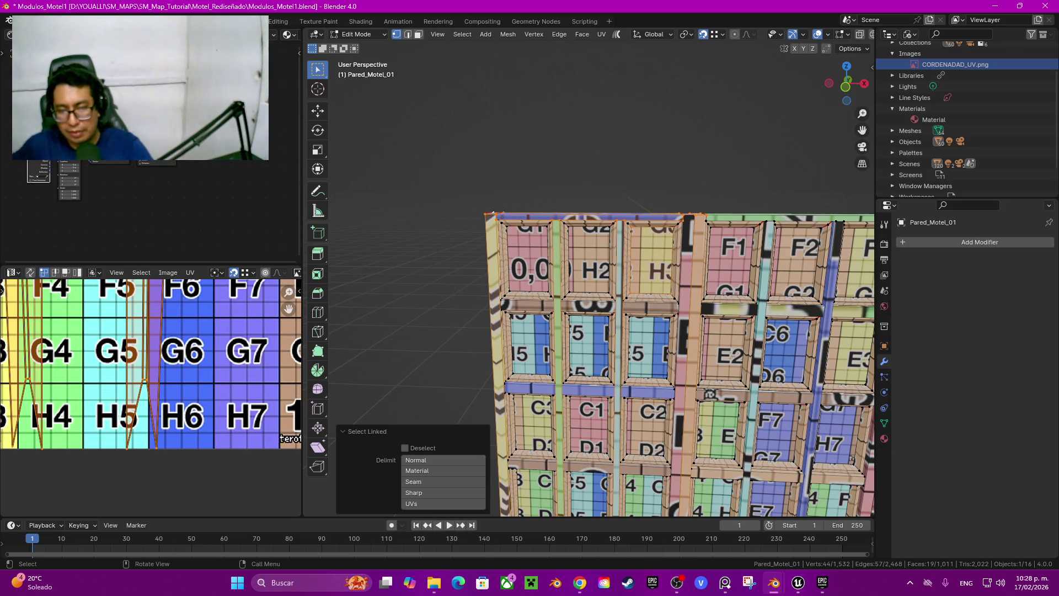
left_click(647, 433, "ctrl")
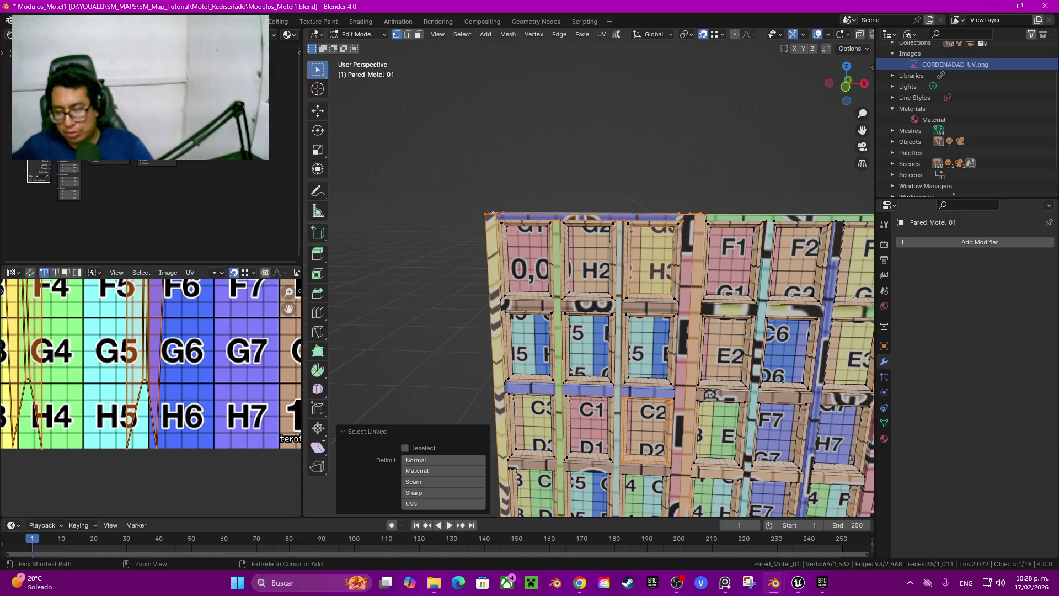
key("ctrl+z")
key("ctrl+l")
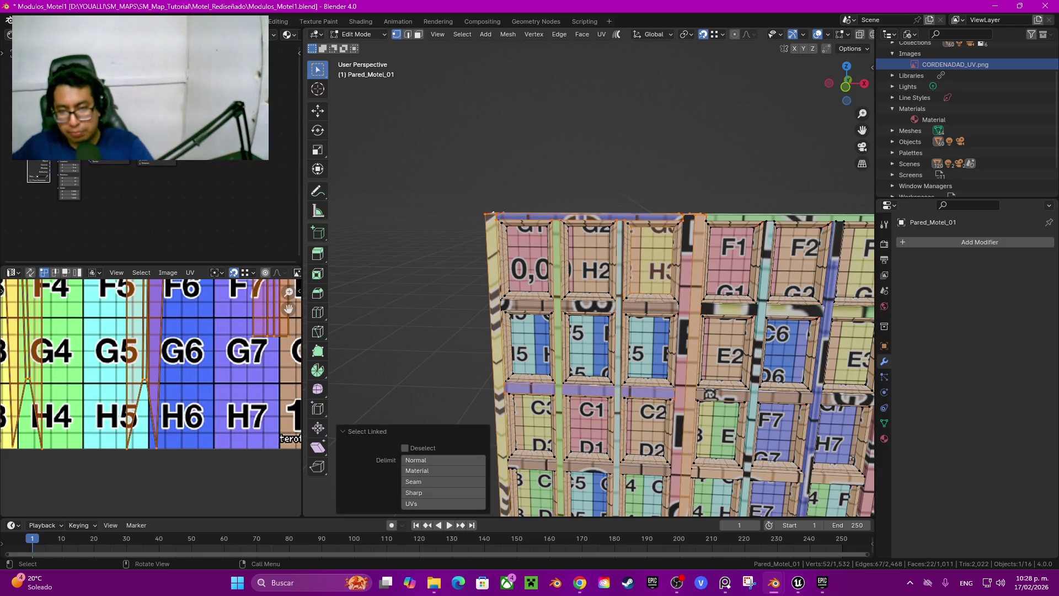
key("ctrl+l")
Step: Add the remaining horizontal, bottom and vertical frame strips, including the pink vertical one
middle_click_drag(607, 387, 607, 199, "shift")
key("l")
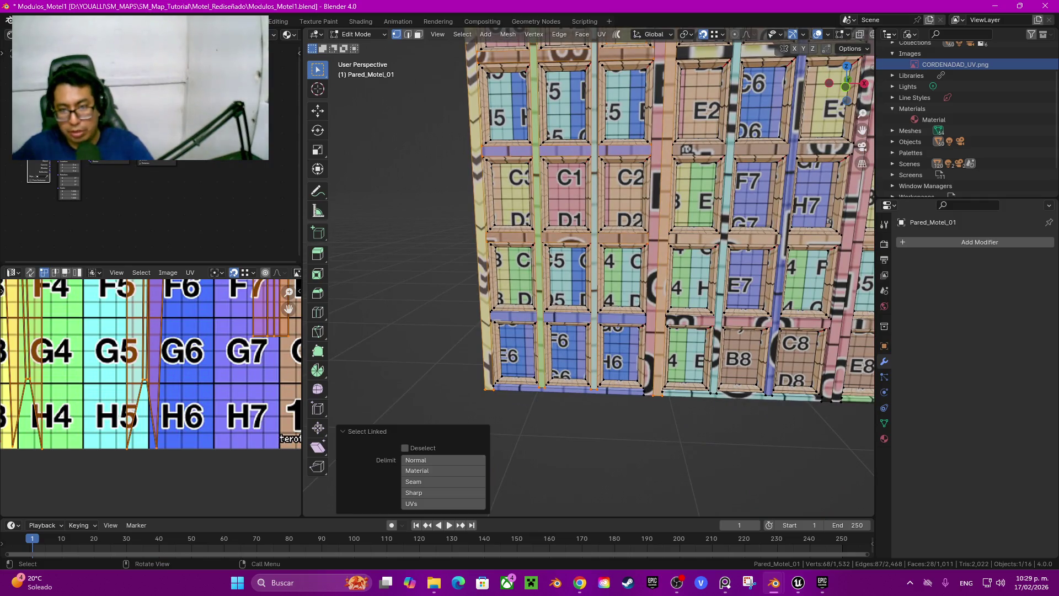
key("l")
key("l")
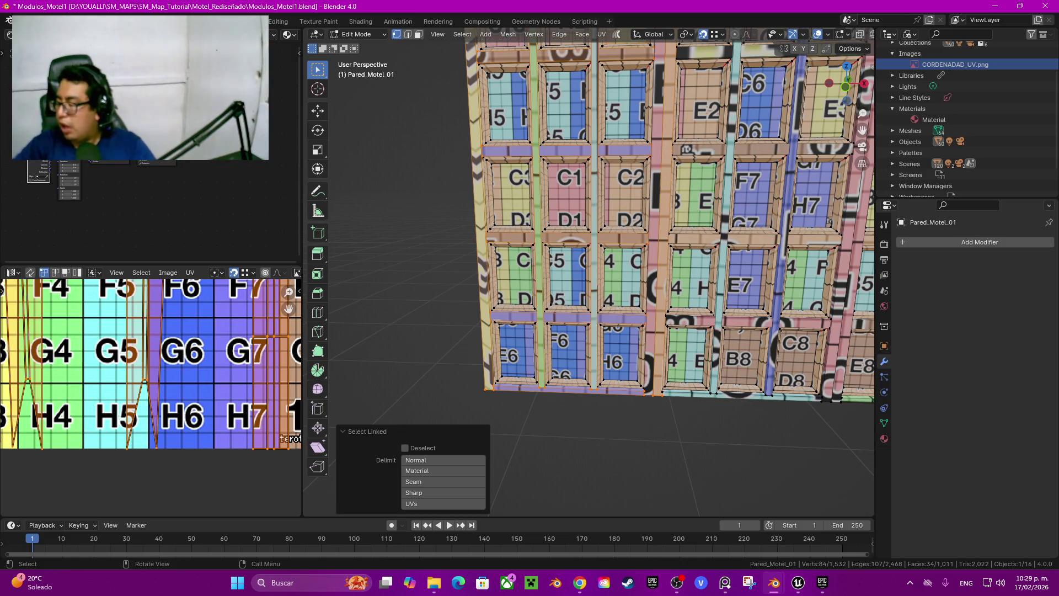
middle_click_drag(662, 442, 597, 433)
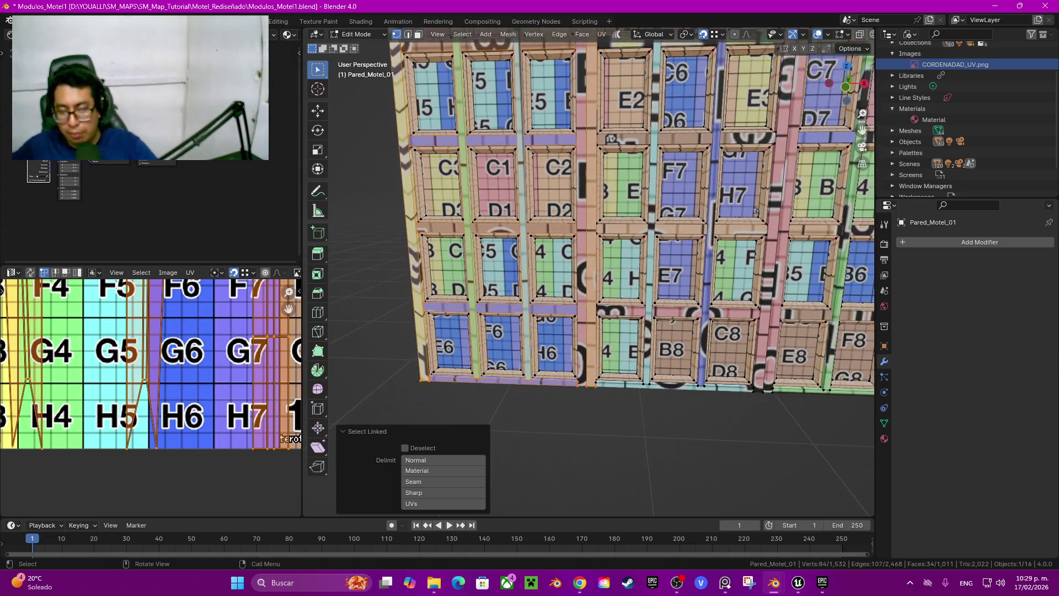
key("l")
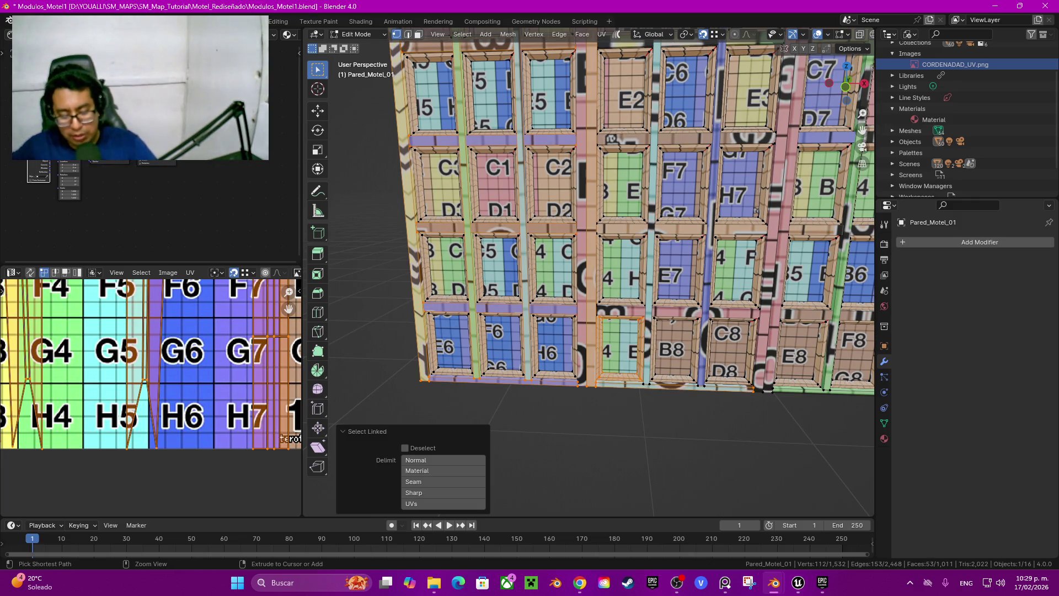
left_click(620, 381)
key("l")
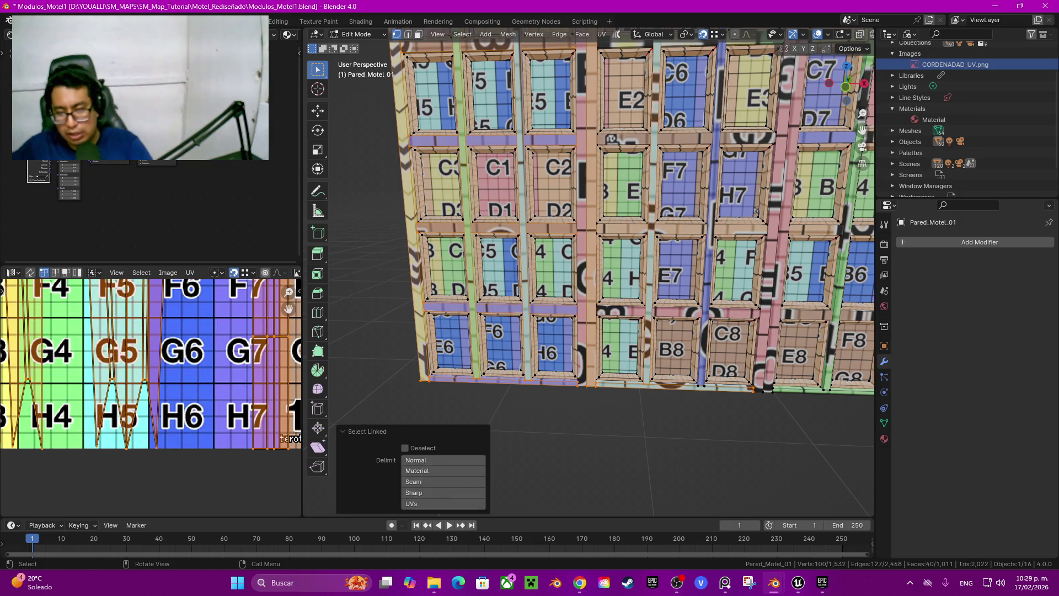
key("l")
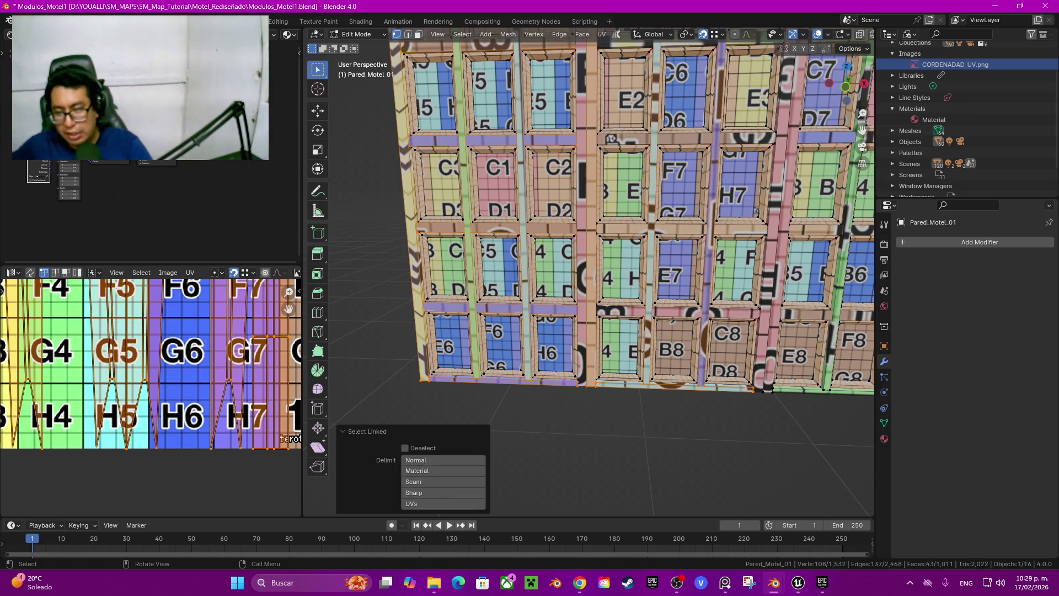
key("l")
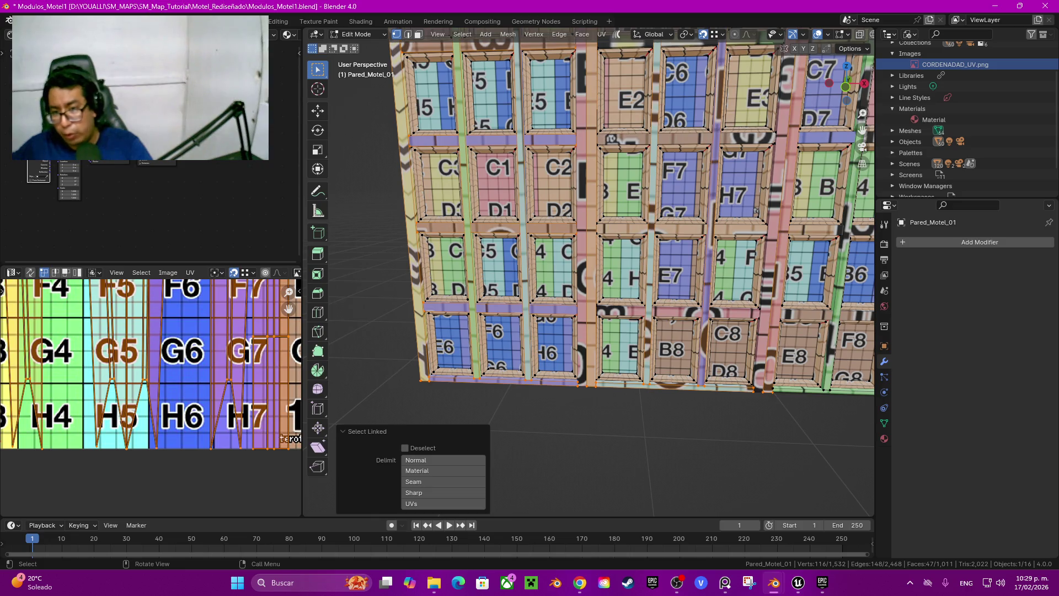
key("l")
key("l")
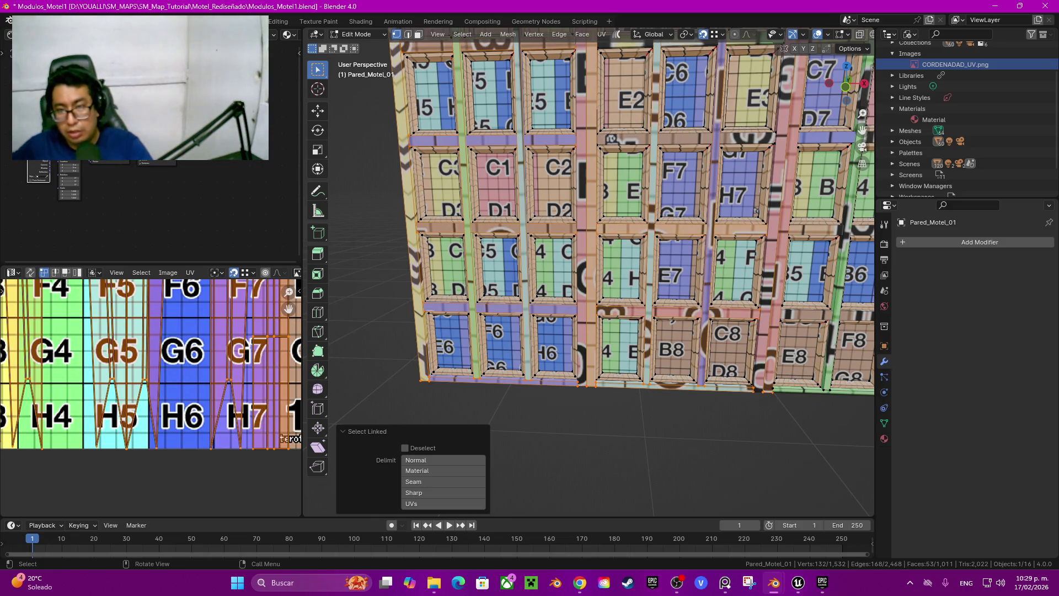
key("l")
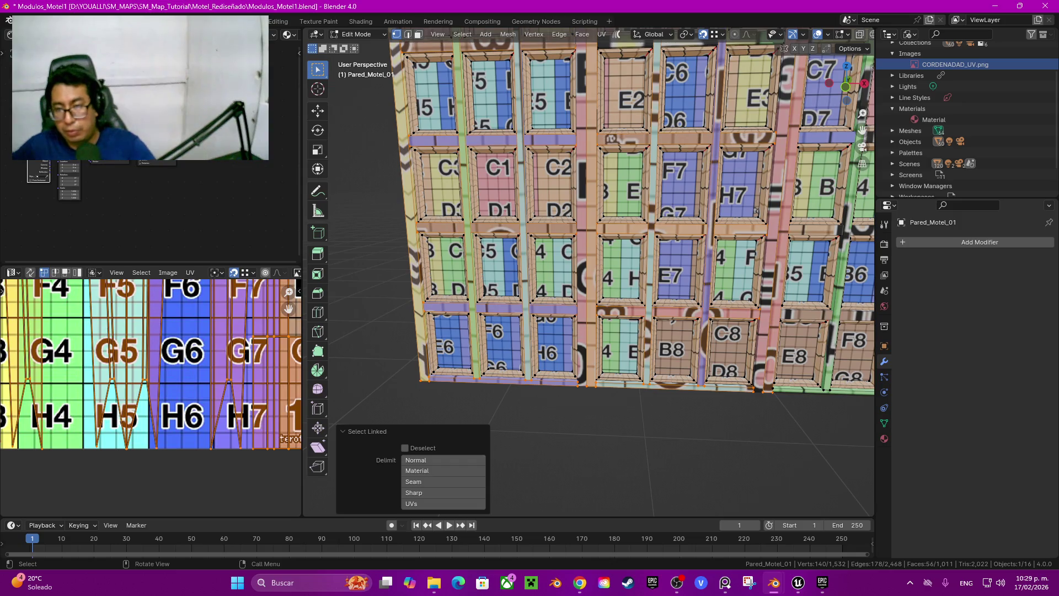
mouse_move(756, 211)
middle_mouse_down("shift")
mouse_move(723, 340)
mouse_move(693, 393)
middle_mouse_up("shift")
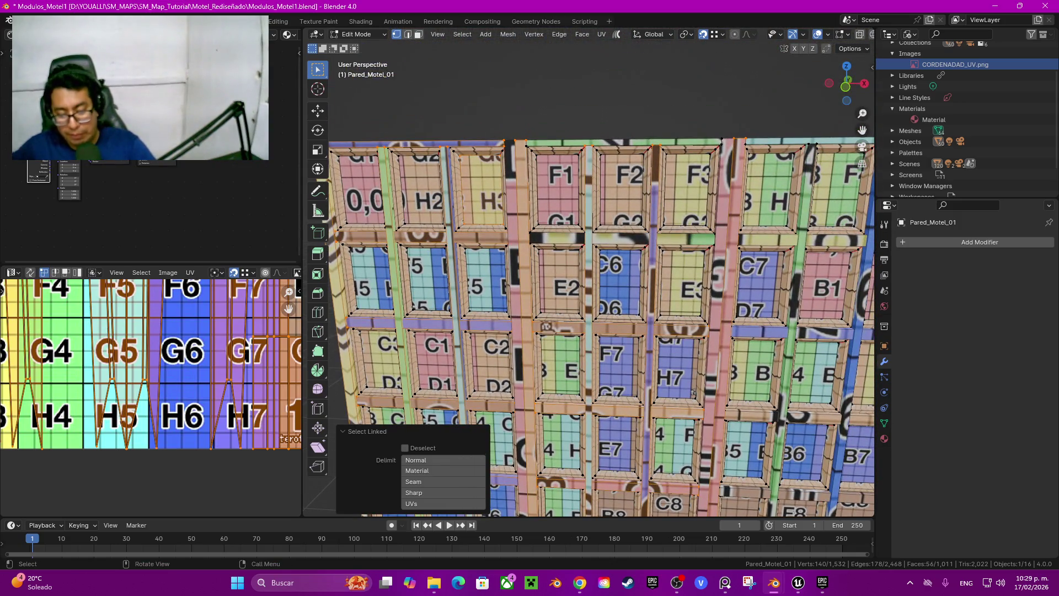
Step: Add another horizontal strip and set Select Linked's Delimit to Seam
key("l")
key("l")
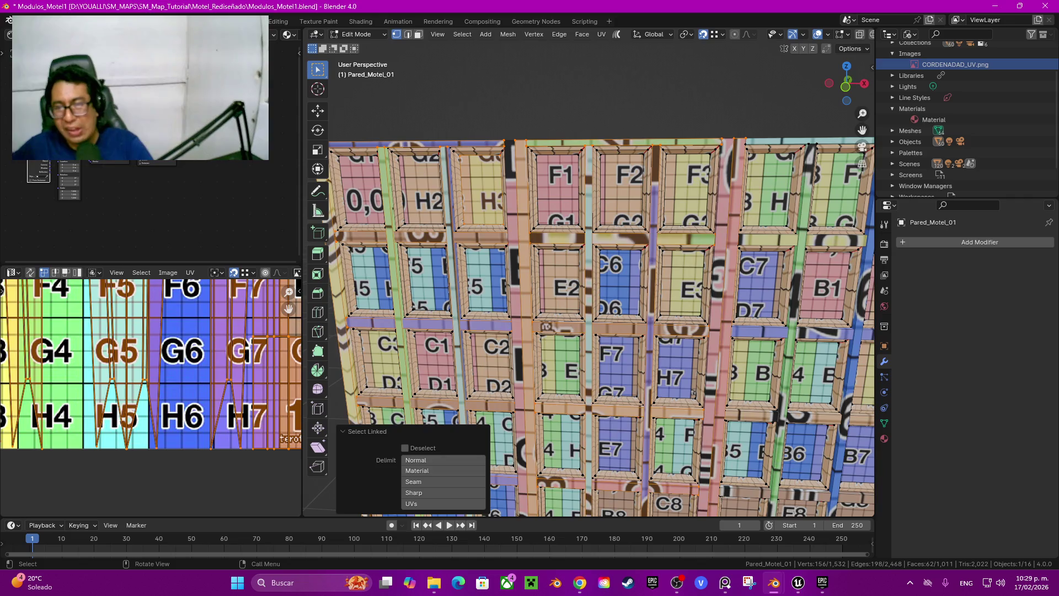
middle_click_drag(591, 331, 596, 364)
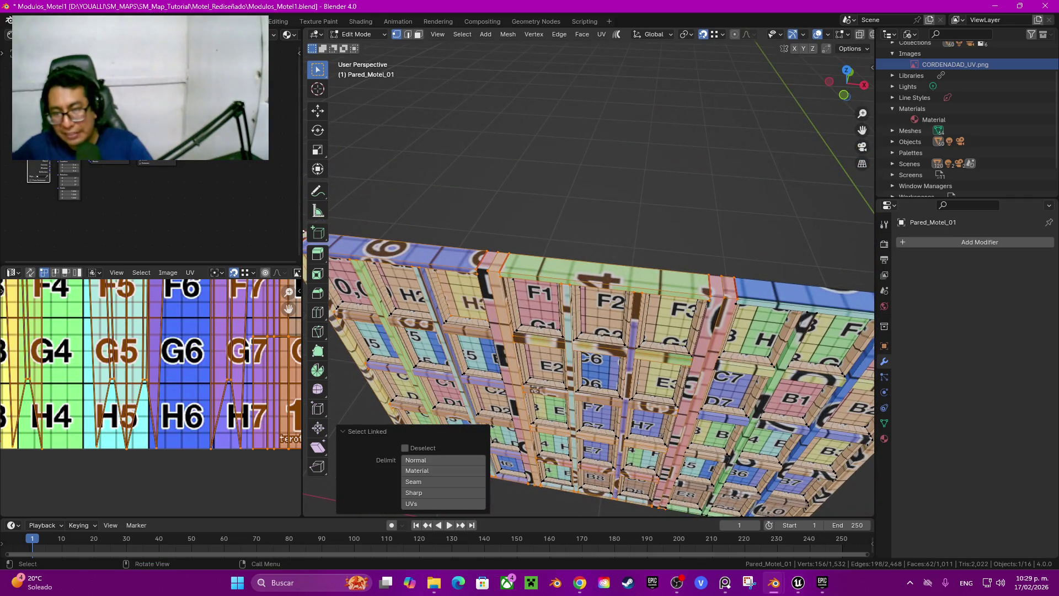
mouse_move(595, 364)
middle_mouse_down()
mouse_move(596, 386)
mouse_move(596, 364)
middle_mouse_up()
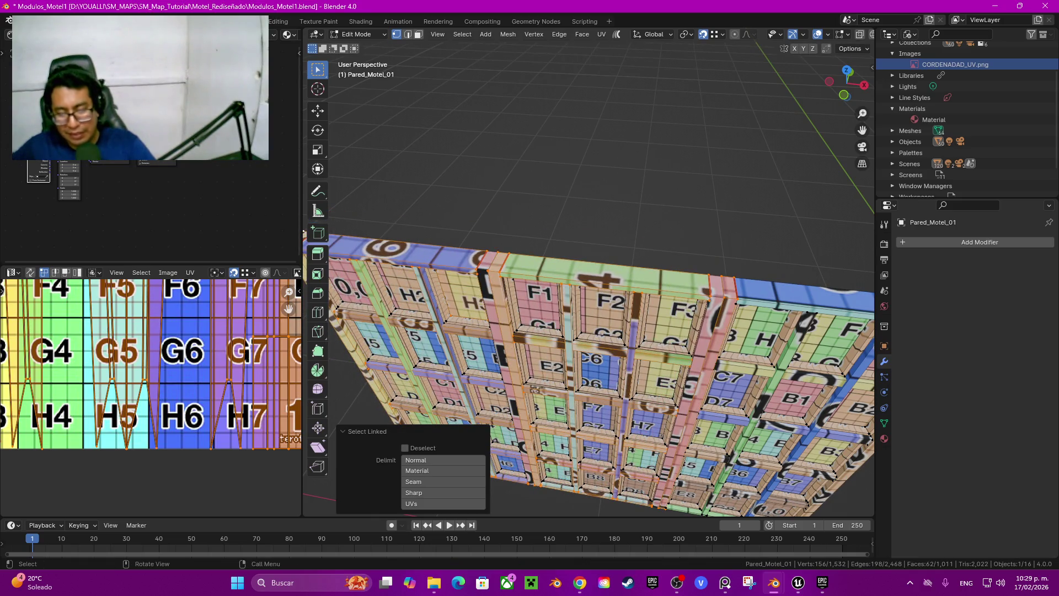
left_click(443, 482)
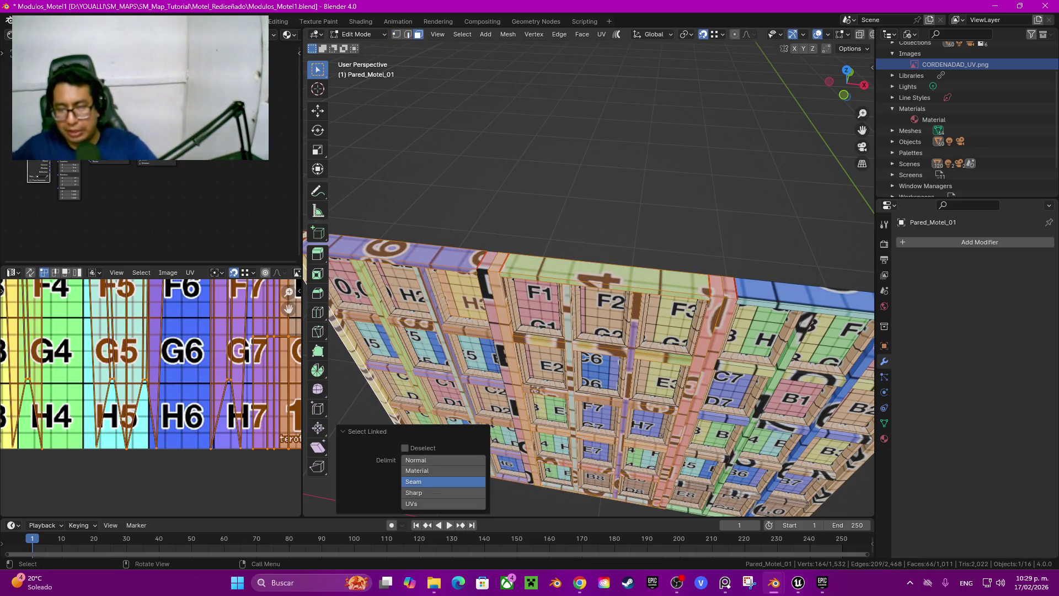
middle_click_drag(607, 381, 605, 308)
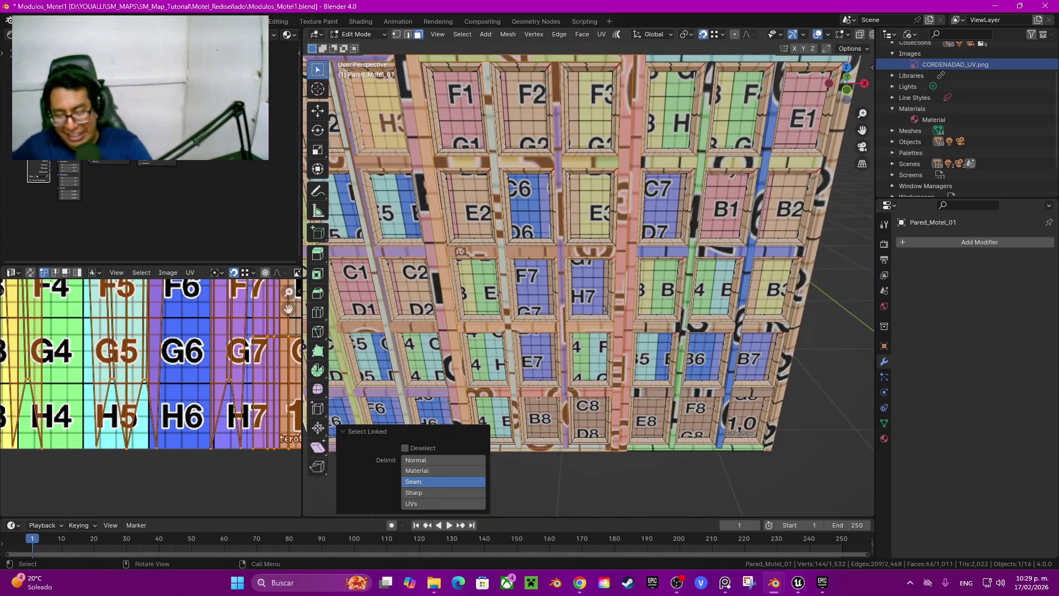
Step: Add the bottom-edge, vertical and below-B6/B7 strips, then test-move the selection and cancel
key("l")
key("l")
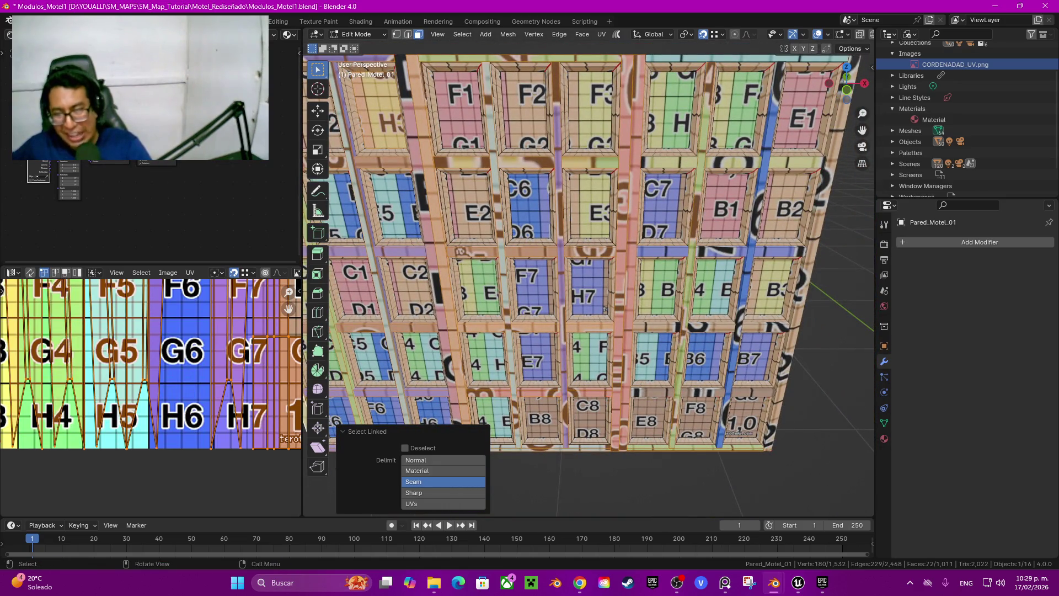
key("l")
key("l")
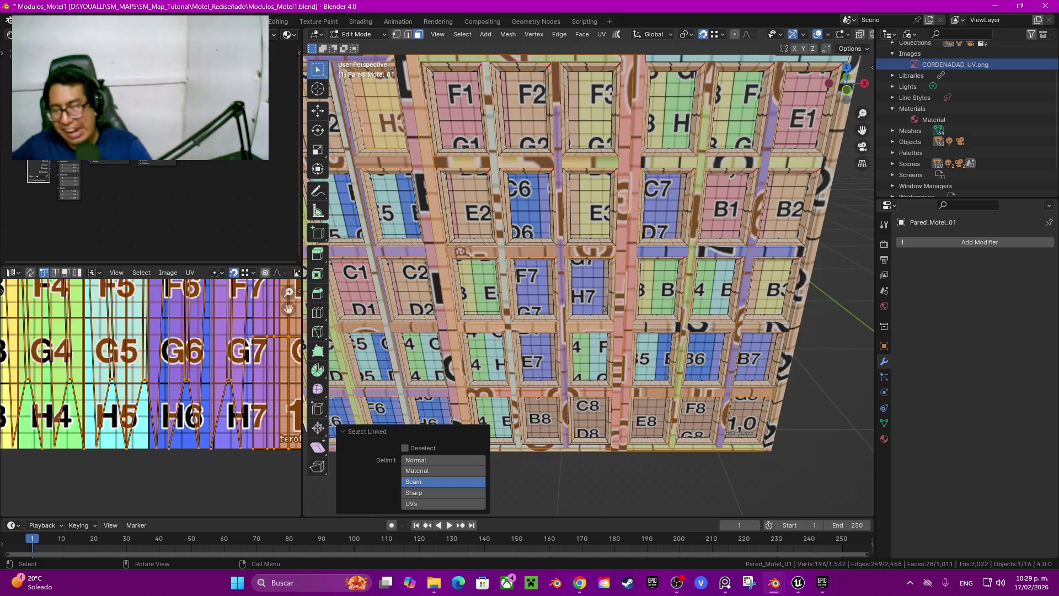
key("l")
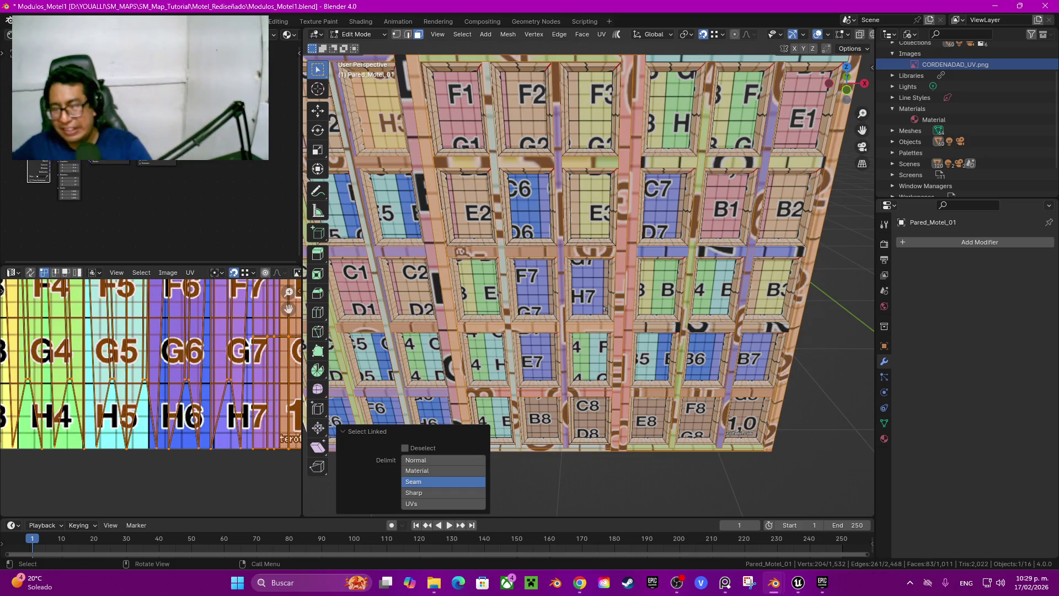
key("l")
key("l")
key("l")
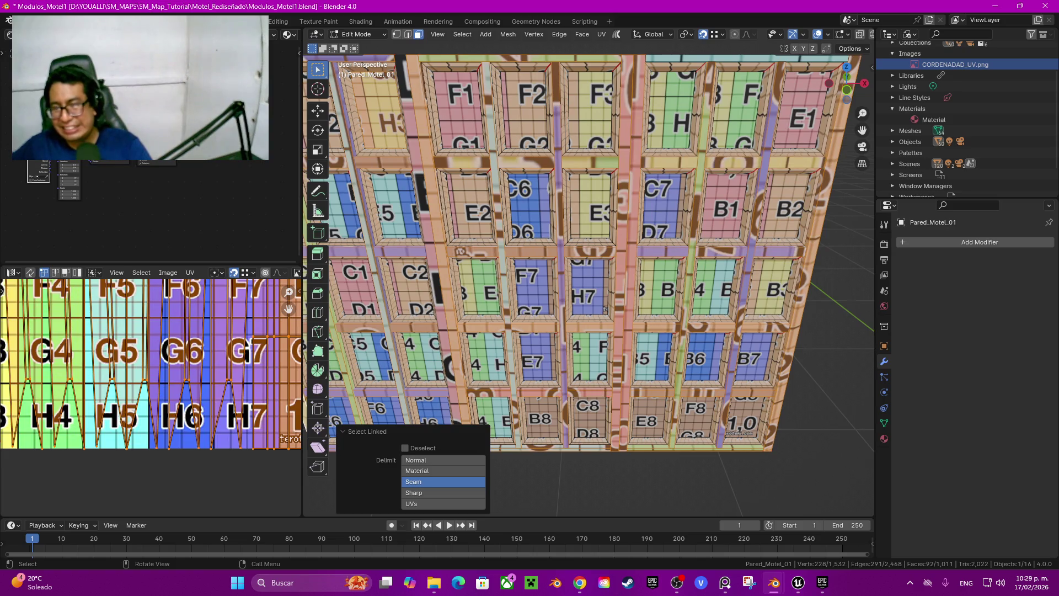
scroll(603, 301, "down", 1)
key("l")
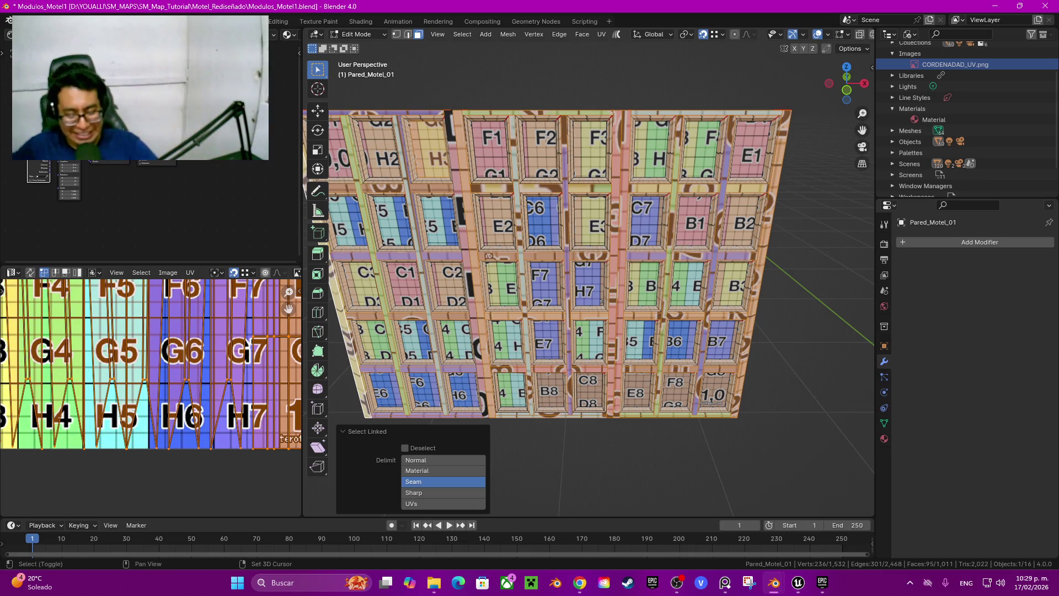
middle_click_drag(551, 275, 562, 265)
key("g")
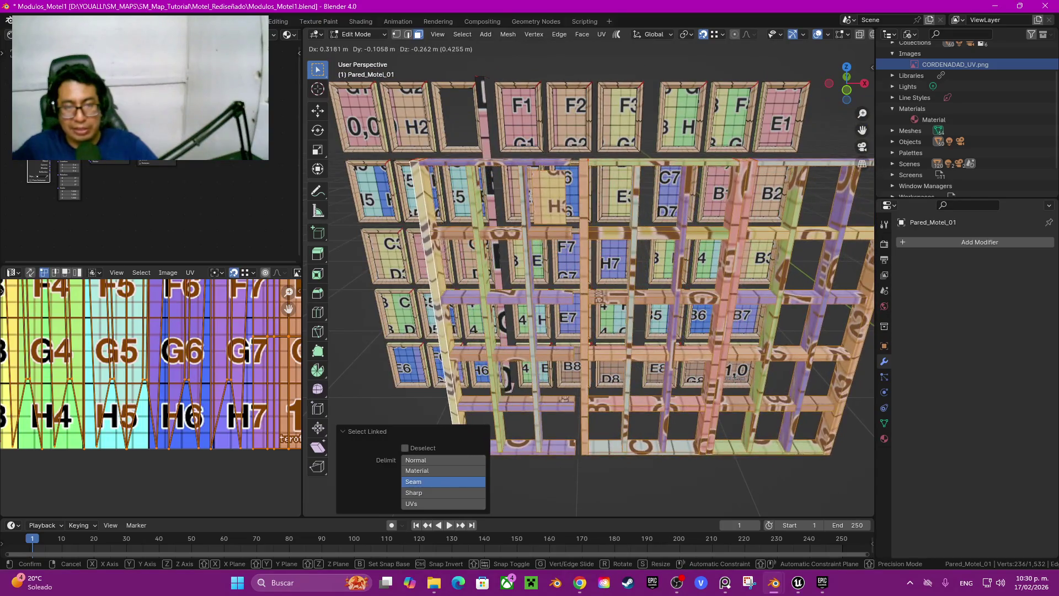
key("Escape")
Step: In X-ray wireframe view, add the remaining frame faces, then test-move and cancel again
middle_click_drag(627, 274, 757, 406, "shift")
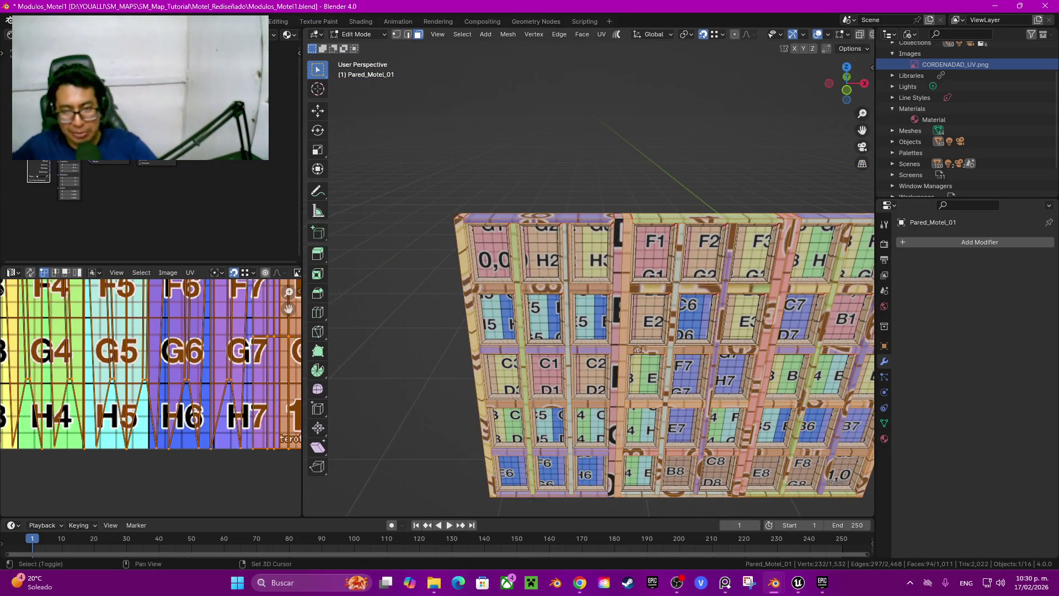
key("shift+z")
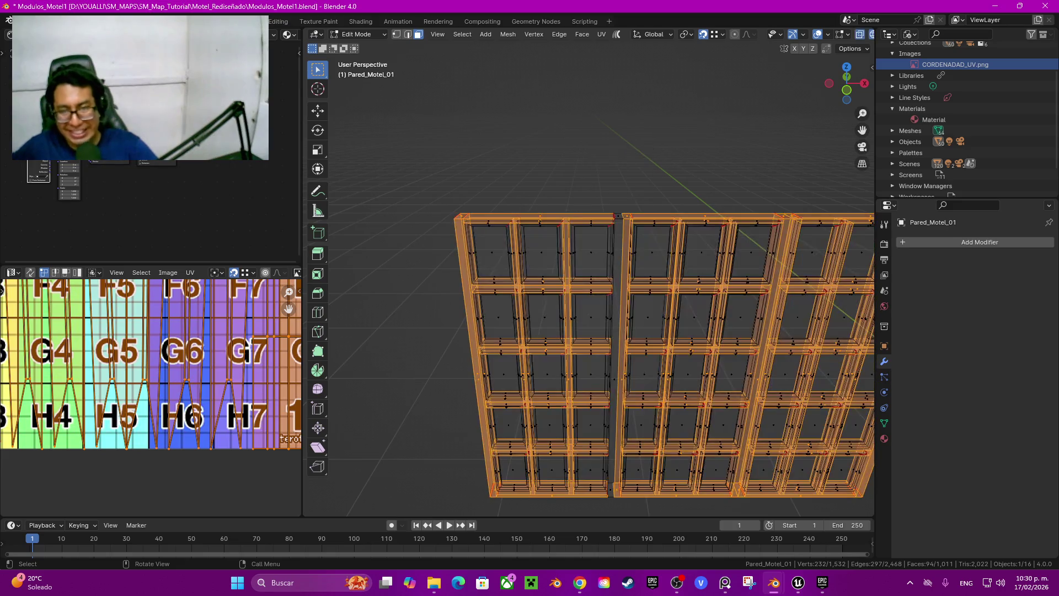
key("ctrl+l")
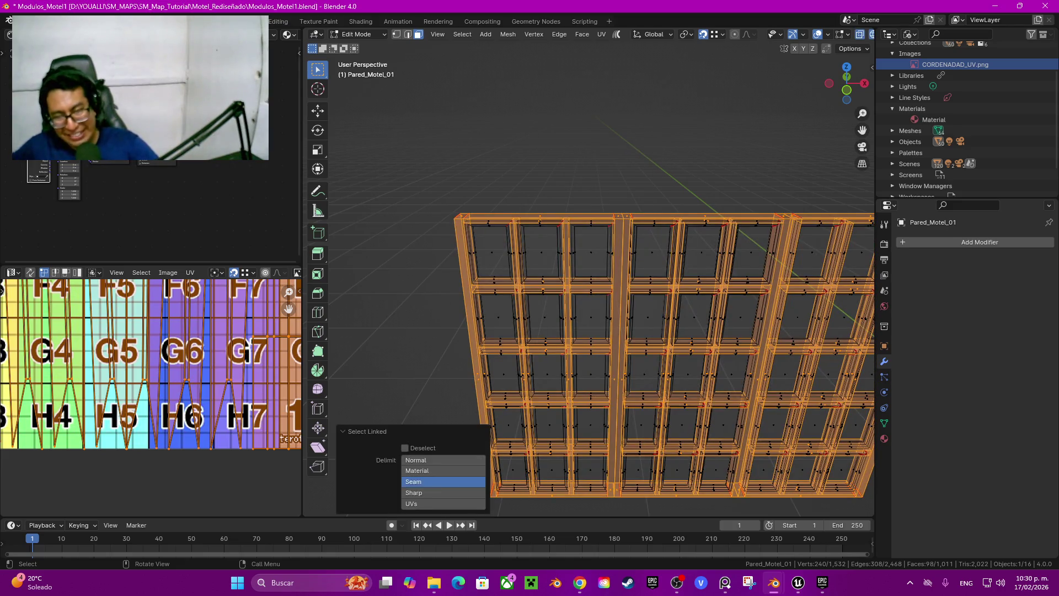
key("shift+z")
middle_click_drag(607, 331, 573, 309)
key("g")
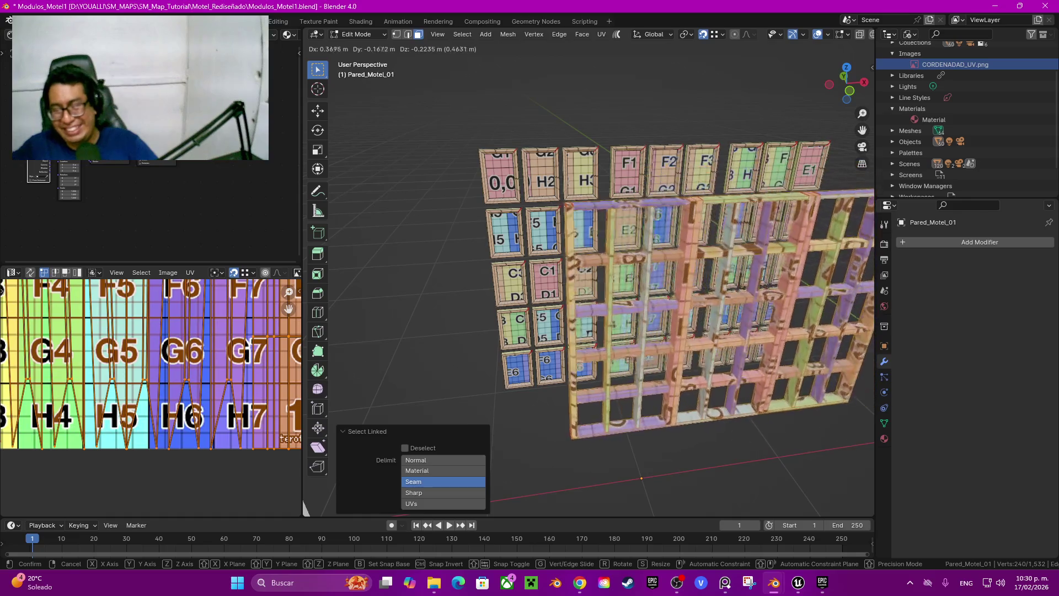
key("Escape")
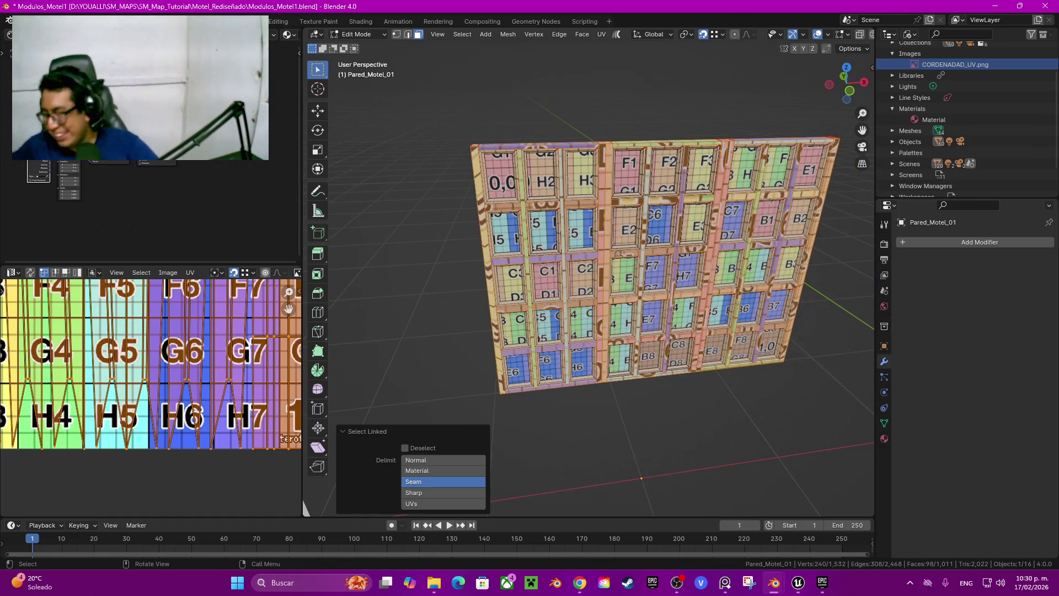
Step: Unwrap the selected frame strips again with Angle Based, Fill Holes and Correct Aspect
scroll(289, 306, "down", 1)
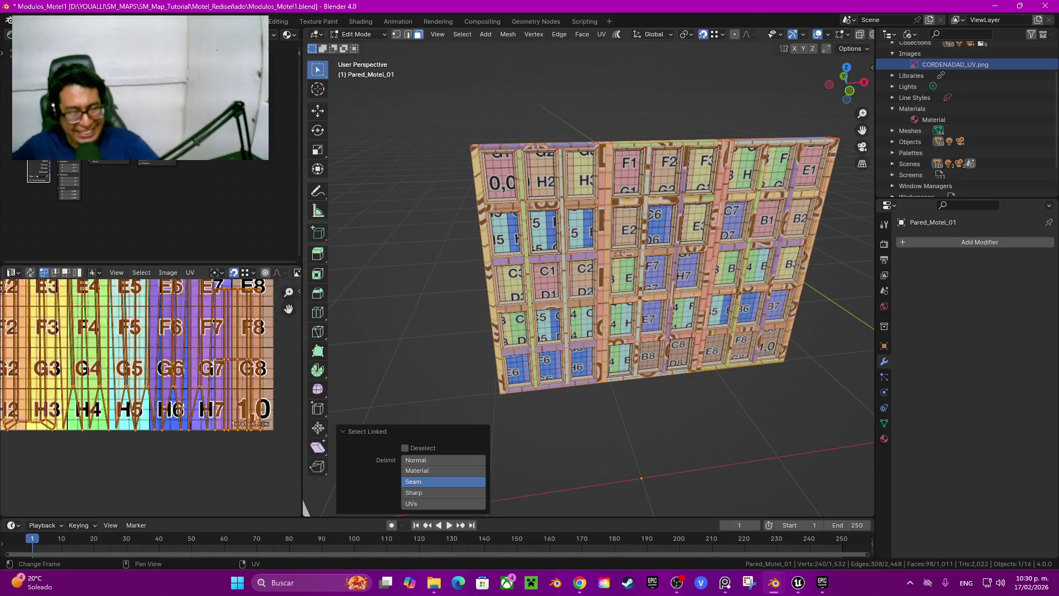
left_click_drag(289, 307, 308, 379)
scroll(289, 306, "down", 2)
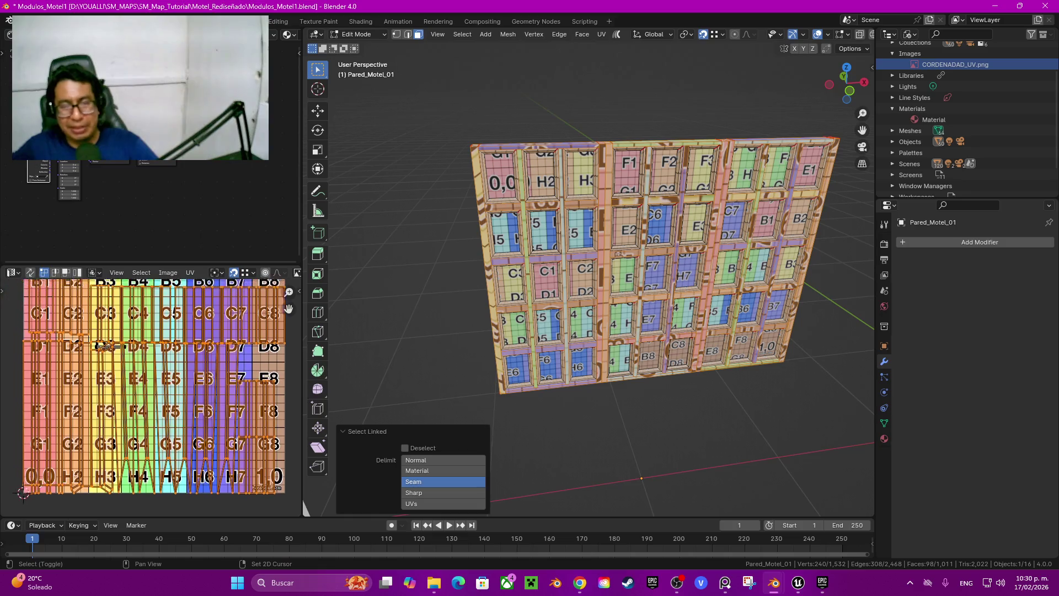
left_click(289, 306)
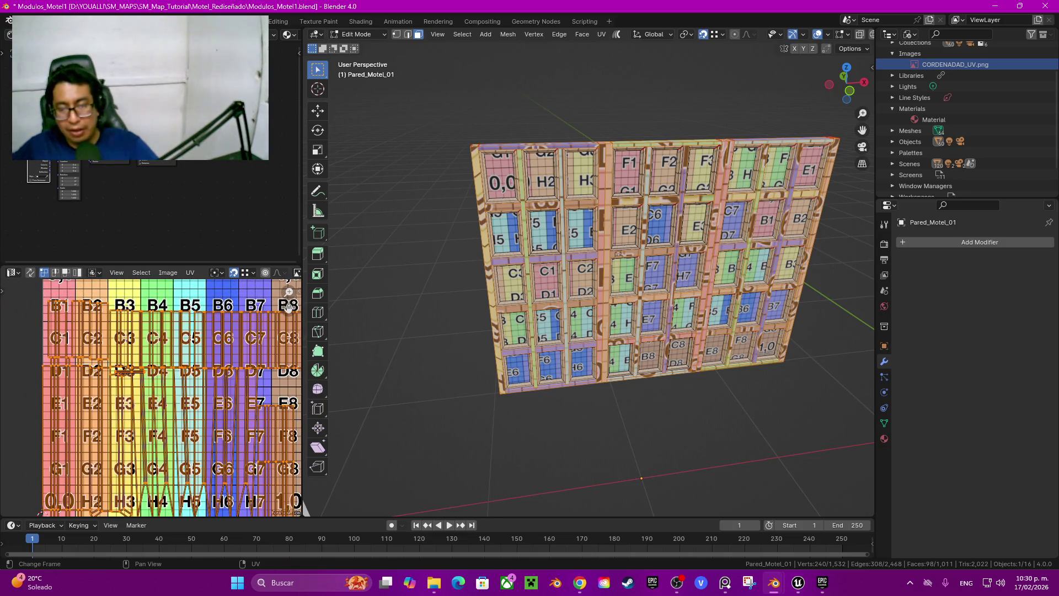
key("q")
key("Escape")
key("u")
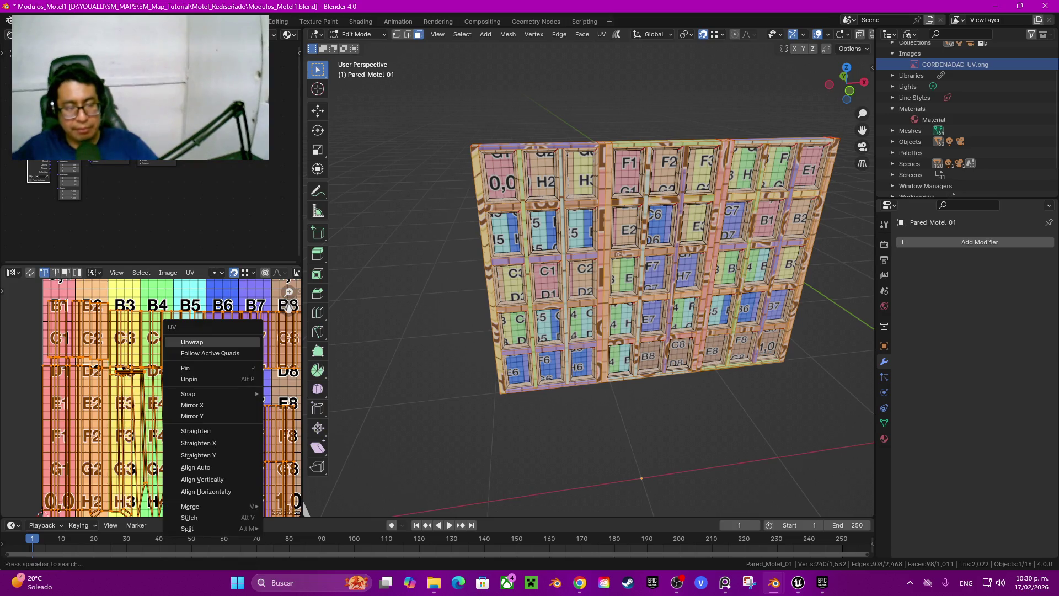
key("Return")
mouse_move(289, 307)
left_mouse_down()
mouse_move(243, 199)
mouse_move(288, 309)
left_mouse_up()
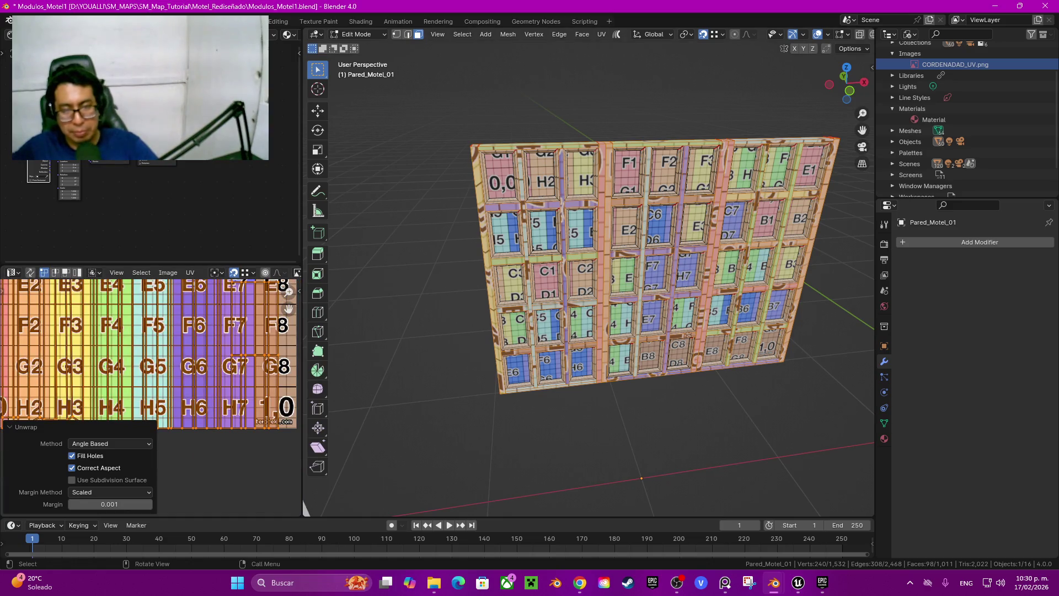
middle_click_drag(607, 430, 585, 433)
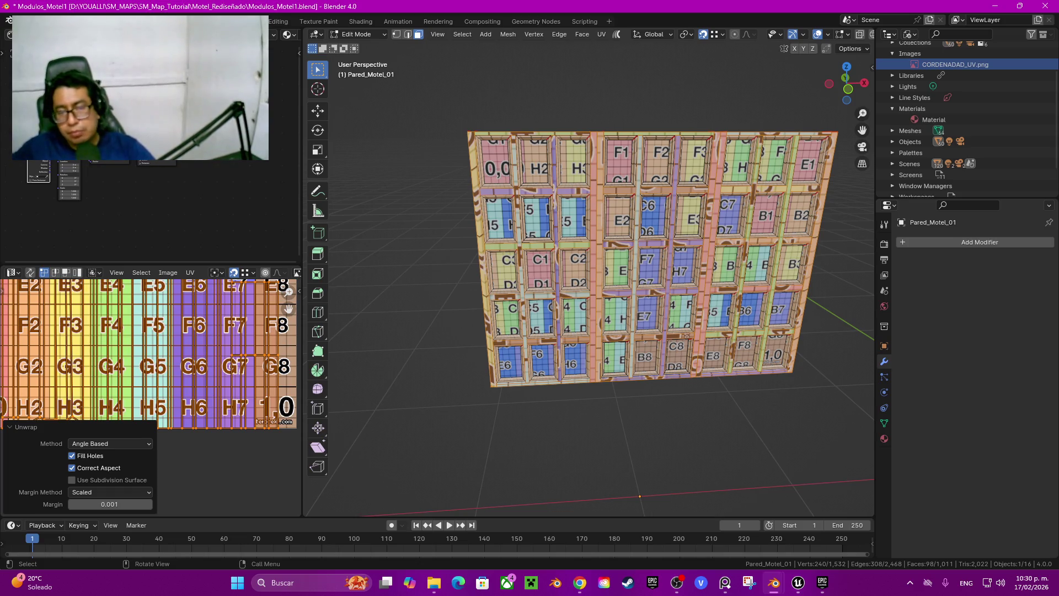
Step: Zoom in to inspect the window-frame grid texture, zoom out, and return to Object Mode
middle_click_drag(607, 275, 640, 275)
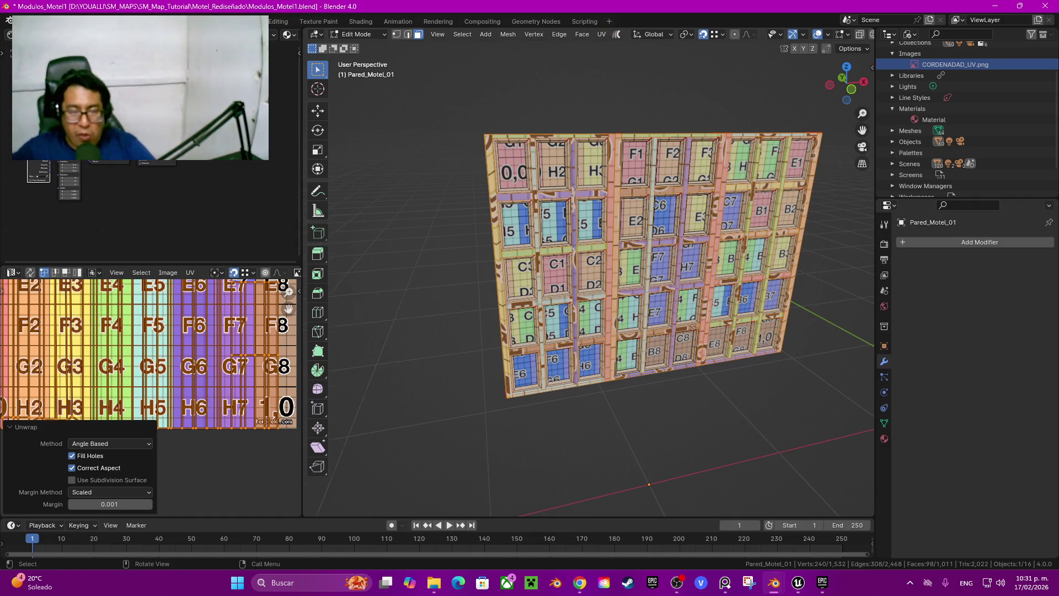
scroll(497, 143, "up", 4)
scroll(585, 287, "up", 5)
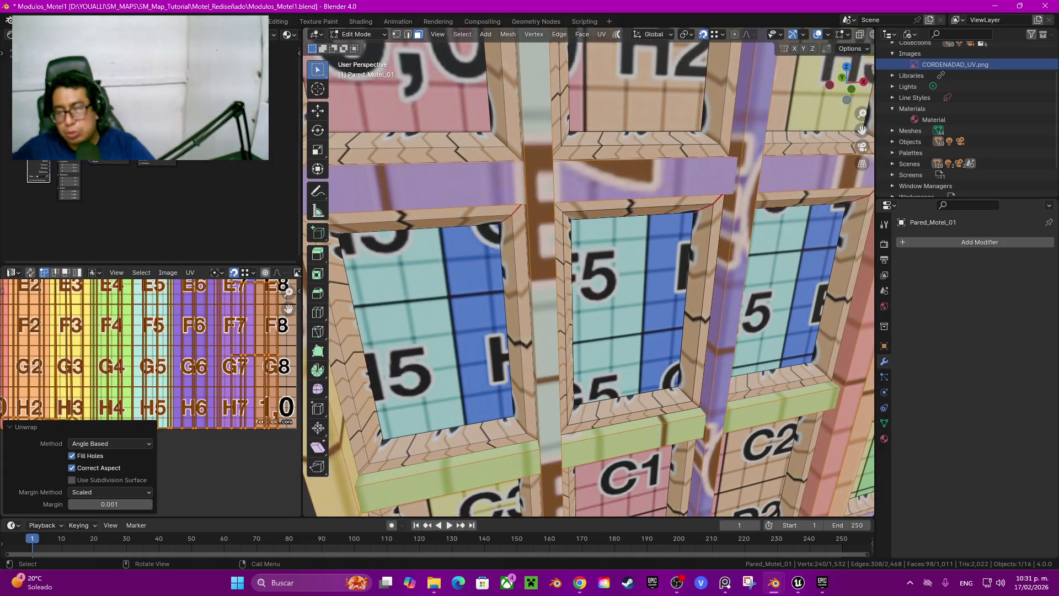
scroll(589, 272, "down", 6)
scroll(589, 272, "up", 2)
scroll(589, 271, "down", 2)
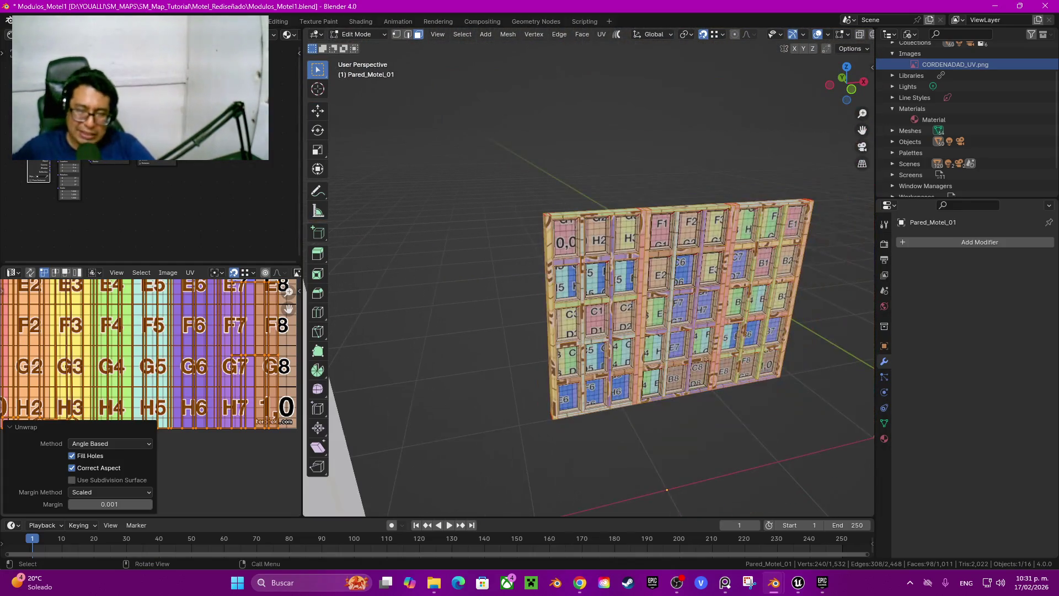
scroll(589, 272, "down", 2)
key("Tab")
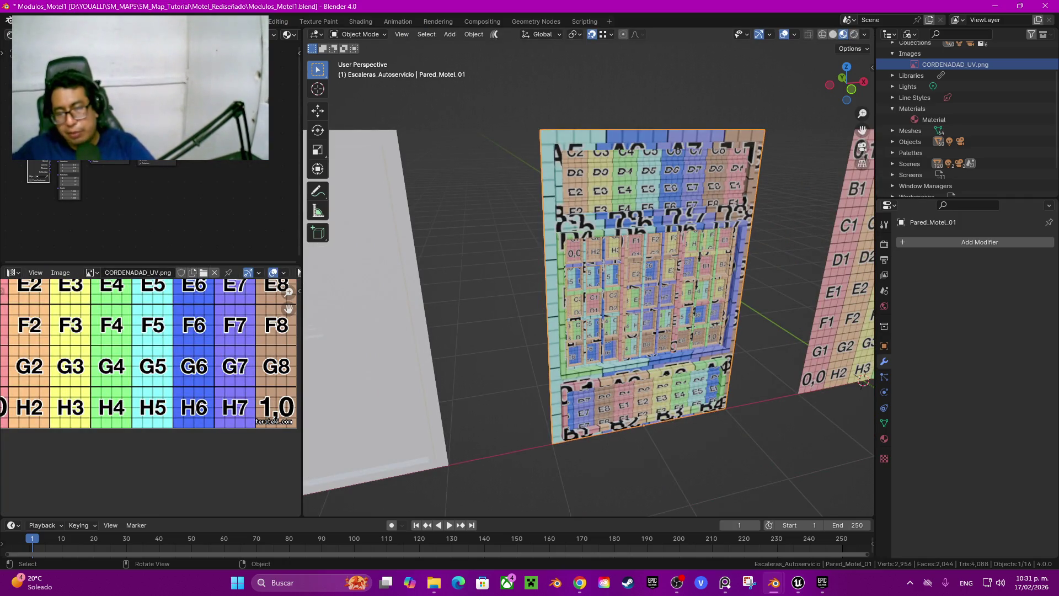
Step: Select and frame the Pared_Motel_02 door wall, enter Edit Mode and switch to edge select
scroll(643, 425, "down", 3)
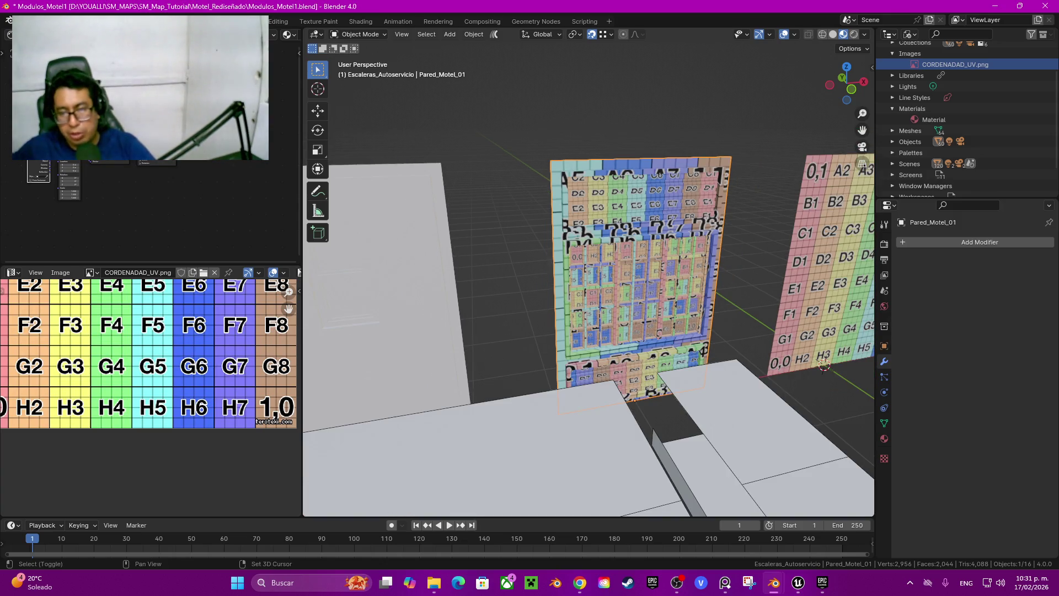
middle_click_drag(644, 426, 733, 301)
scroll(733, 301, "down", 3)
left_click(588, 320)
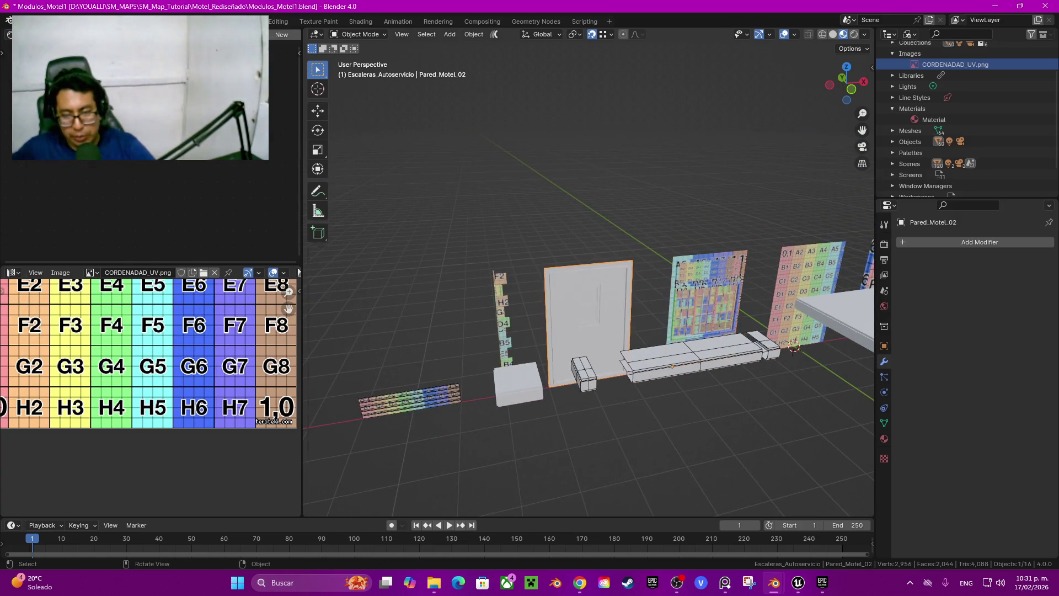
key("KP_Decimal")
key("Tab")
scroll(607, 375, "up", 6)
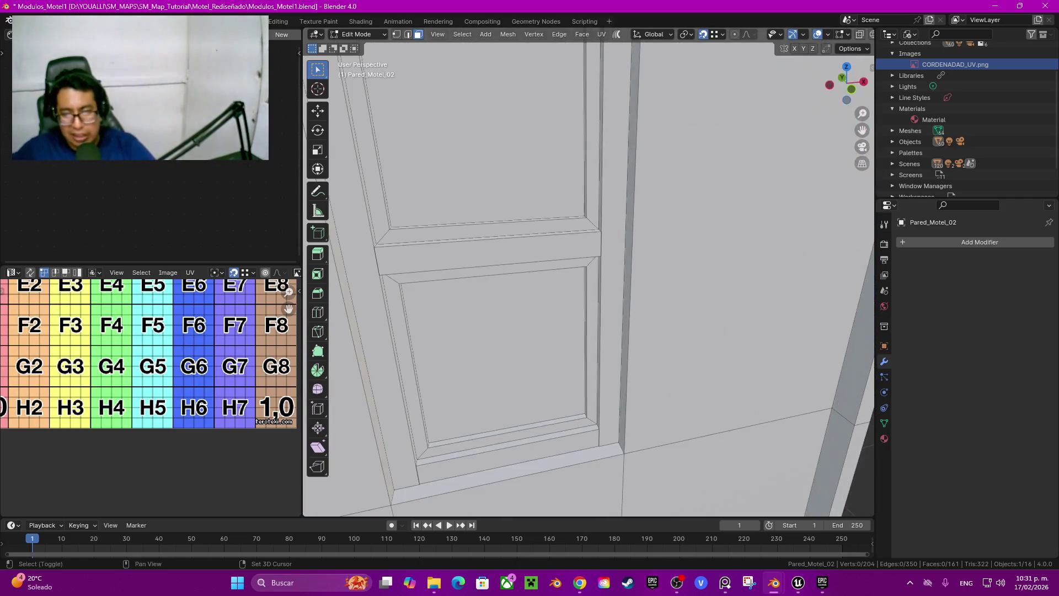
left_click(717, 221)
key("2")
left_click(608, 221)
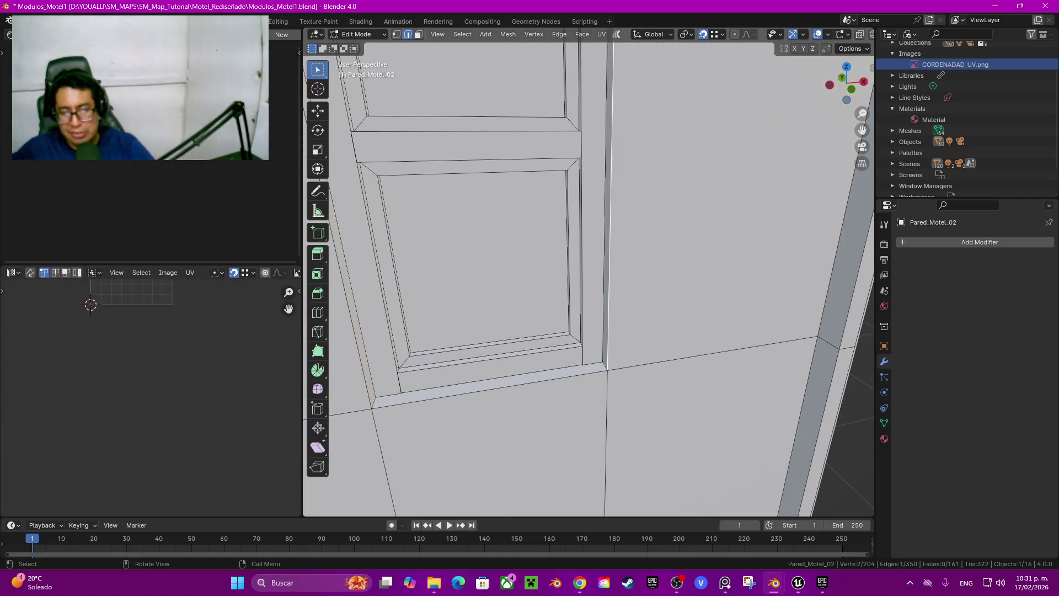
mouse_move(608, 221)
middle_mouse_down()
mouse_move(623, 202)
mouse_move(649, 221)
mouse_move(651, 248)
mouse_move(623, 235)
middle_mouse_up()
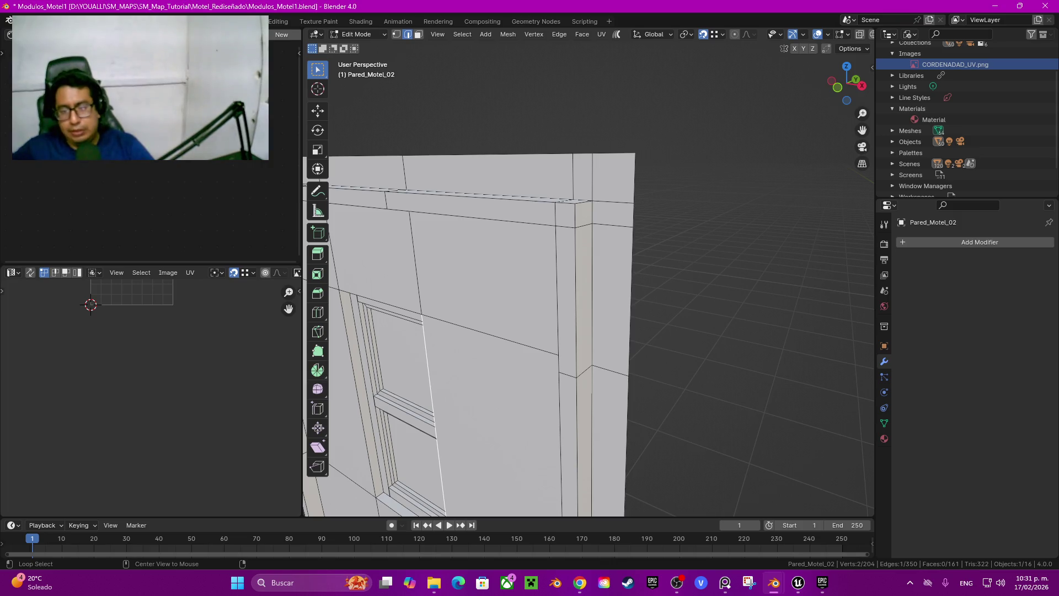
Step: Select the corner, top, pillar and bottom edge loops and mark them as seams
left_click(592, 293)
left_click(592, 293, "alt")
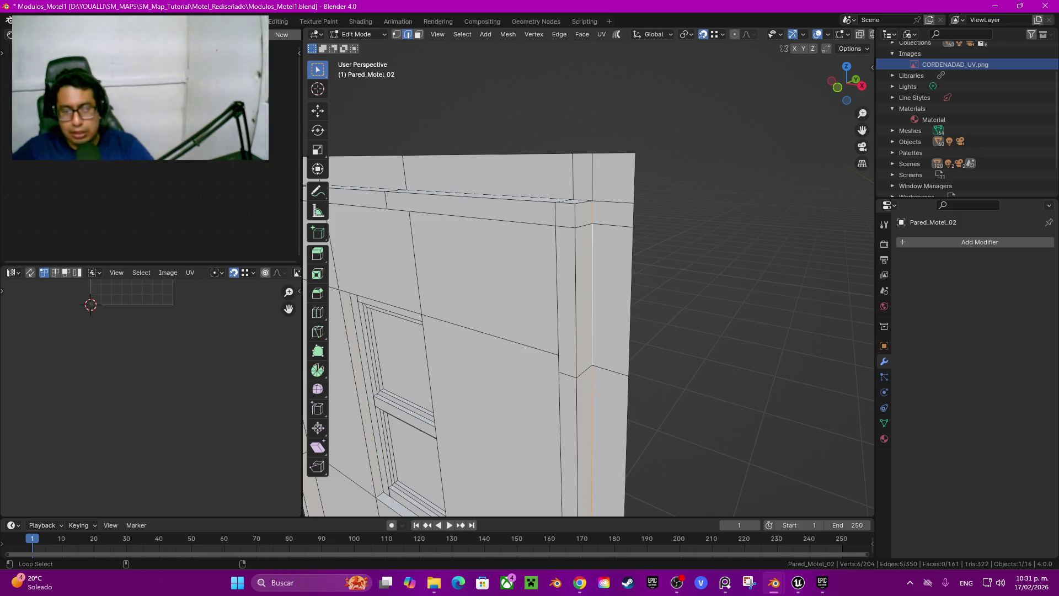
left_click(613, 202, "alt+shift")
middle_click_drag(607, 331, 496, 317)
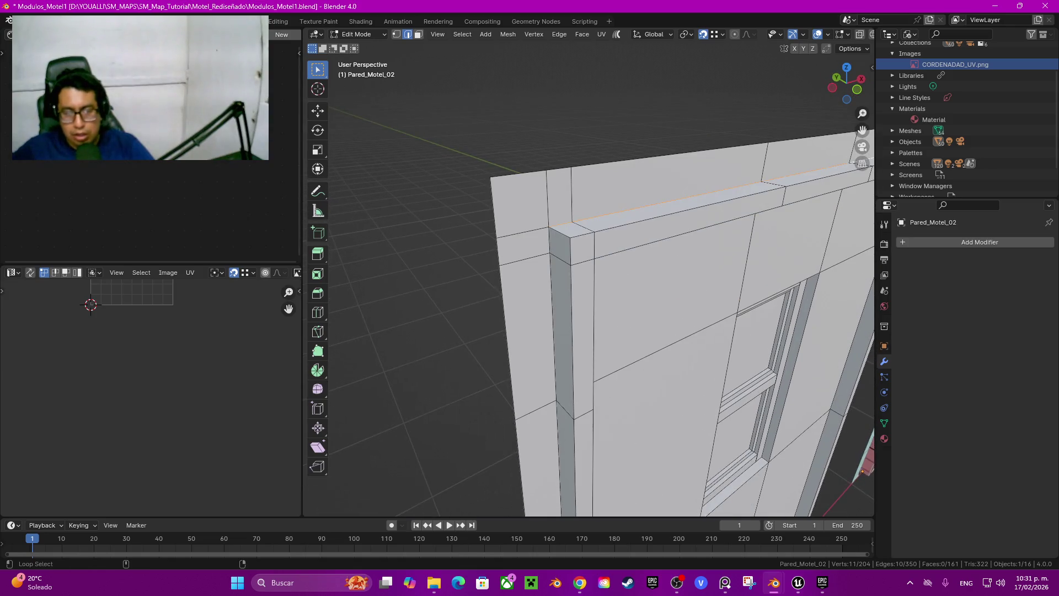
left_click(556, 331, "alt+shift")
middle_click_drag(556, 331, 543, 220)
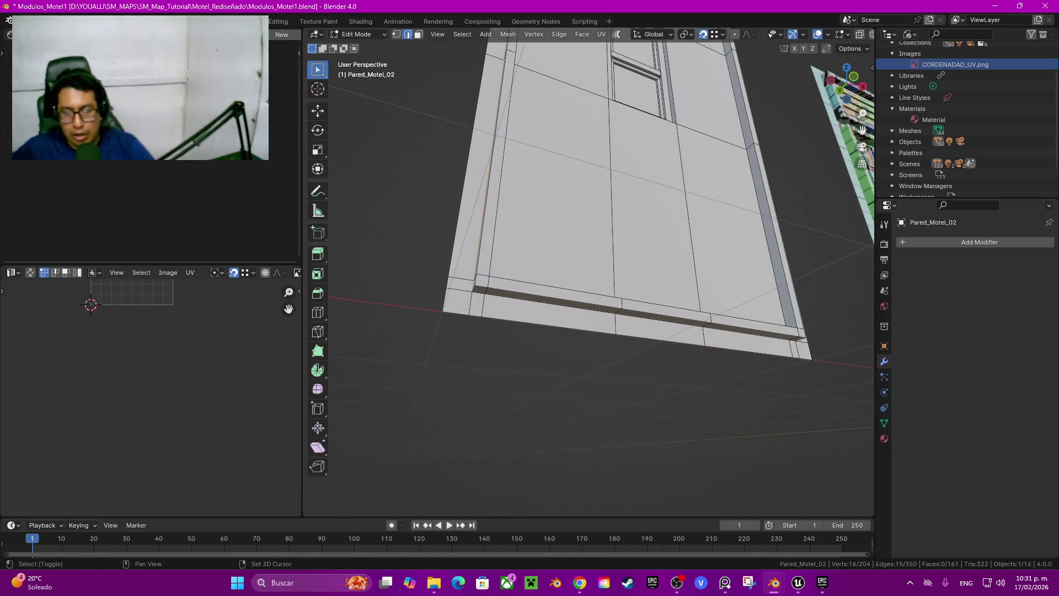
left_click(635, 312, "alt+shift")
mouse_move(635, 312)
middle_mouse_down()
mouse_move(574, 303)
mouse_move(502, 254)
middle_mouse_up()
left_click(676, 205, "shift")
mouse_move(676, 205)
middle_mouse_down()
mouse_move(574, 218)
mouse_move(861, 128)
middle_mouse_up()
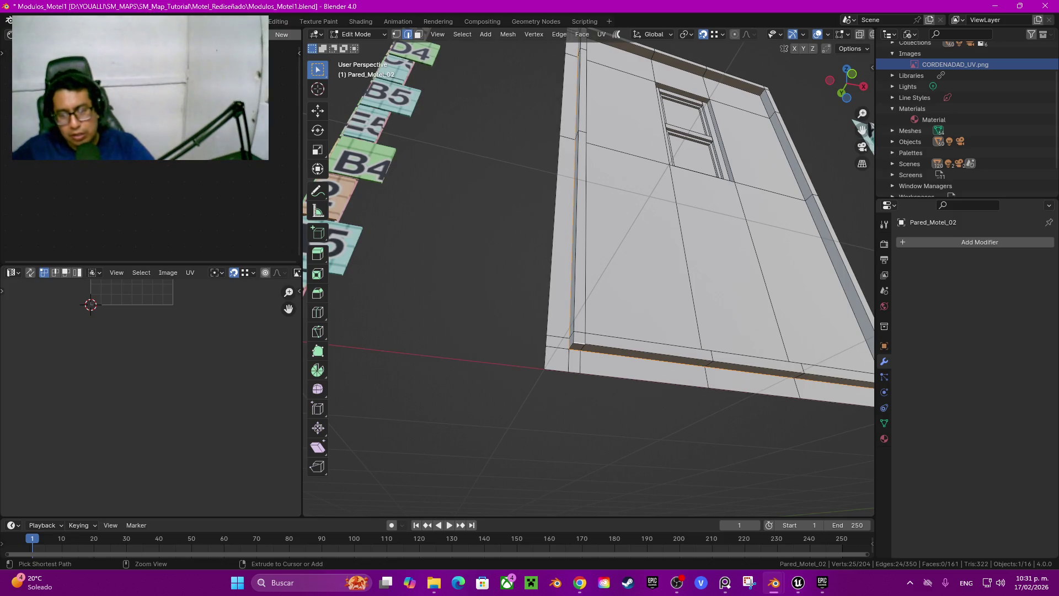
mouse_move(591, 276)
middle_mouse_down()
mouse_move(557, 279)
mouse_move(591, 320)
mouse_move(690, 325)
mouse_move(668, 138)
middle_mouse_up()
left_click(613, 331, "shift")
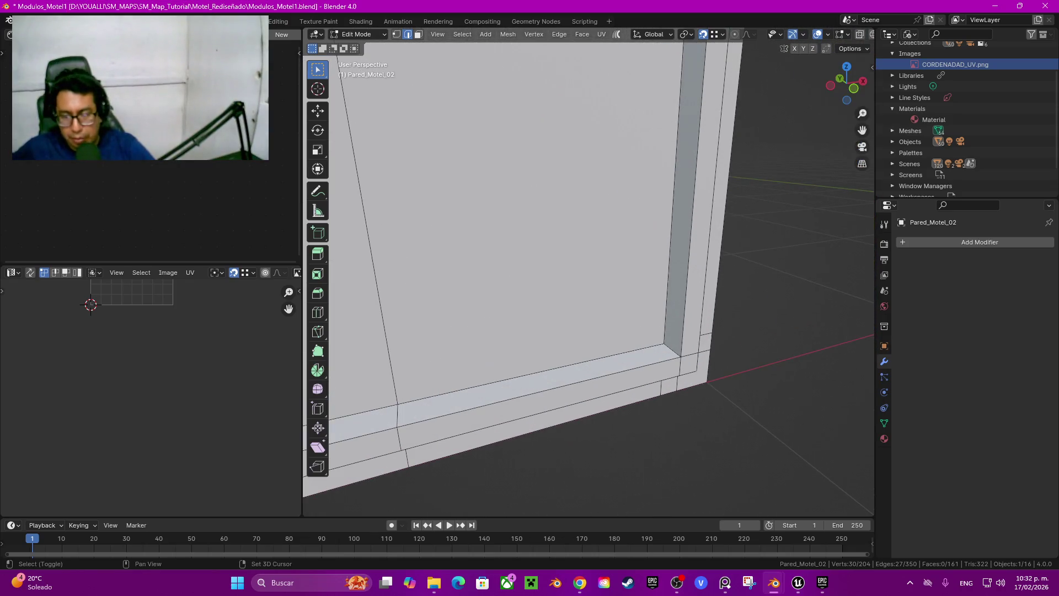
left_click(672, 350, "shift")
key("q")
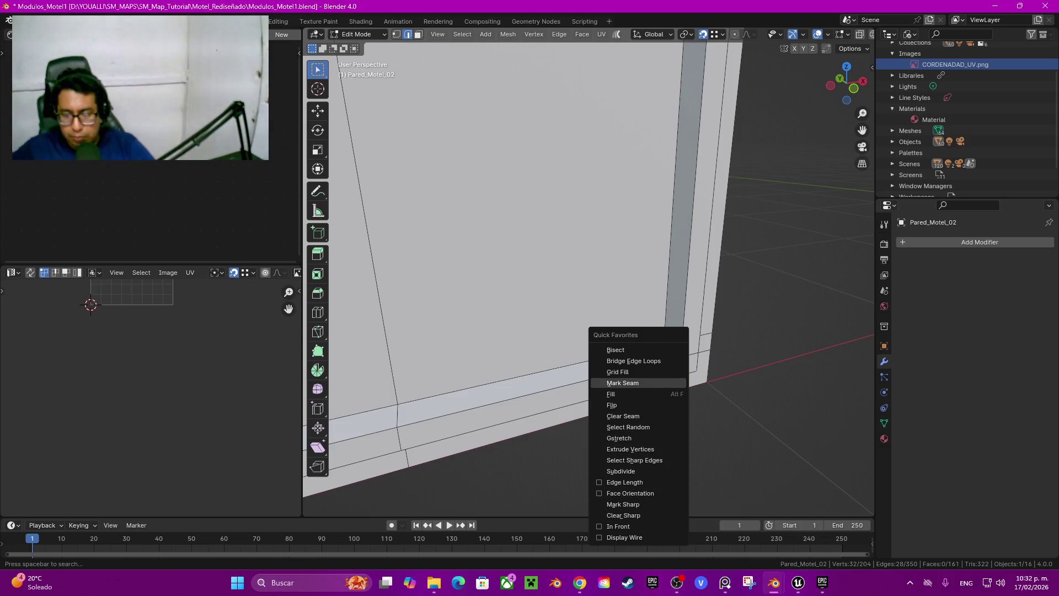
left_click(623, 383)
Step: Select further bottom edges plus a border loop and the top edge loop
left_click(551, 370)
mouse_move(552, 370)
middle_mouse_down()
mouse_move(497, 370)
mouse_move(551, 342)
mouse_move(497, 331)
mouse_move(469, 353)
mouse_move(487, 379)
middle_mouse_up()
left_click(588, 333, "shift")
left_click(453, 326, "shift")
left_click(709, 166, "alt+shift")
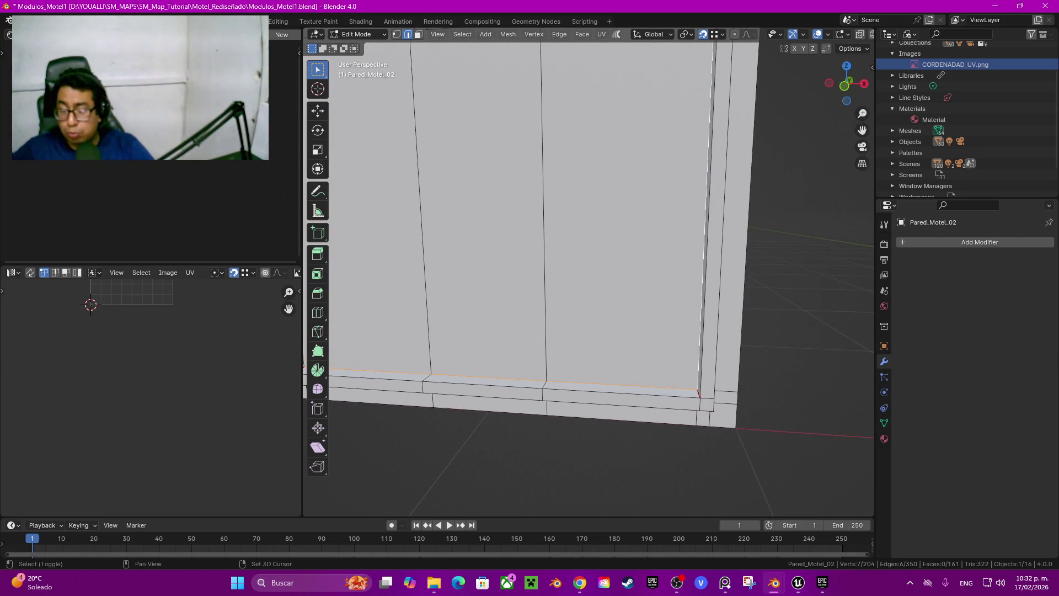
mouse_move(709, 166)
middle_mouse_down("shift")
mouse_move(497, 238)
mouse_move(395, 505)
middle_mouse_up("shift")
left_click(513, 65, "alt+shift")
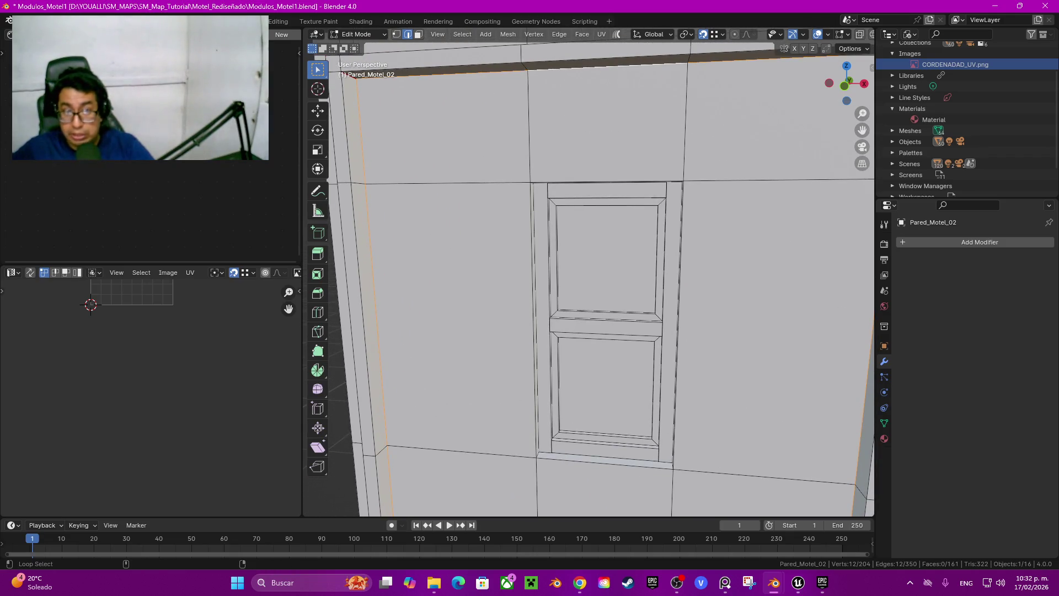
Step: Mark the selected outer border loops as seams and check the red lines from the side
key("q")
left_click(512, 82)
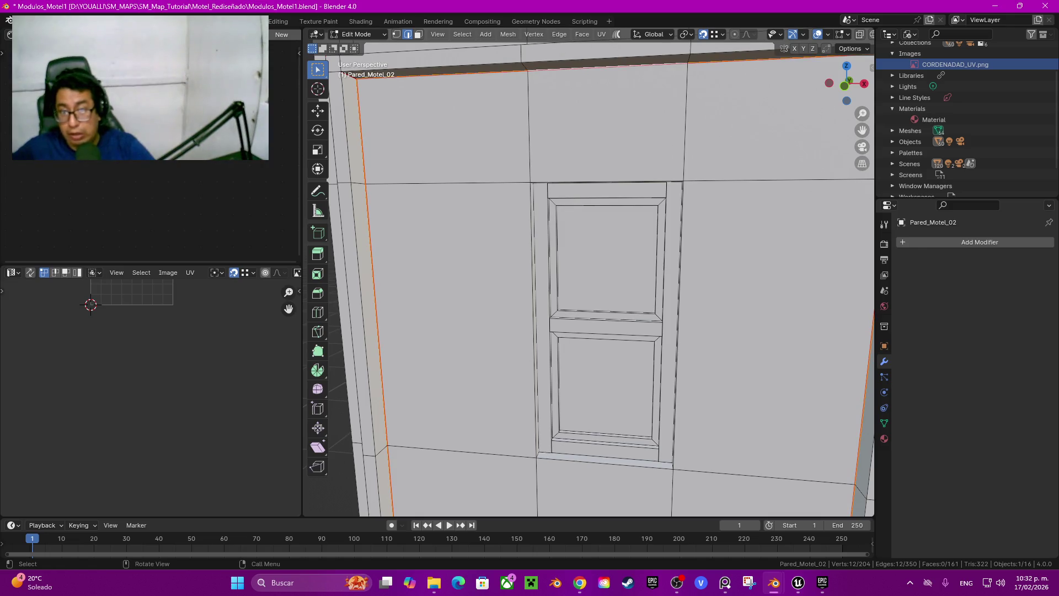
mouse_move(513, 83)
middle_mouse_down()
mouse_move(337, 95)
mouse_move(364, 48)
middle_mouse_up()
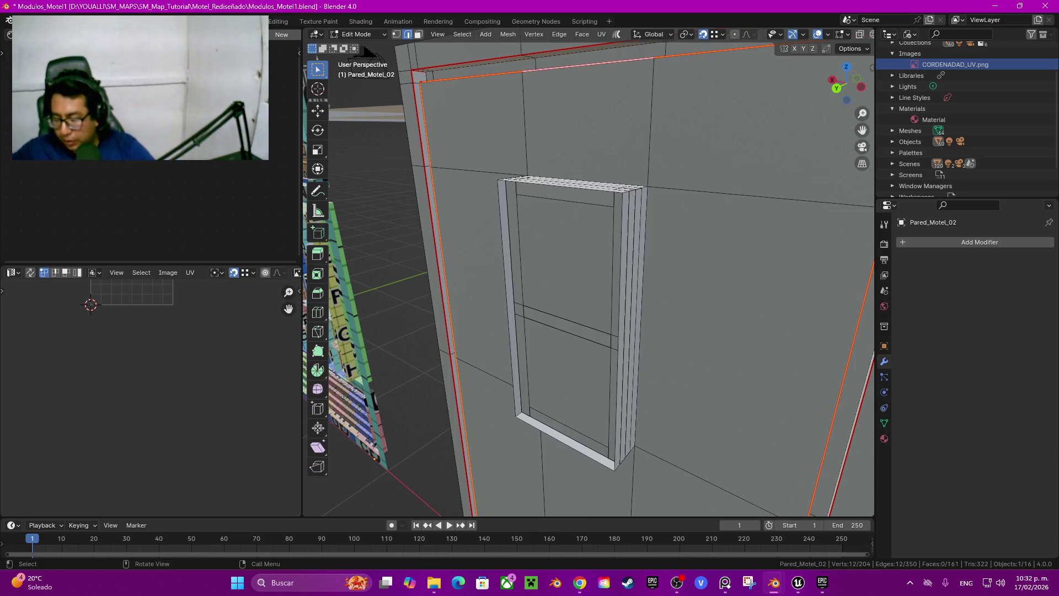
Step: In face mode, select the upper and lower inner window faces of Pared_Motel_02 together
middle_click_drag(590, 276, 497, 240)
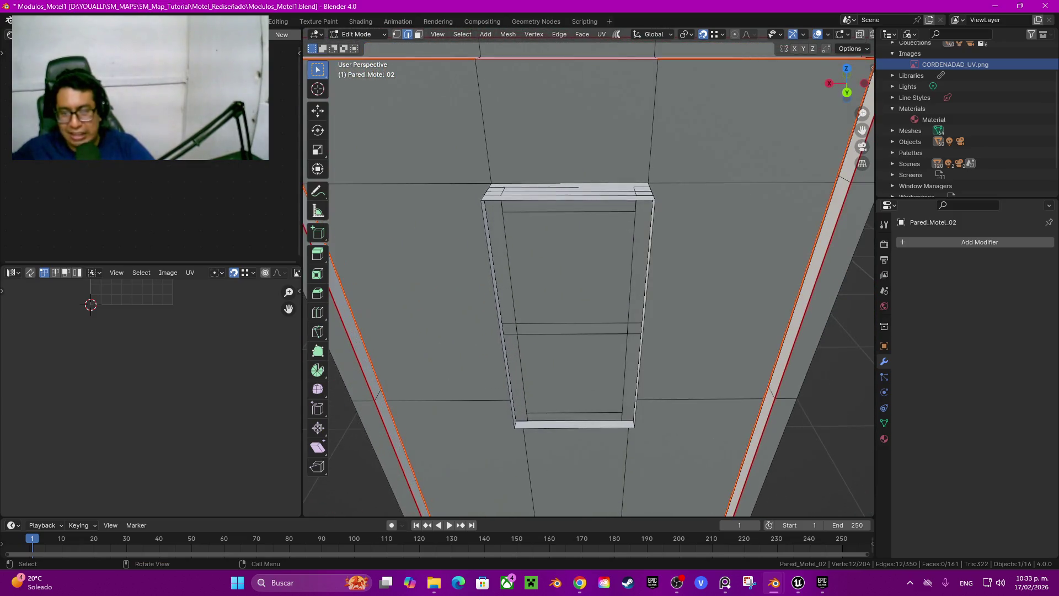
key("3")
left_click(572, 265)
mouse_move(571, 264)
middle_mouse_down()
mouse_move(635, 259)
mouse_move(546, 259)
mouse_move(574, 262)
middle_mouse_up()
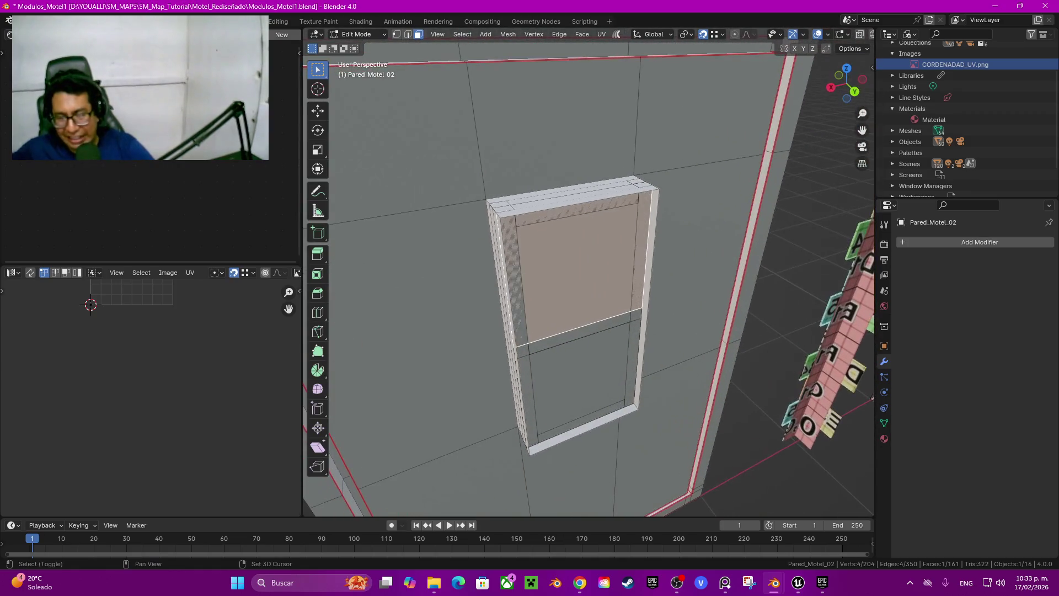
left_click(579, 375, "shift")
middle_click_drag(579, 375, 552, 372)
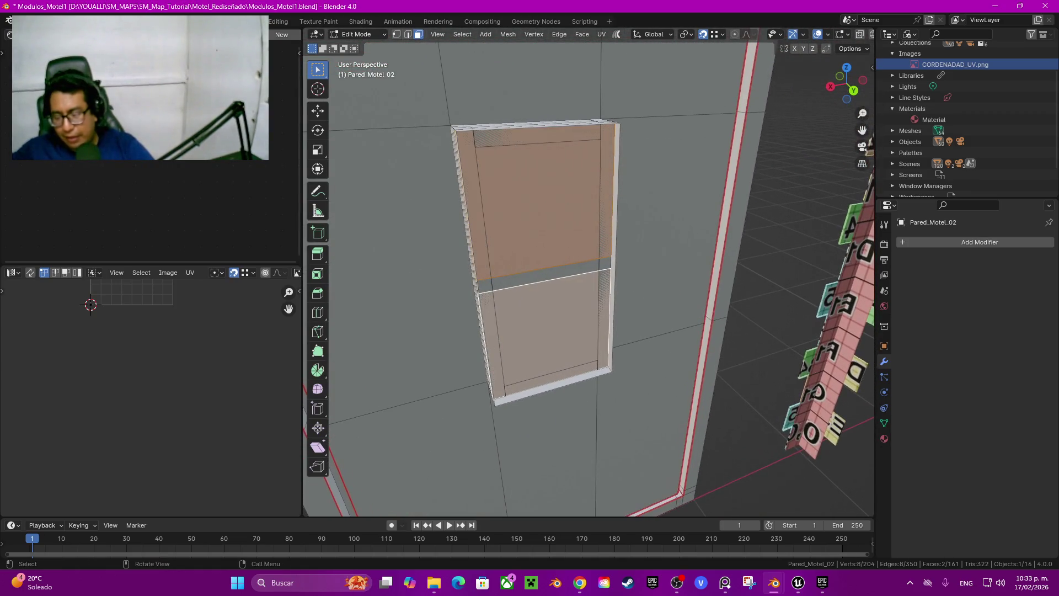
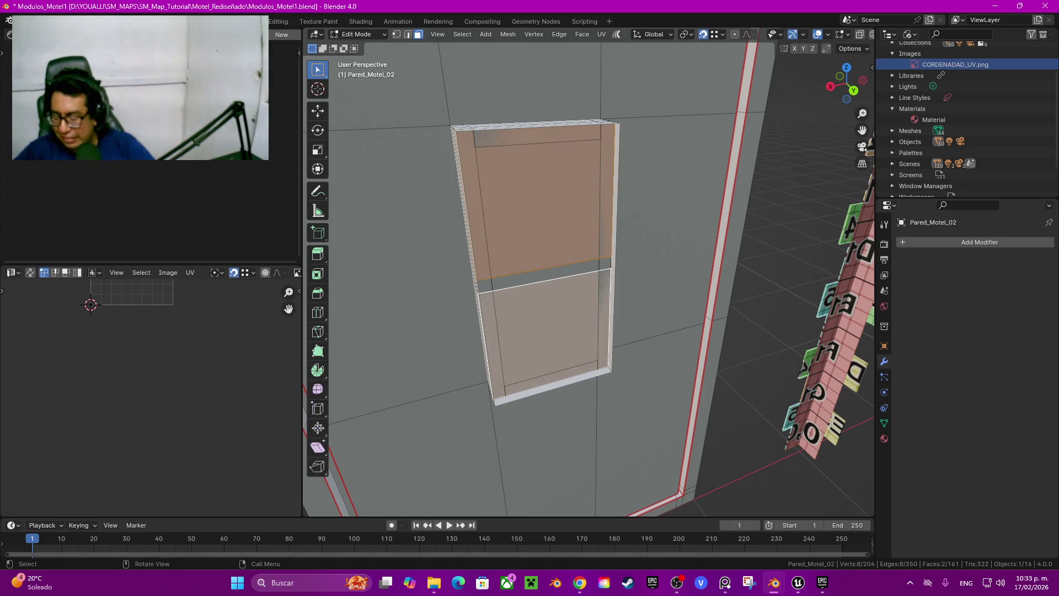
Step: Delete three linked faces from the window mesh
key("alt+Tab")
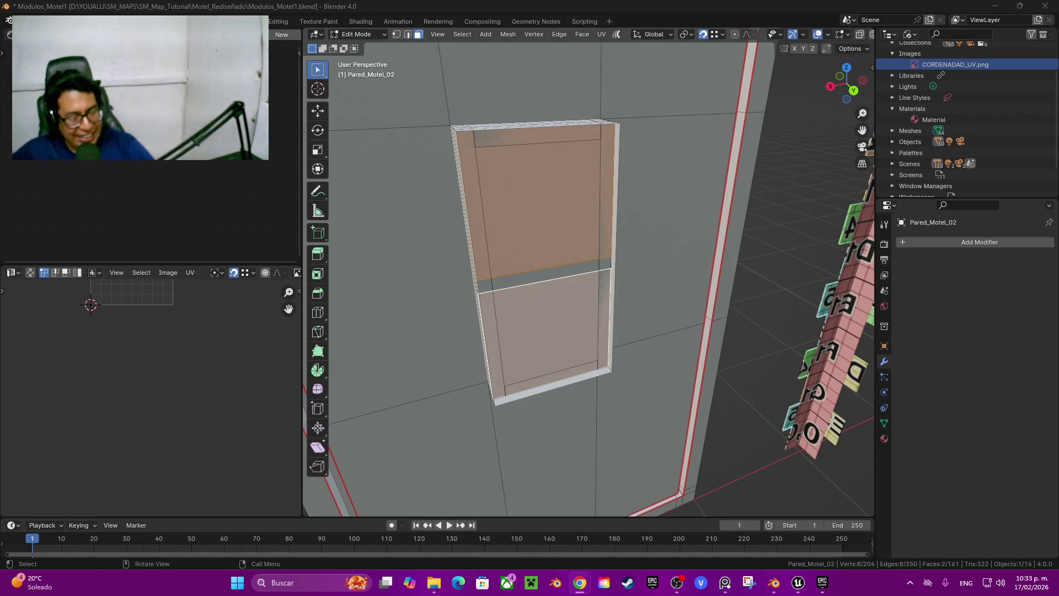
mouse_move(552, 276)
middle_mouse_down()
mouse_move(601, 273)
mouse_move(486, 279)
mouse_move(518, 340)
mouse_move(478, 335)
middle_mouse_up()
scroll(568, 282, "up", 3)
left_click(442, 165, "shift")
key("ctrl+l")
key("c")
key("Escape")
key("x")
left_click(522, 343)
Step: Select the window rail, frame, jambs and panes, hide everything else, then reveal it again
left_click(575, 284)
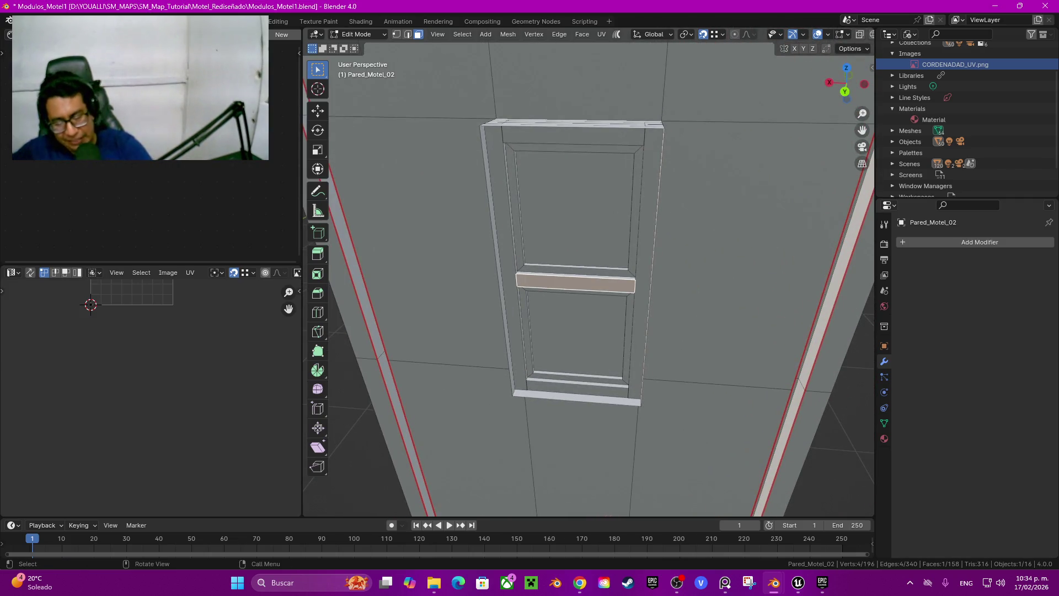
key("ctrl+l")
key("ctrl+l")
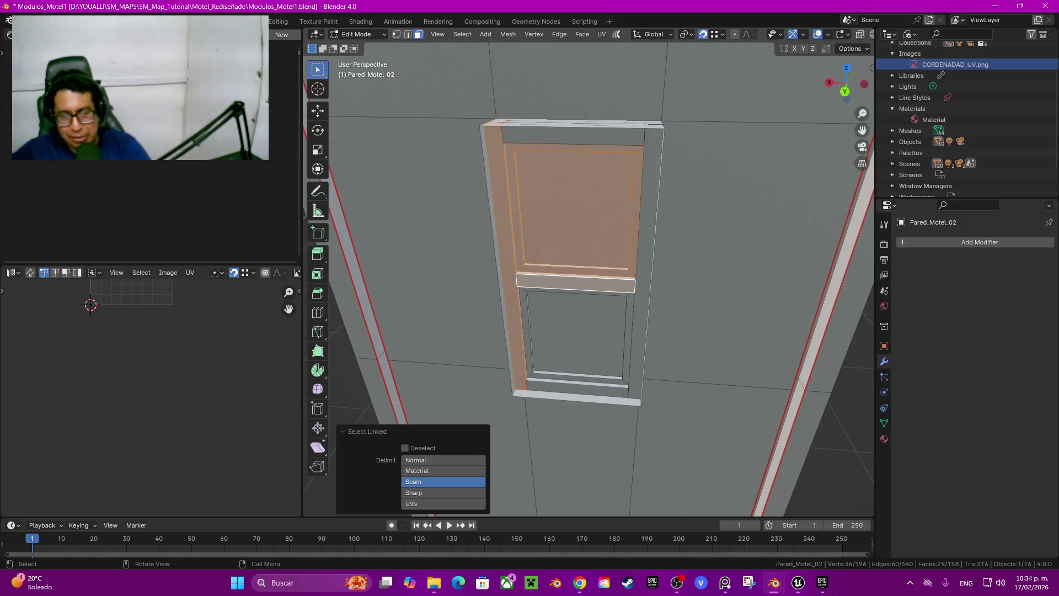
key("ctrl+l")
key("ctrl+l")
key("ctrl+l")
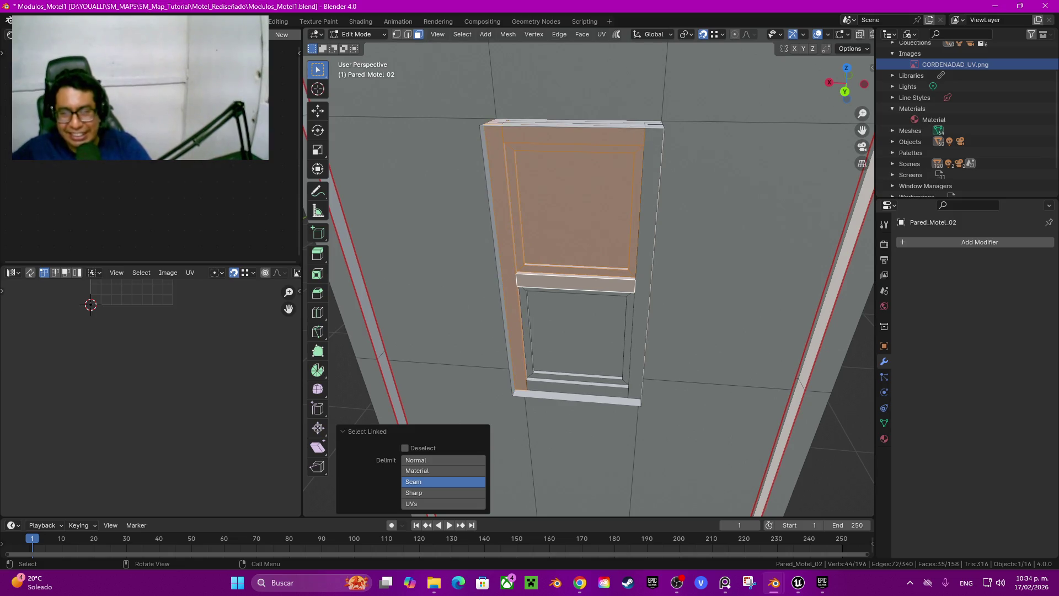
key("ctrl+l")
key("ctrl+l")
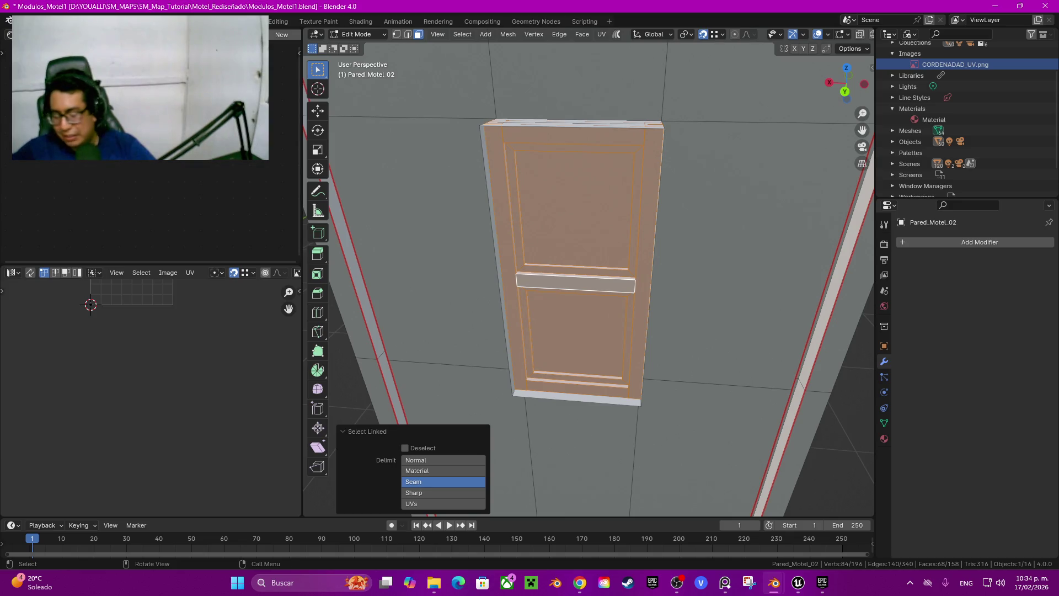
mouse_move(590, 276)
middle_mouse_down()
mouse_move(530, 276)
mouse_move(563, 270)
middle_mouse_up()
key("l")
key("l")
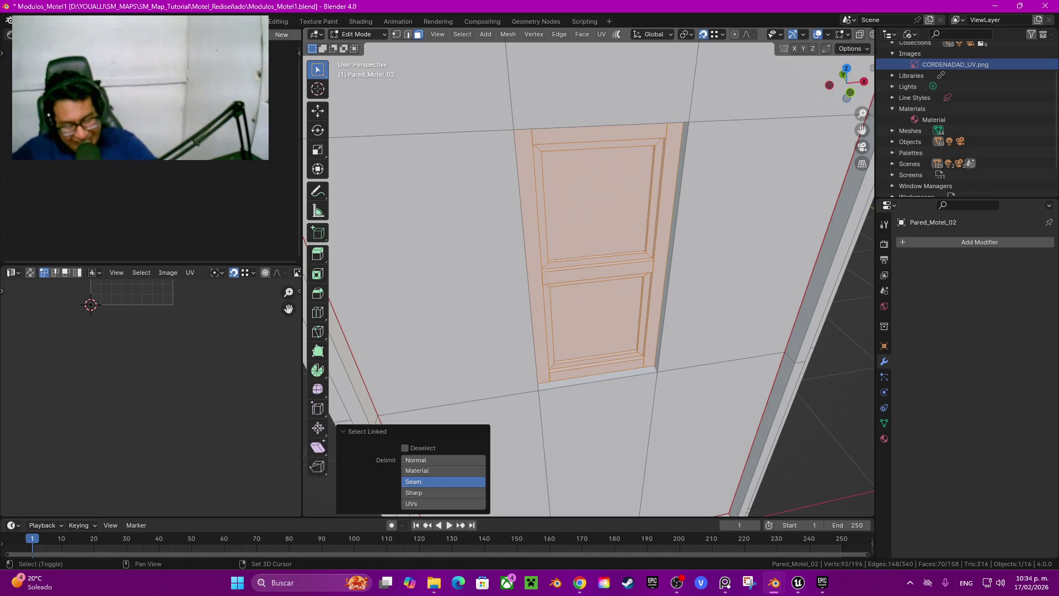
key("shift+h")
middle_click_drag(607, 276, 497, 275)
key("alt+h")
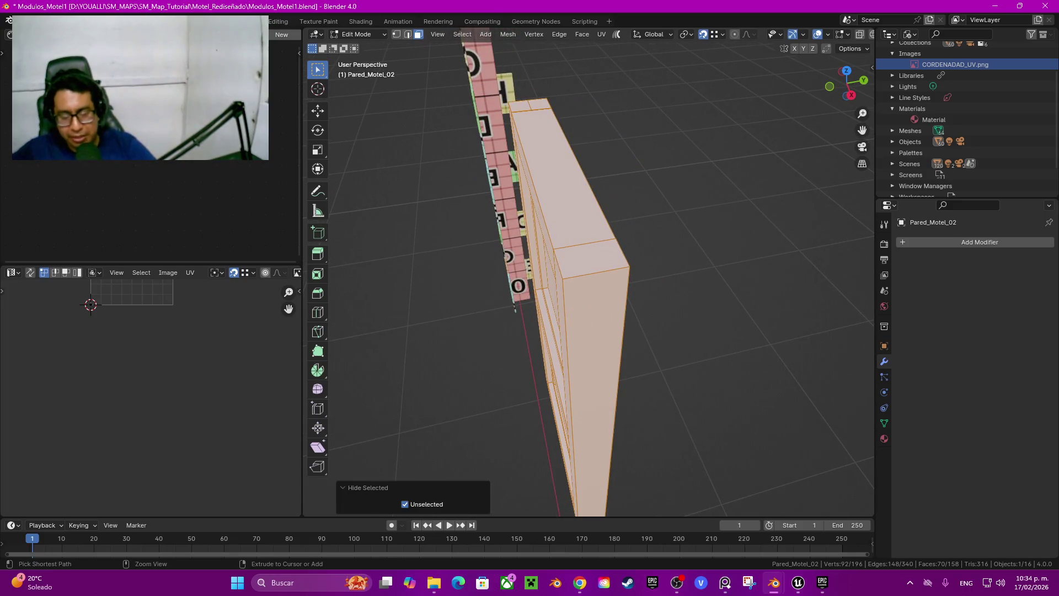
Step: Add a centred edge loop across the wall
key("ctrl+r")
left_click(594, 331)
right_click(593, 331)
key("ctrl+r")
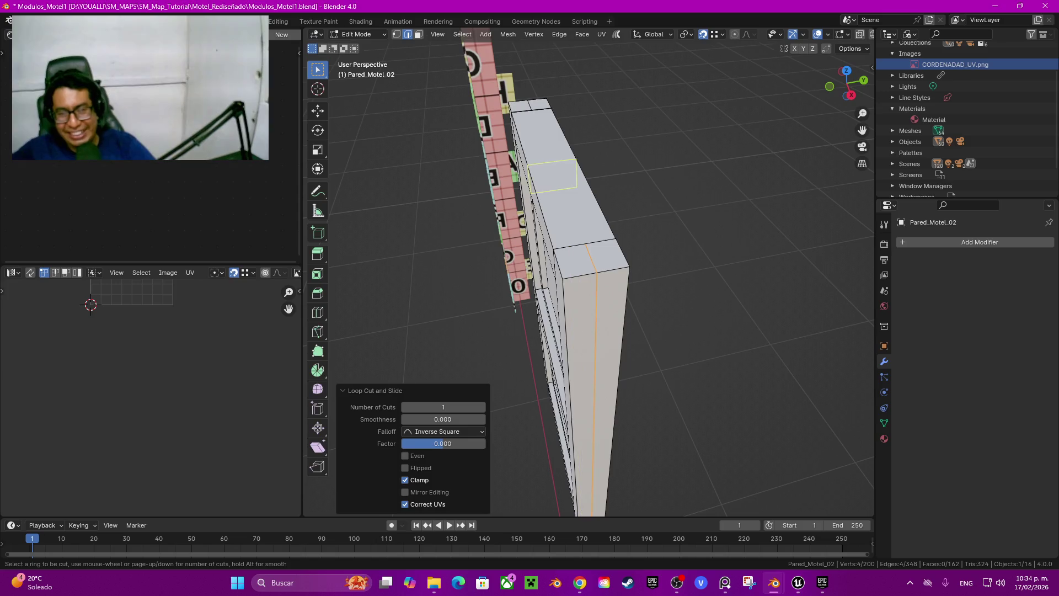
left_click(585, 260)
right_click(584, 259)
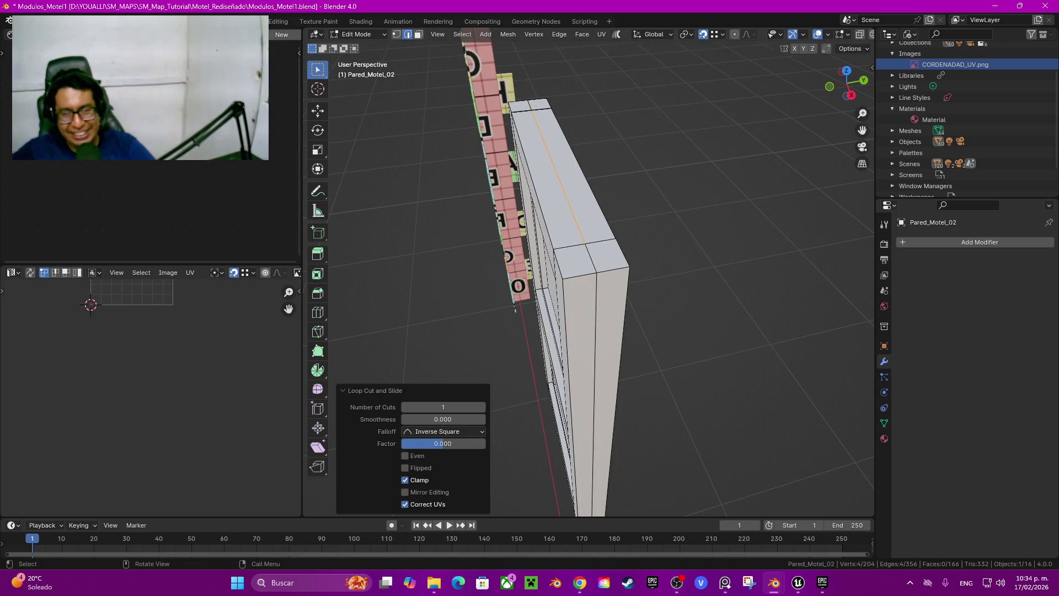
mouse_move(585, 259)
middle_mouse_down()
mouse_move(529, 221)
mouse_move(607, 309)
middle_mouse_up()
scroll(607, 309, "up", 3)
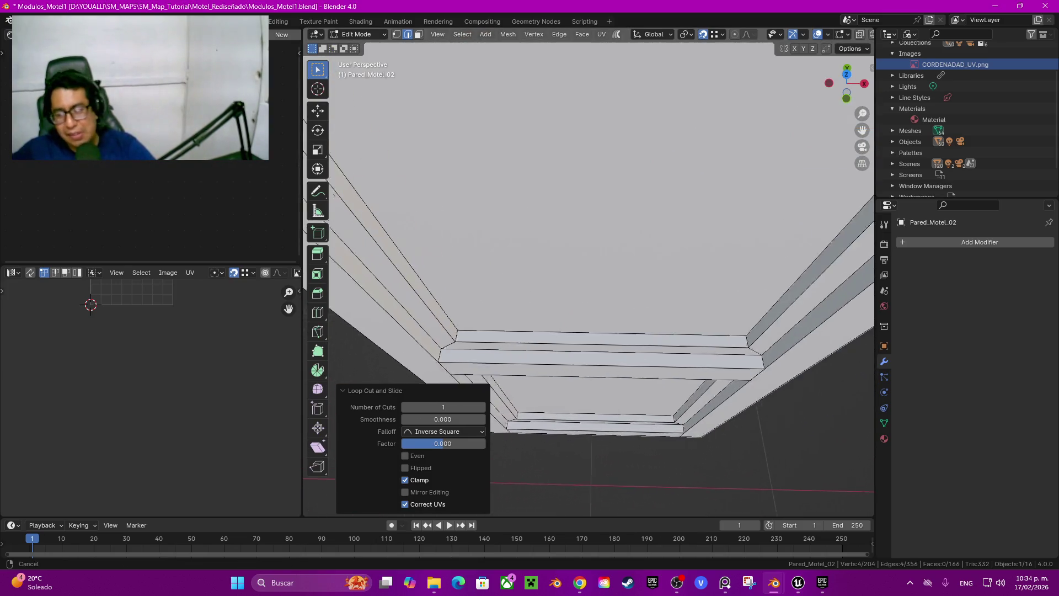
Step: Add a centred edge loop across the door panel
key("ctrl+r")
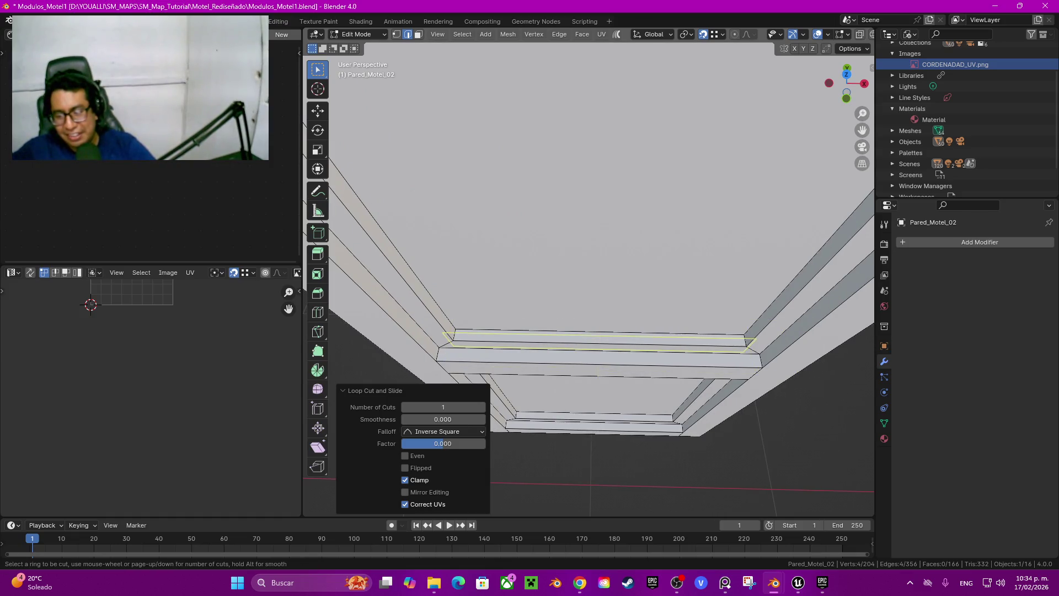
middle_click_drag(591, 276, 519, 199)
key("Escape")
middle_click_drag(552, 232, 646, 232)
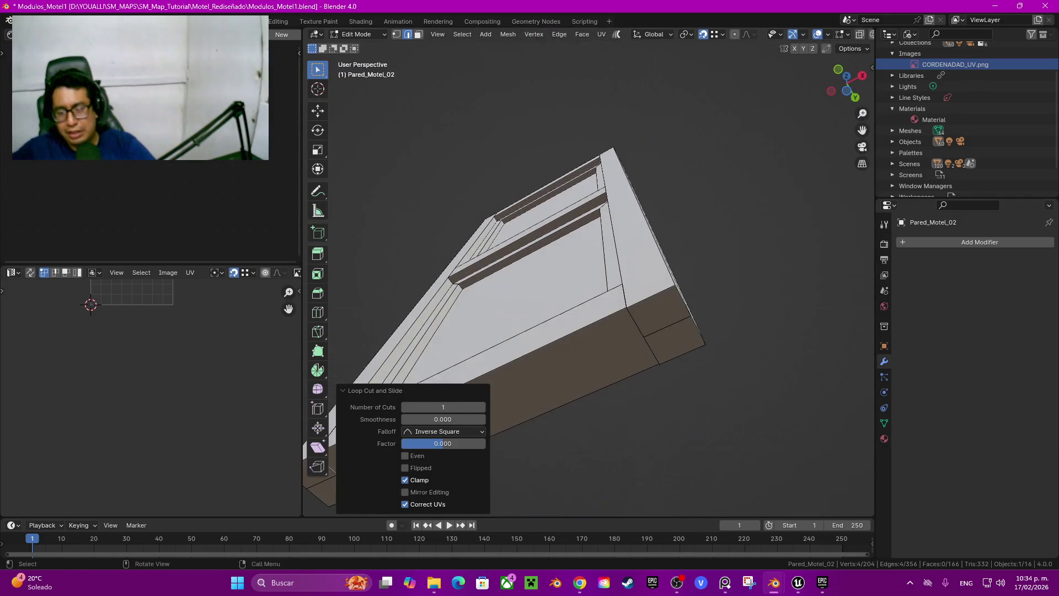
key("ctrl+r")
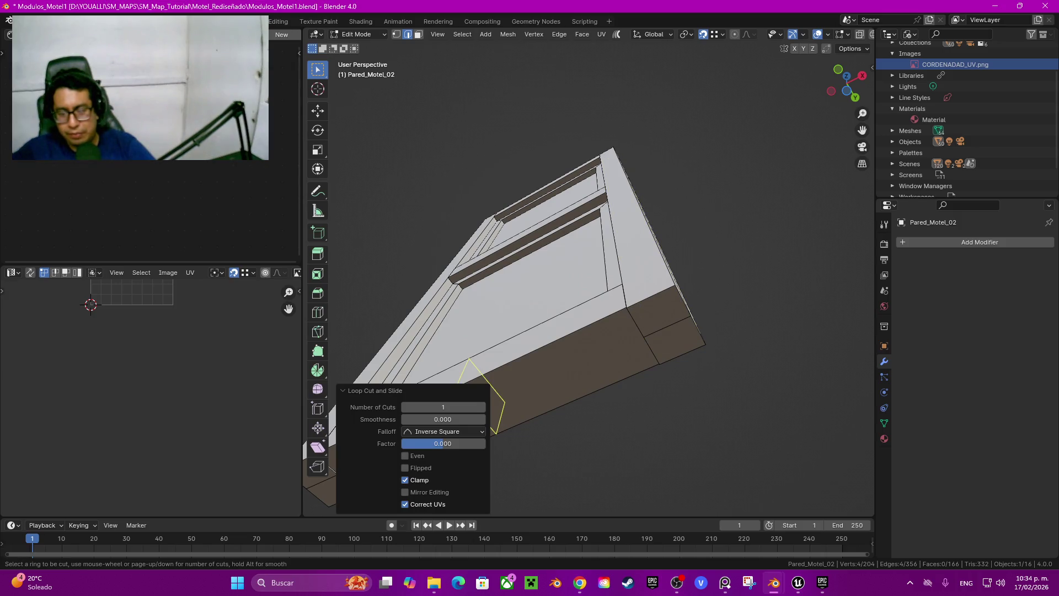
key("Escape")
mouse_move(551, 309)
middle_mouse_down()
mouse_move(552, 365)
mouse_move(546, 342)
mouse_move(596, 337)
middle_mouse_up()
key("ctrl+r")
left_click(543, 369)
right_click(544, 368)
Step: Hide the new edges and select the door panel face, leaving it unmoved
key("h")
key("3")
left_click(552, 265)
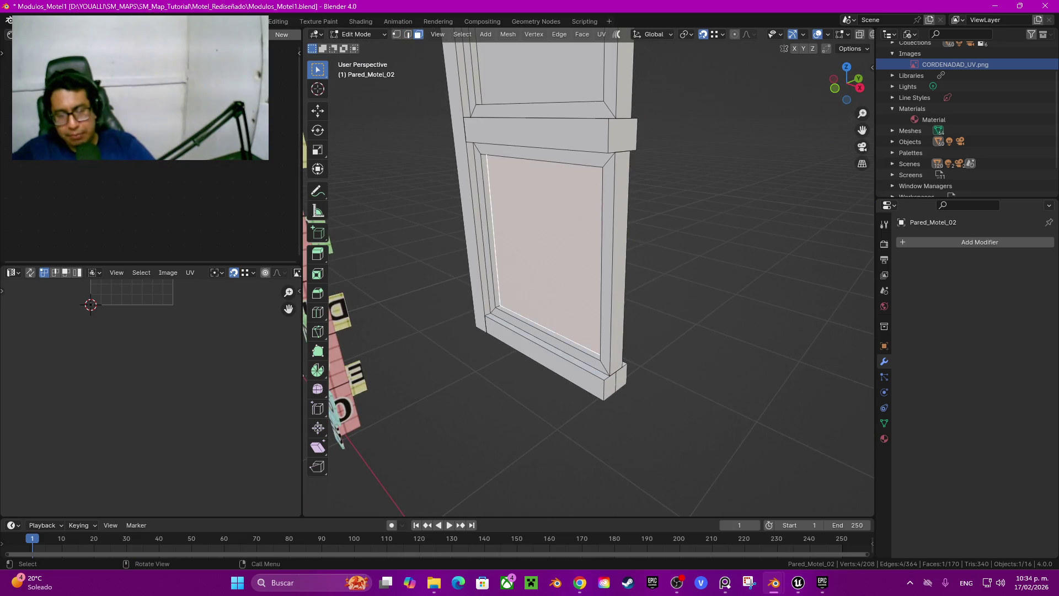
mouse_move(552, 265)
middle_mouse_down()
mouse_move(513, 254)
mouse_move(557, 249)
mouse_move(436, 251)
middle_mouse_up()
key("g")
key("Escape")
Step: Isolate the door frame and add edge loops across its beam
key("ctrl+r")
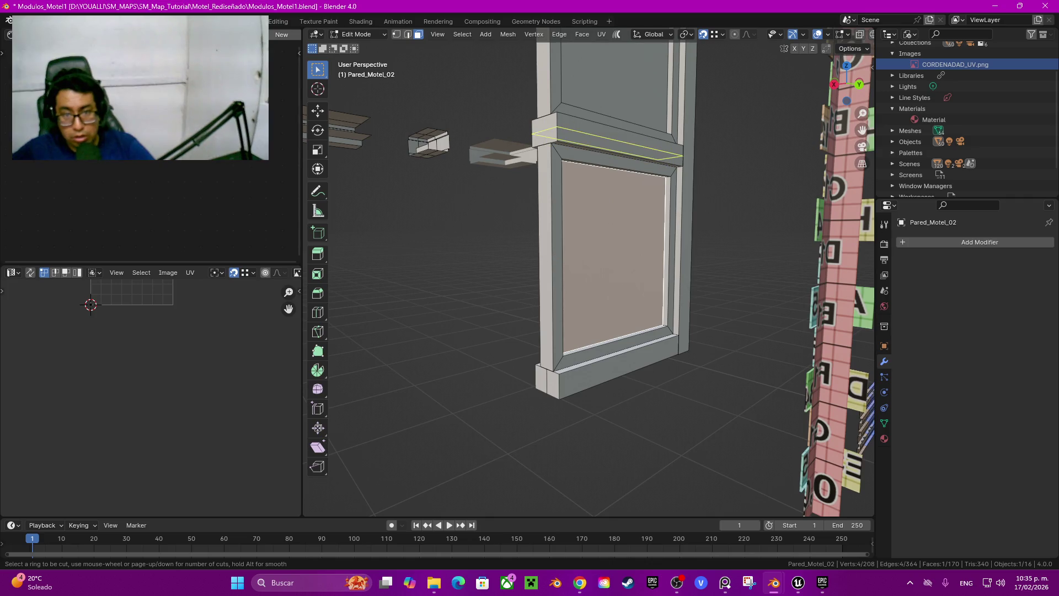
left_click(607, 141)
middle_click_drag(607, 141, 530, 149)
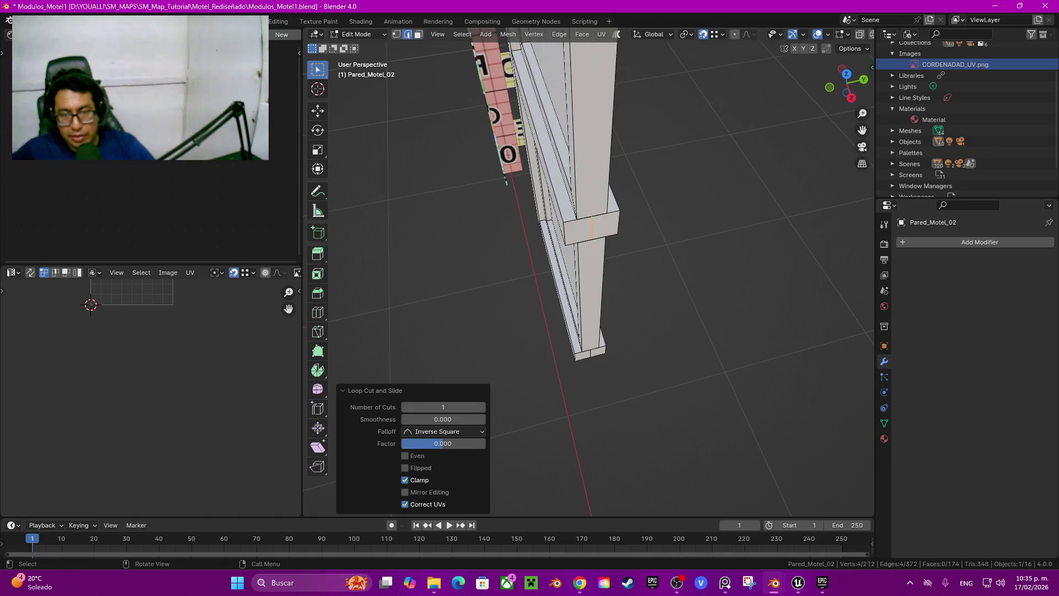
key("l")
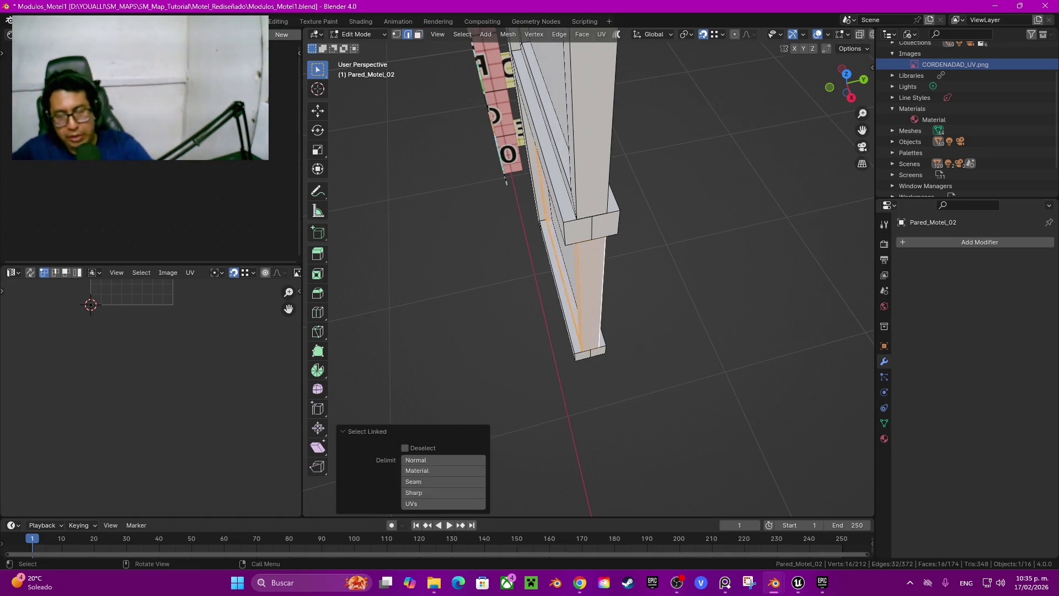
key("shift+h")
key("ctrl+r")
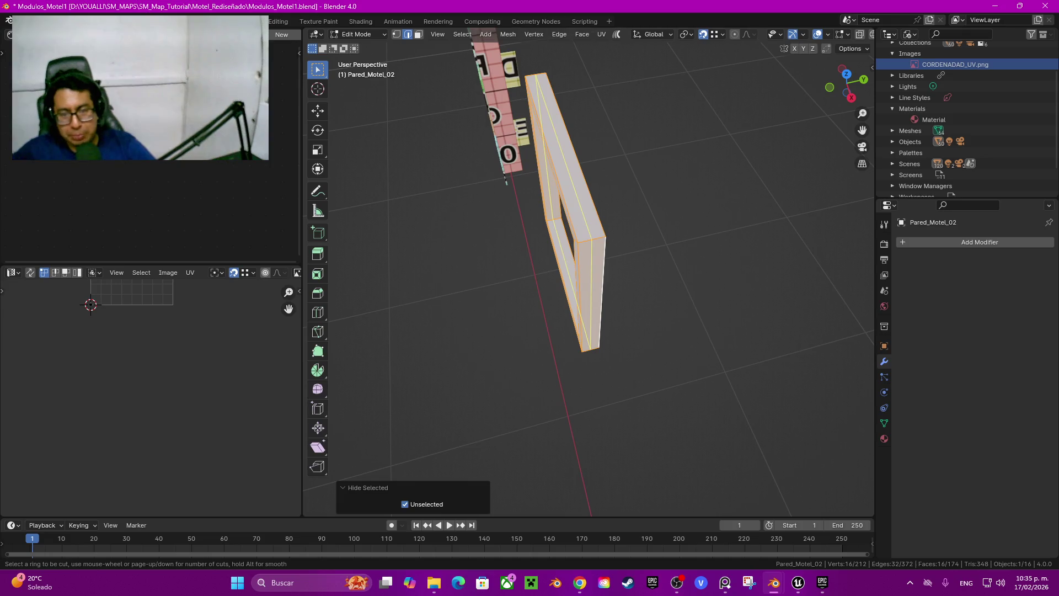
key("Return")
Step: Reveal all hidden geometry and select the horizontal wall edge
key("alt+h")
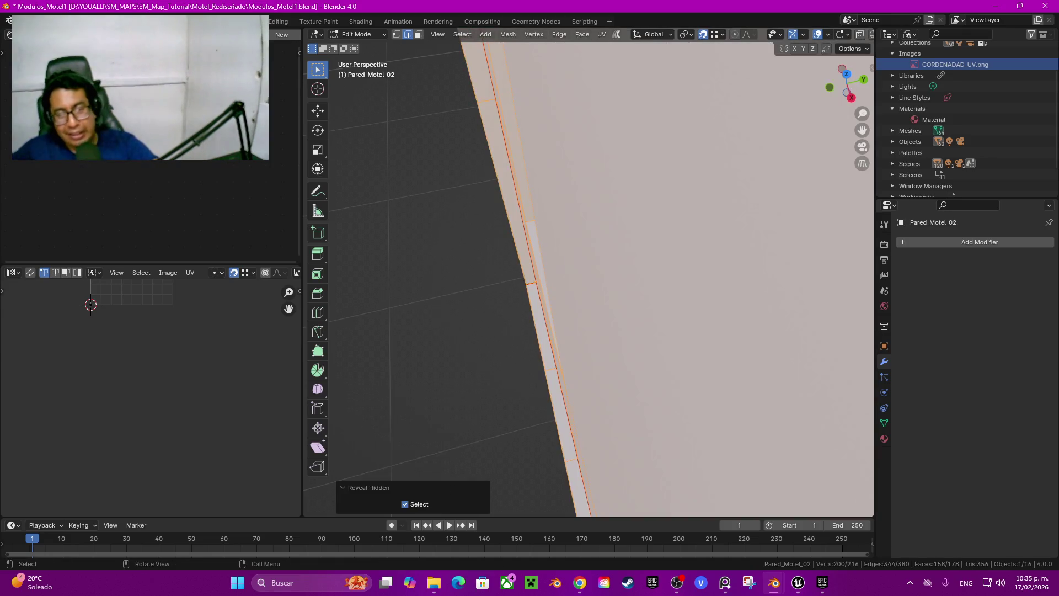
key("KP_Decimal")
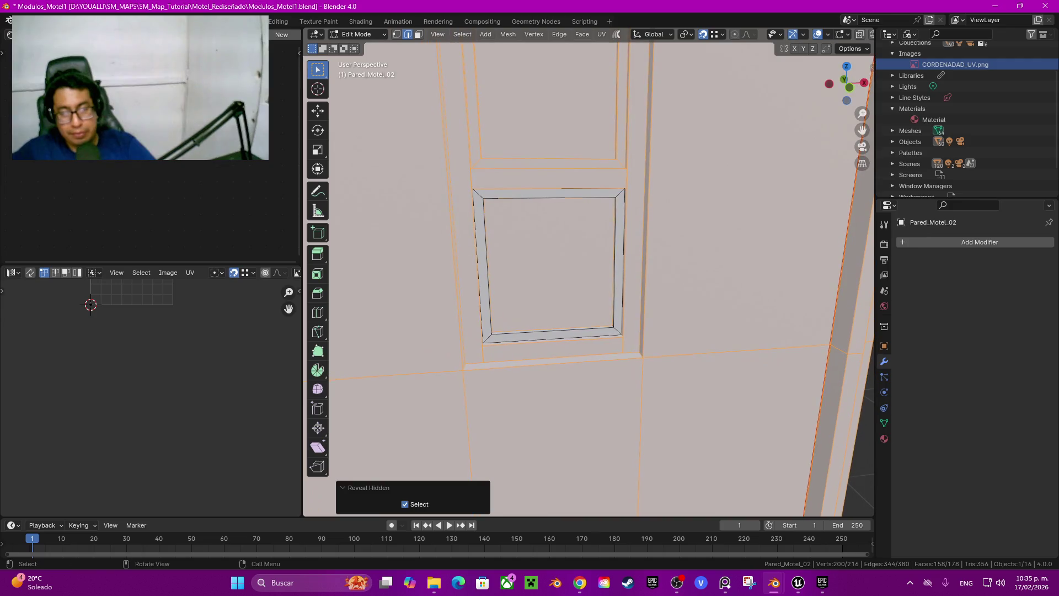
key("z")
key("Escape")
left_click(624, 259)
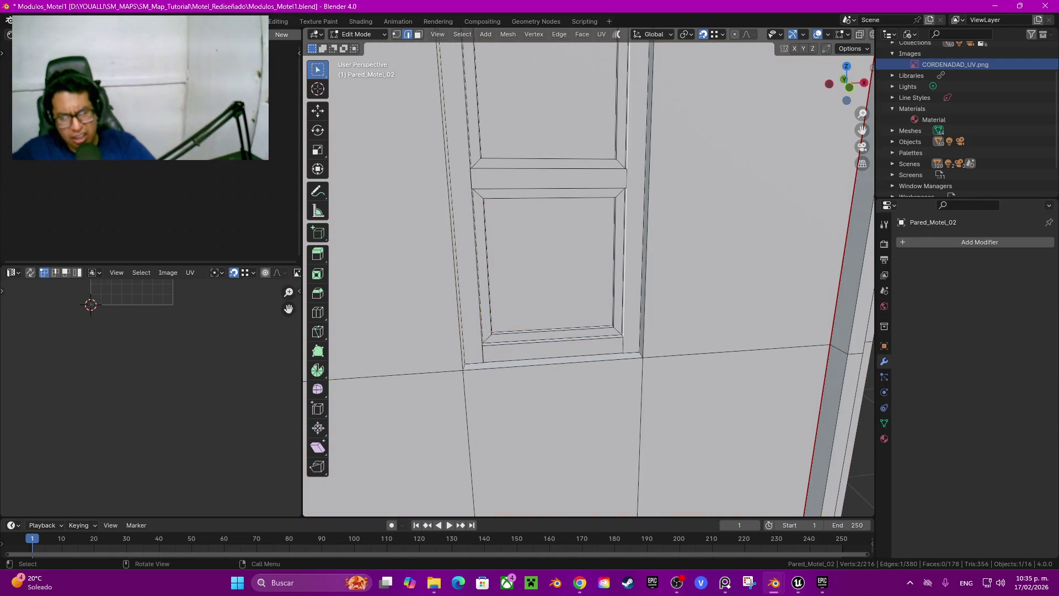
left_click(737, 351)
Step: Hide the selected wall geometry and the door's right frame piece
key("h")
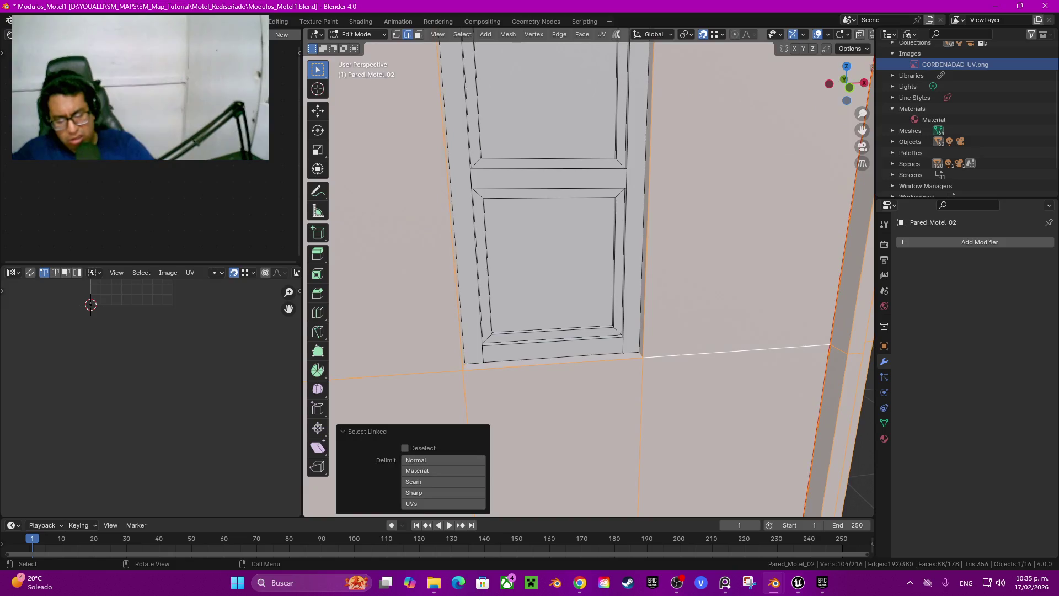
scroll(590, 270, "down", 10)
scroll(576, 220, "up", 5)
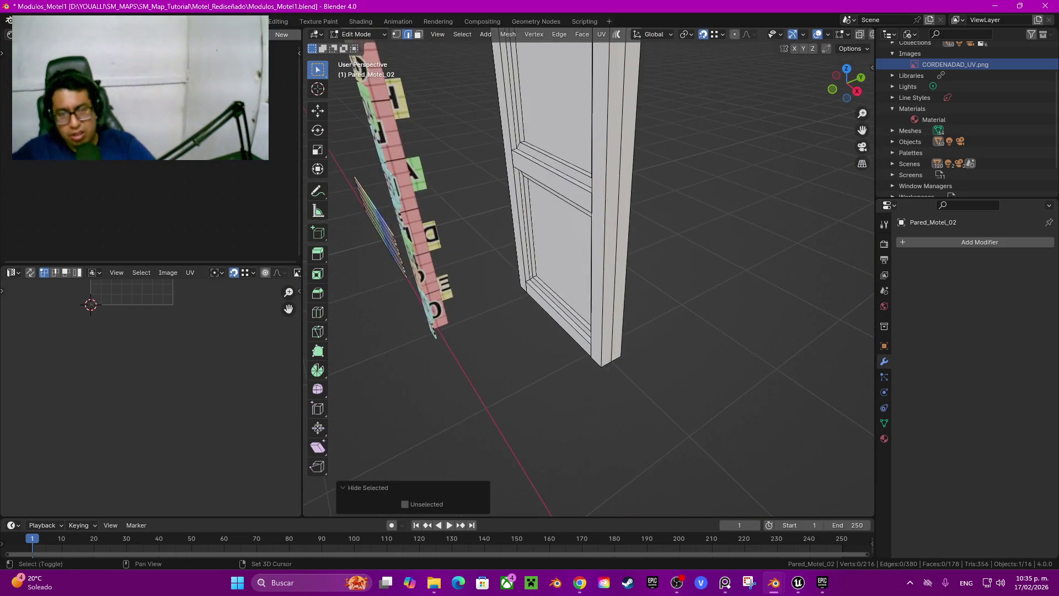
middle_click_drag(576, 221, 605, 227)
left_click(653, 318)
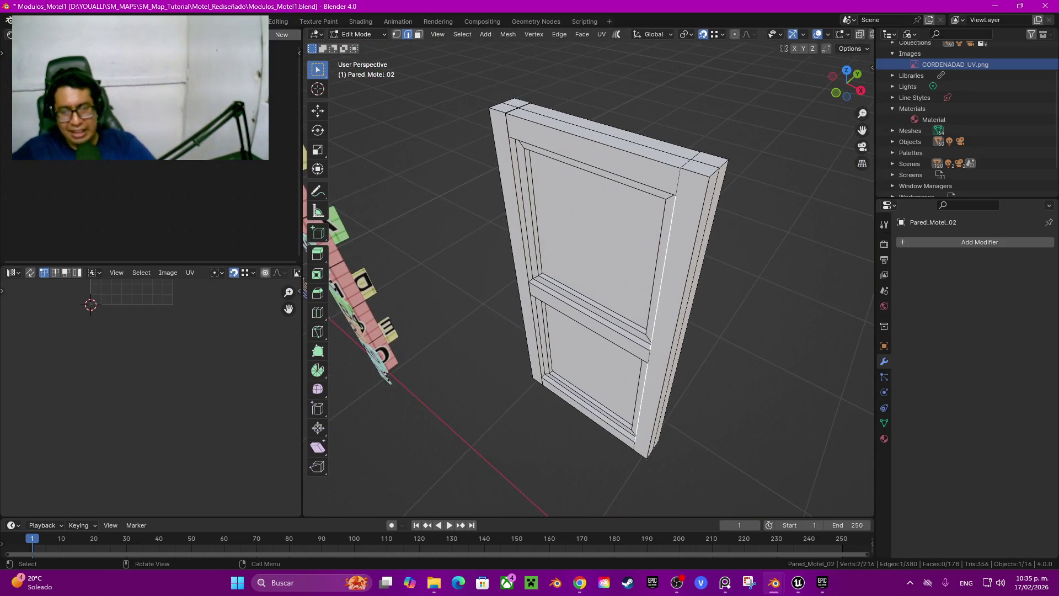
key("l")
key("h")
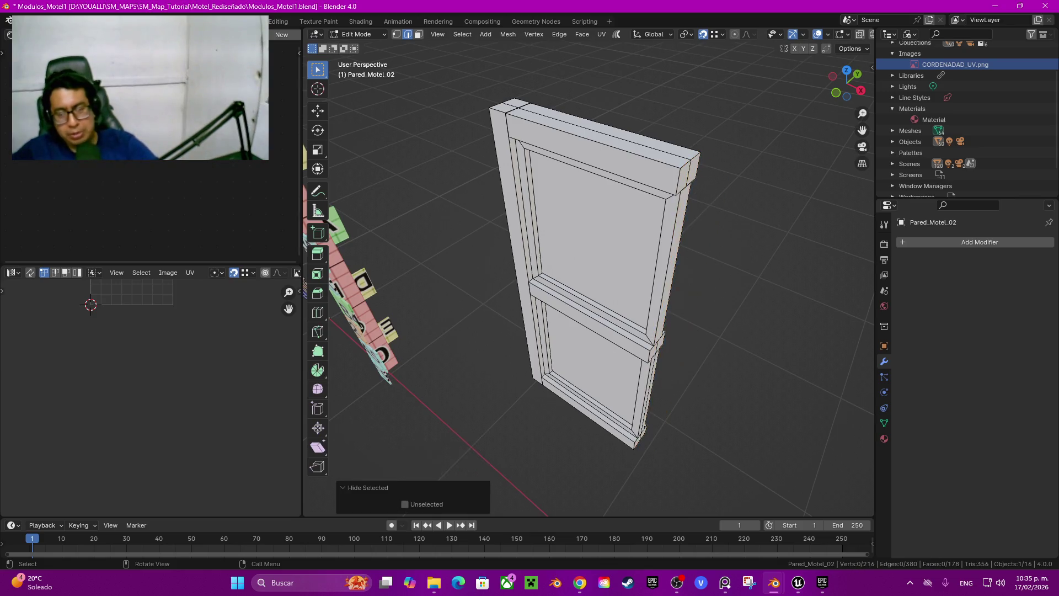
Step: Add a centred edge loop on the door frame
middle_click_drag(585, 287, 615, 326)
key("ctrl+r")
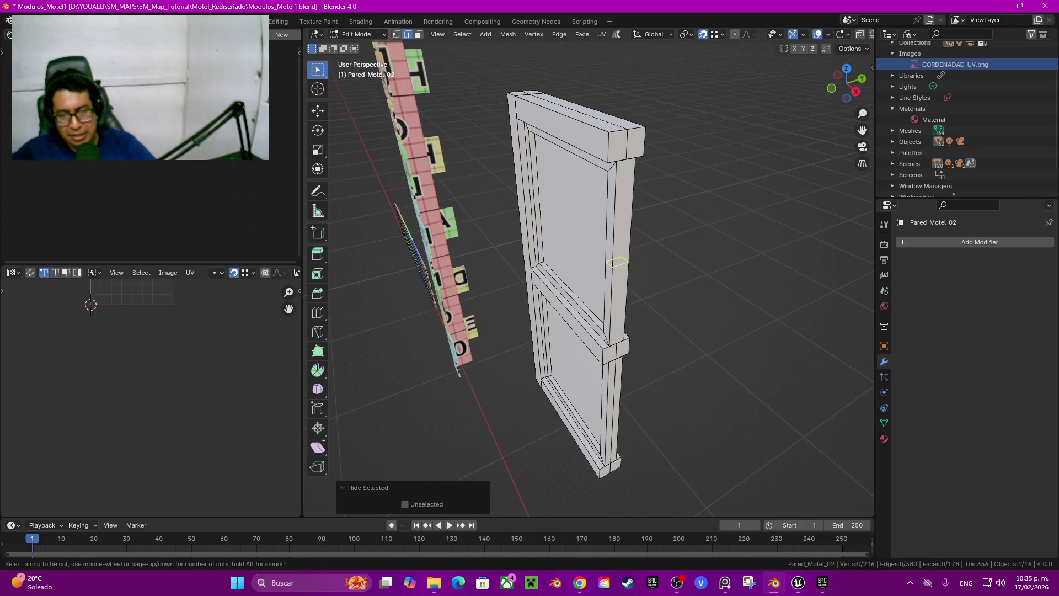
left_click(623, 248)
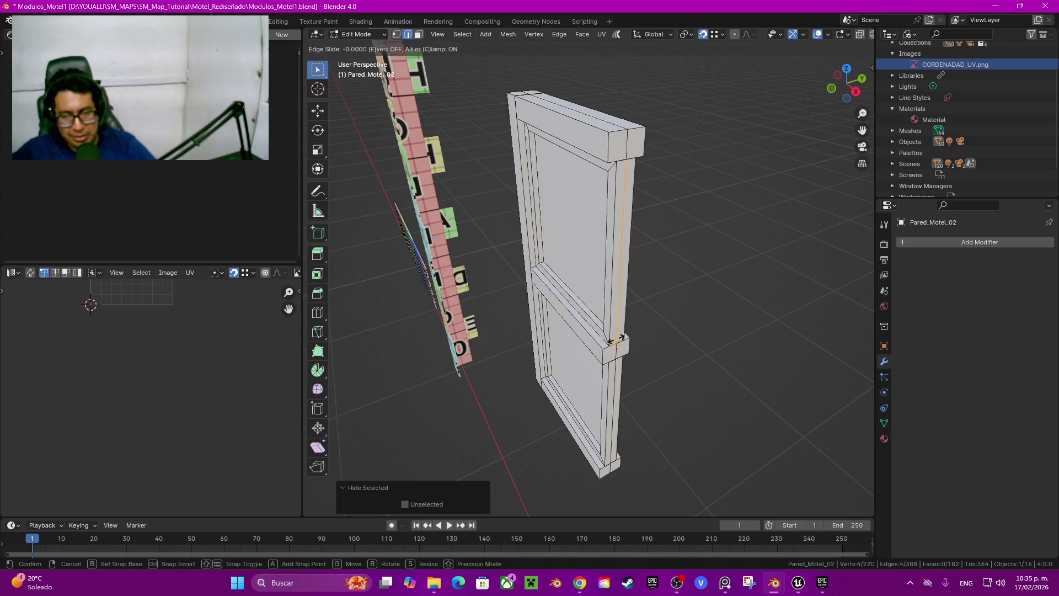
right_click(623, 249)
middle_click_drag(590, 276, 535, 284)
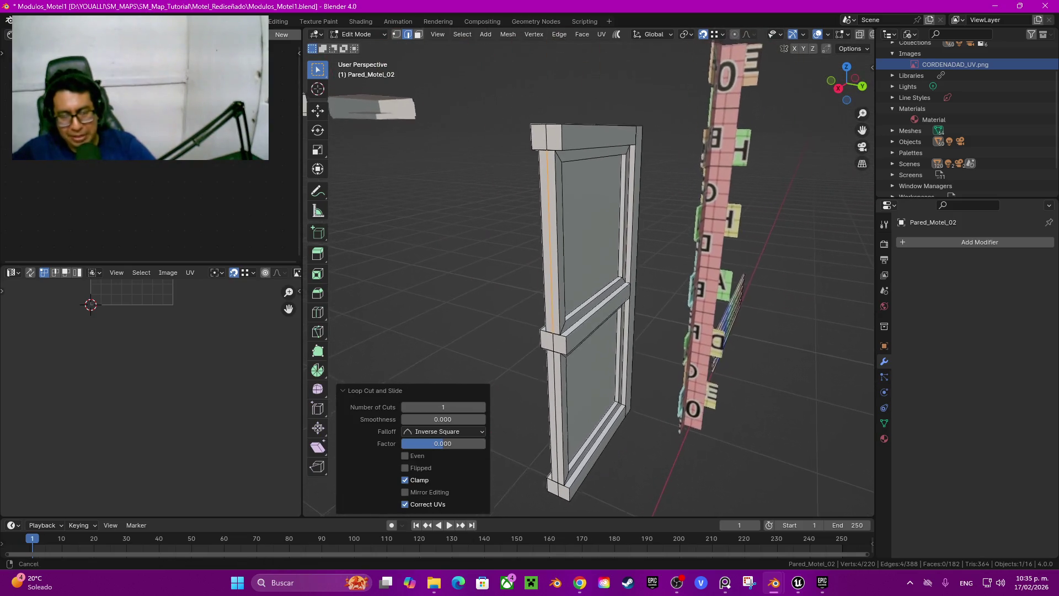
Step: Delete the upper and lower glass pane faces
key("3")
left_click(598, 243)
mouse_move(585, 331)
middle_mouse_down()
mouse_move(601, 359)
mouse_move(551, 386)
mouse_move(598, 386)
middle_mouse_up()
left_click(602, 386, "shift")
key("ctrl+KP_Add")
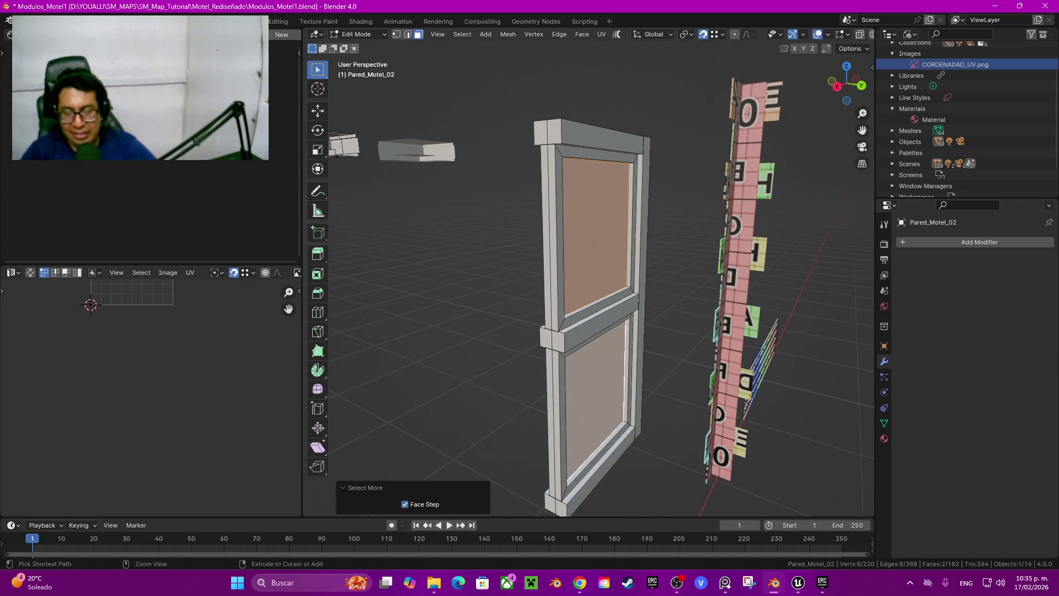
key("x")
left_click(530, 370)
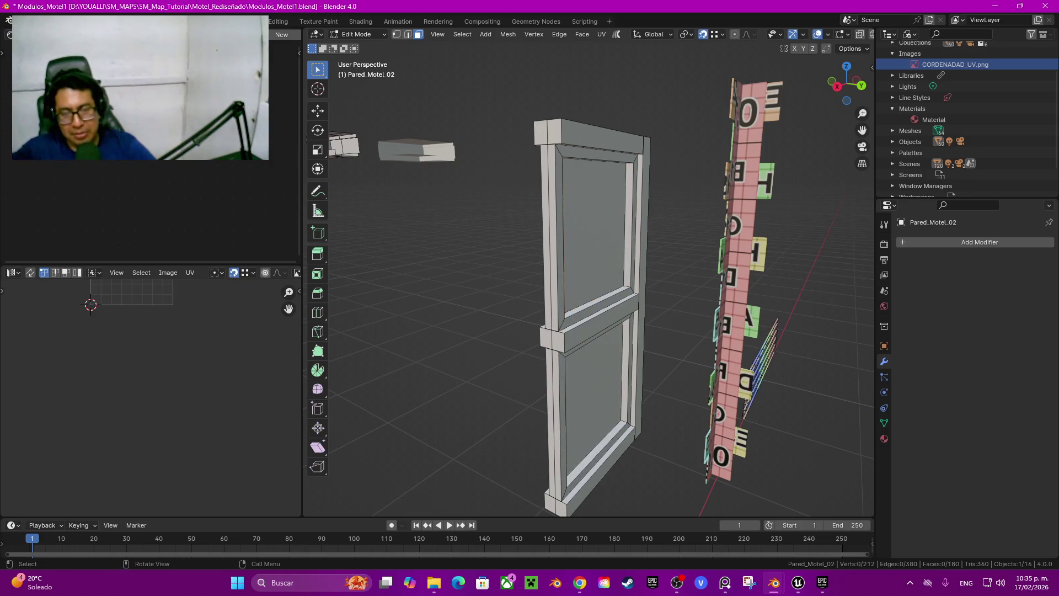
Step: Add two centred loop cuts across the window frame
middle_click_drag(590, 276, 530, 259)
scroll(529, 259, "up", 5)
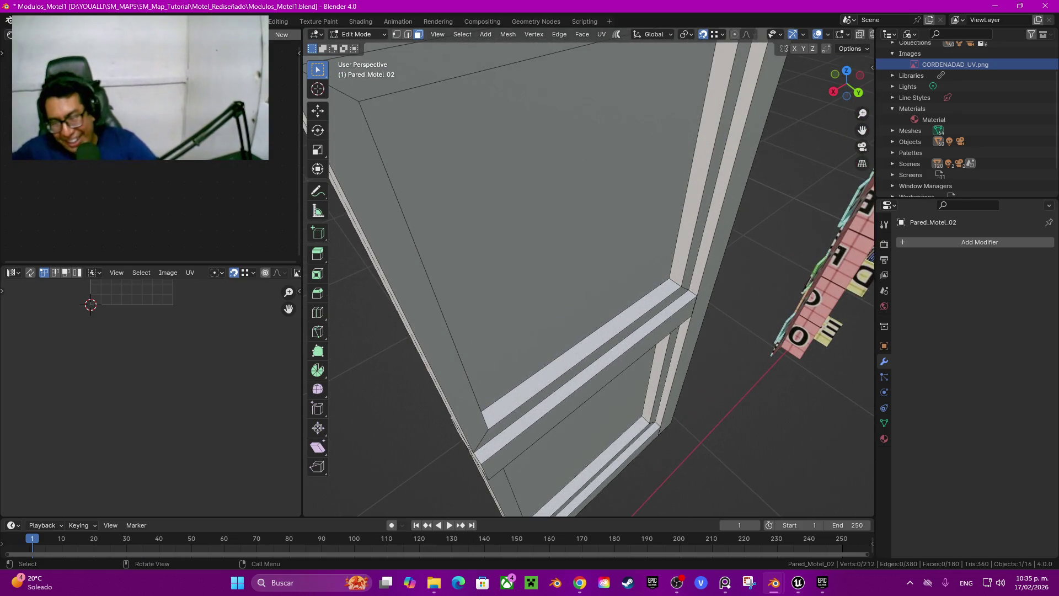
key("ctrl+r")
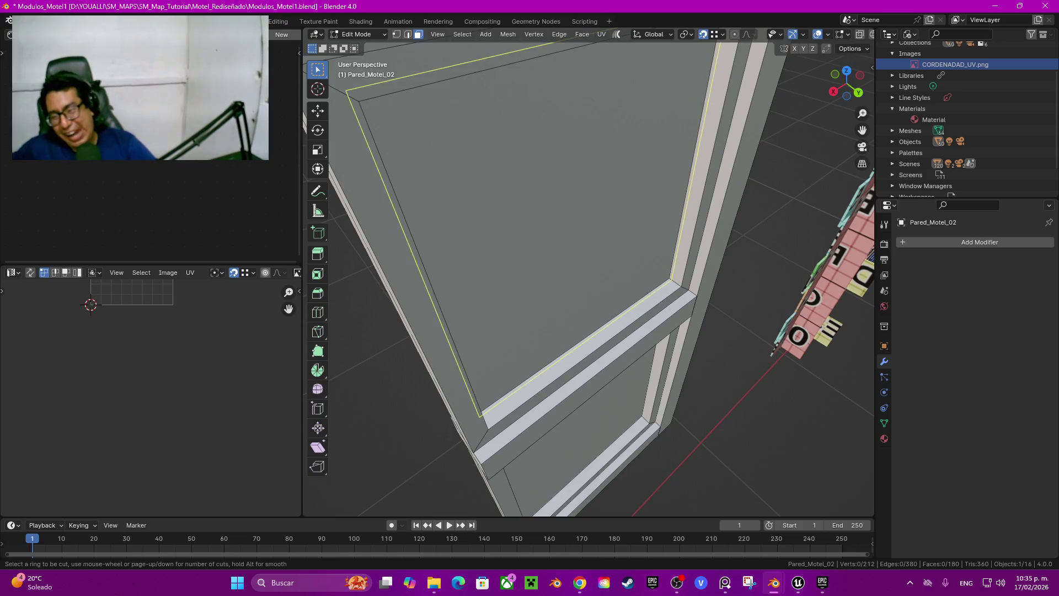
left_click(419, 249)
right_click(419, 248)
middle_click_drag(419, 249, 552, 275)
key("ctrl+r")
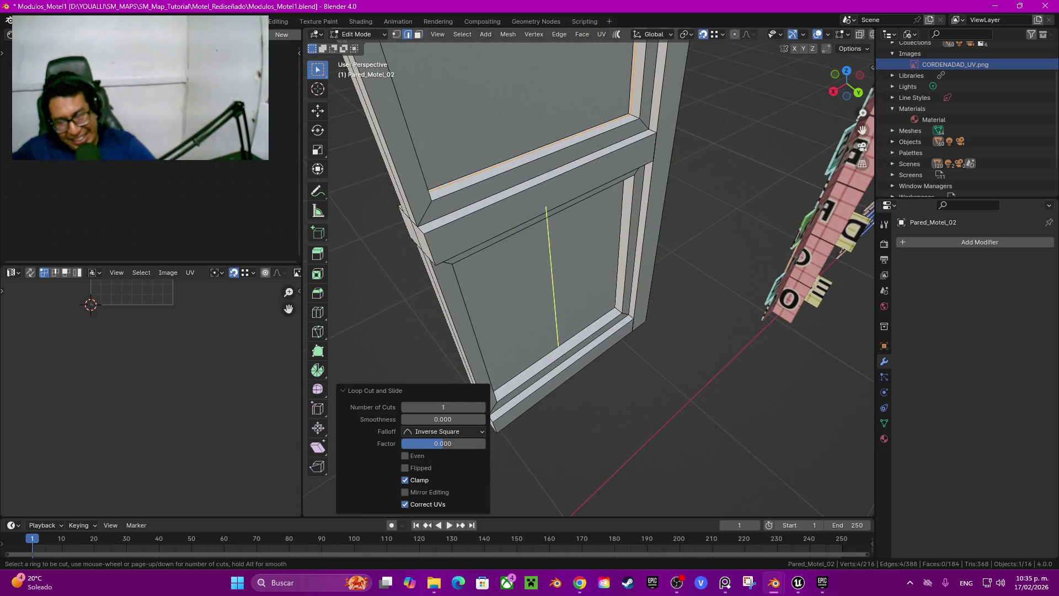
left_click(552, 276)
right_click(552, 276)
Step: Delete the inner panel, upper pane and left frame face loops
key("3")
left_click(552, 353, "alt")
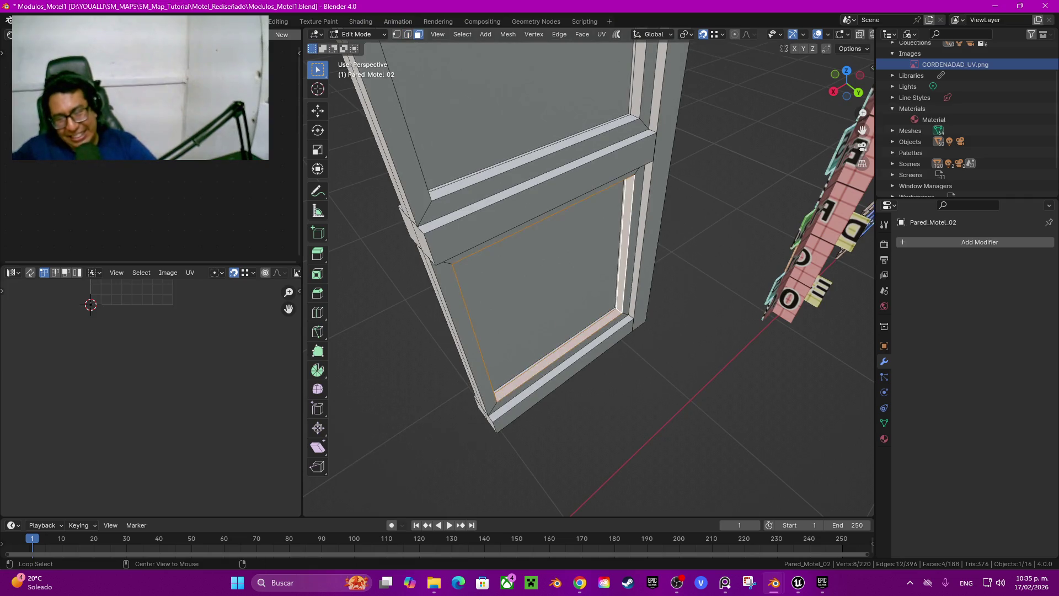
middle_click_drag(552, 353, 585, 386)
left_click(574, 248, "alt+shift")
middle_click_drag(574, 249, 531, 259)
left_click(531, 249, "alt+shift")
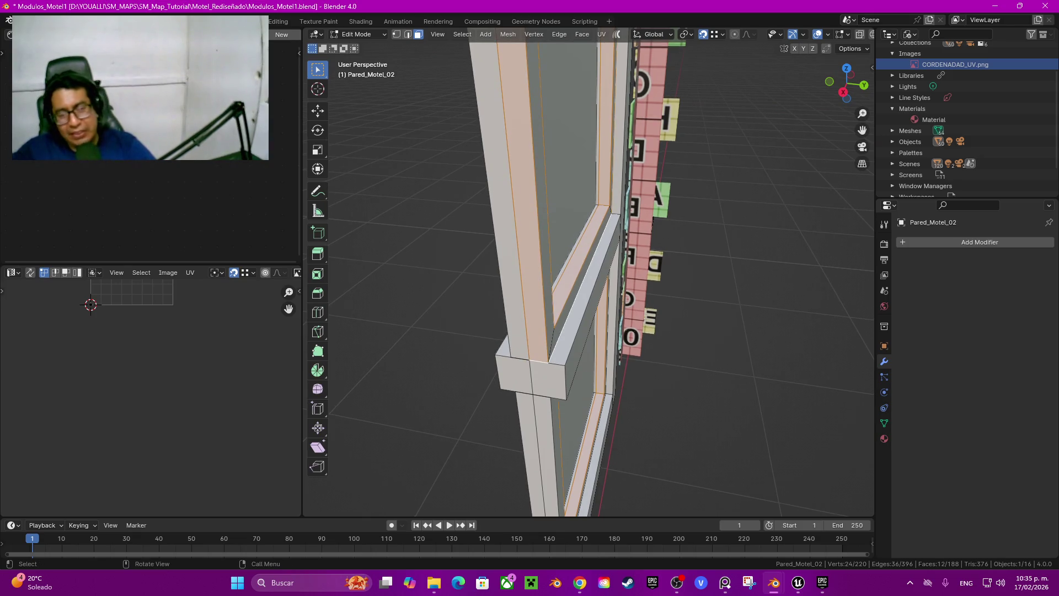
key("x")
left_click(504, 332)
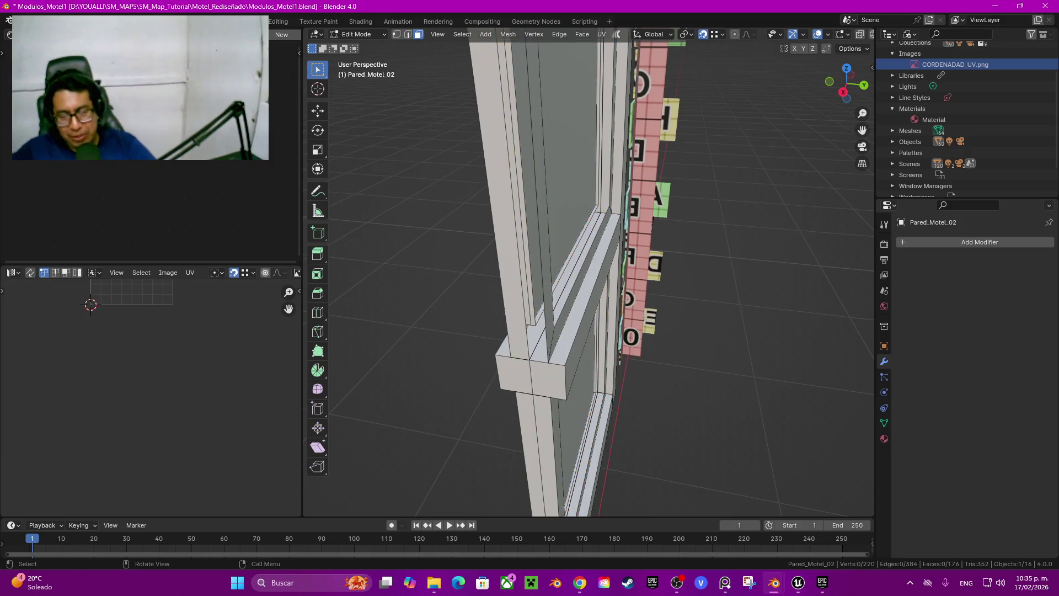
key("x")
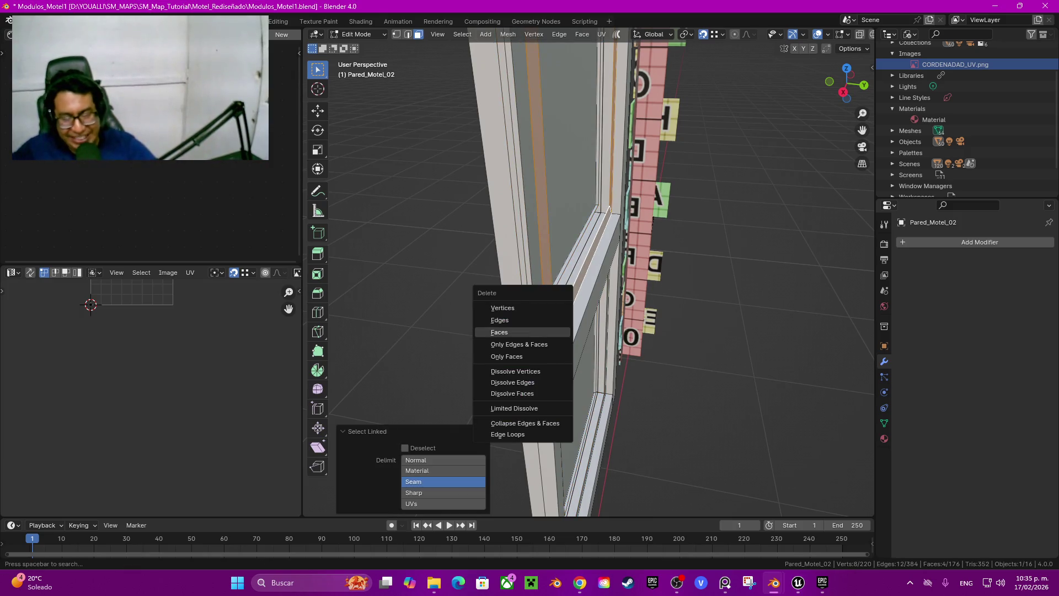
left_click(499, 330)
Step: Dissolve the edge loop around the glass panel
middle_click_drag(500, 330, 572, 337)
left_click(534, 221, "alt")
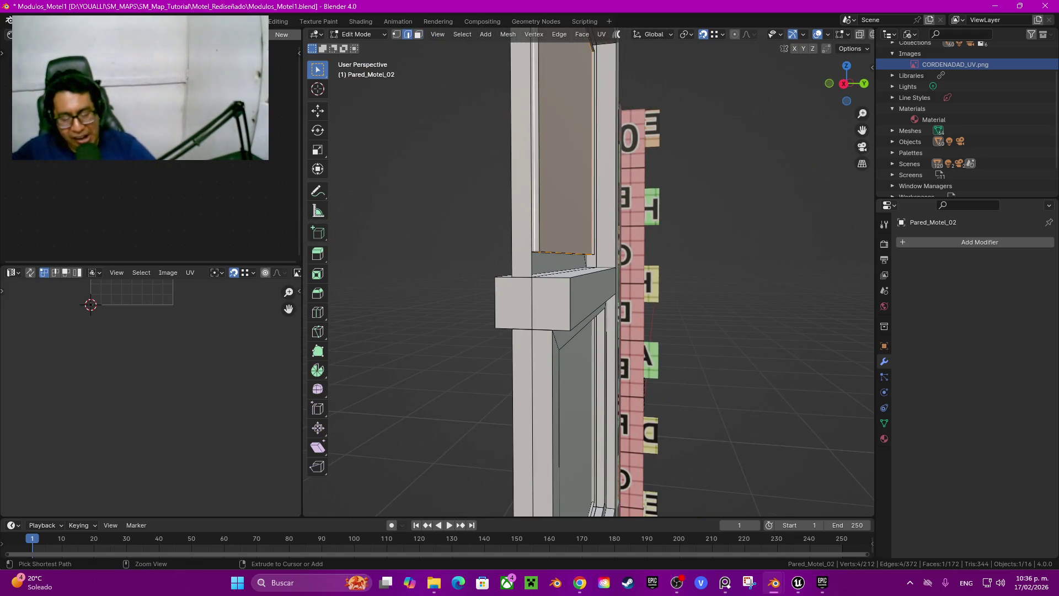
mouse_move(534, 221)
middle_mouse_down()
mouse_move(558, 238)
mouse_move(491, 279)
mouse_move(381, 267)
middle_mouse_up()
key("ctrl+x")
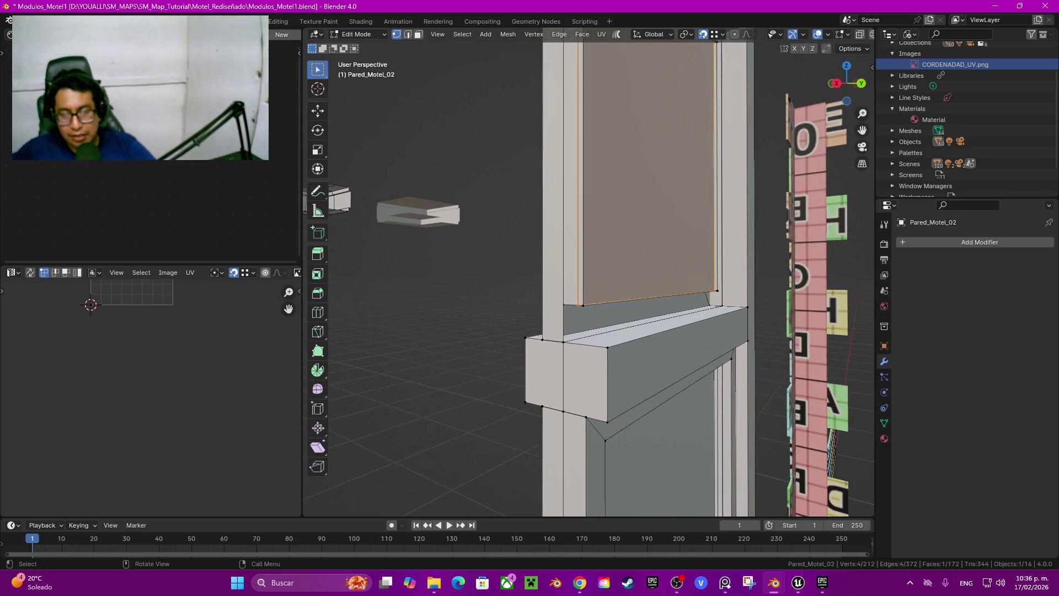
left_click(583, 306)
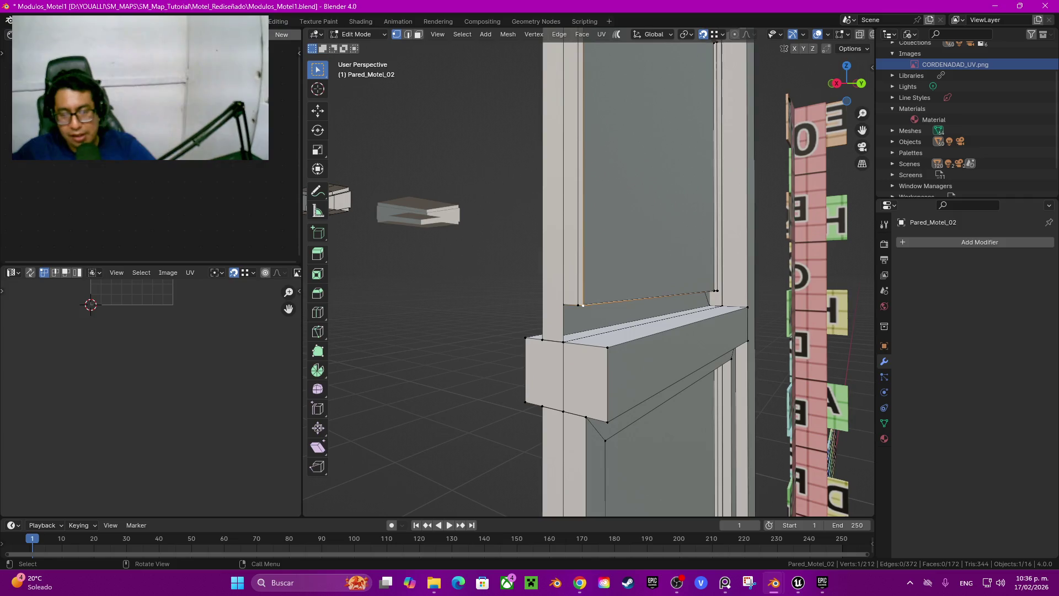
scroll(585, 275, "down", 5)
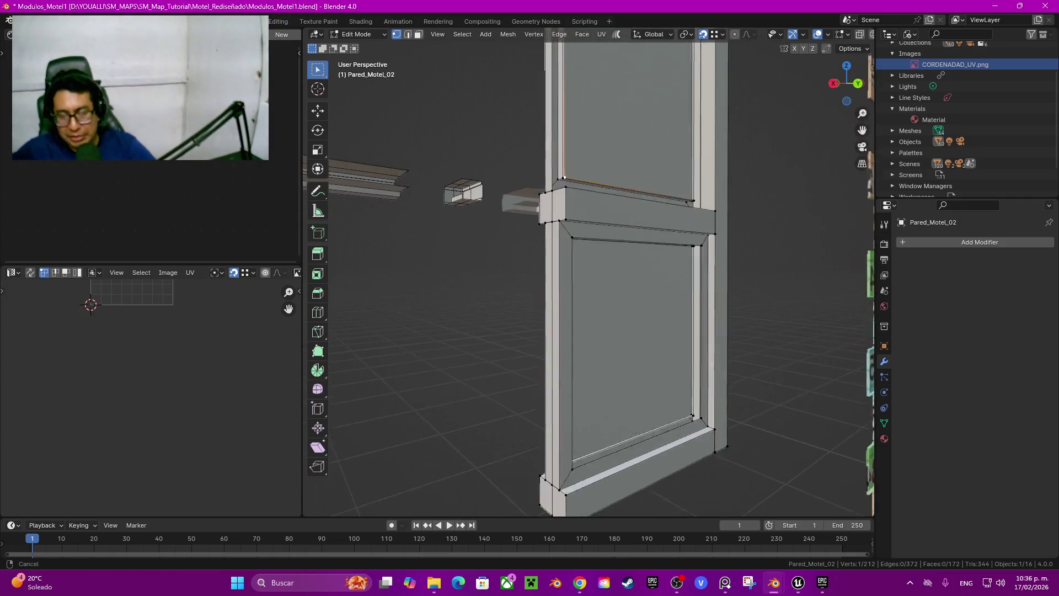
Step: Select frame faces, settling on the right vertical jamb face
key("3")
left_click(567, 315)
left_click(635, 197, "shift")
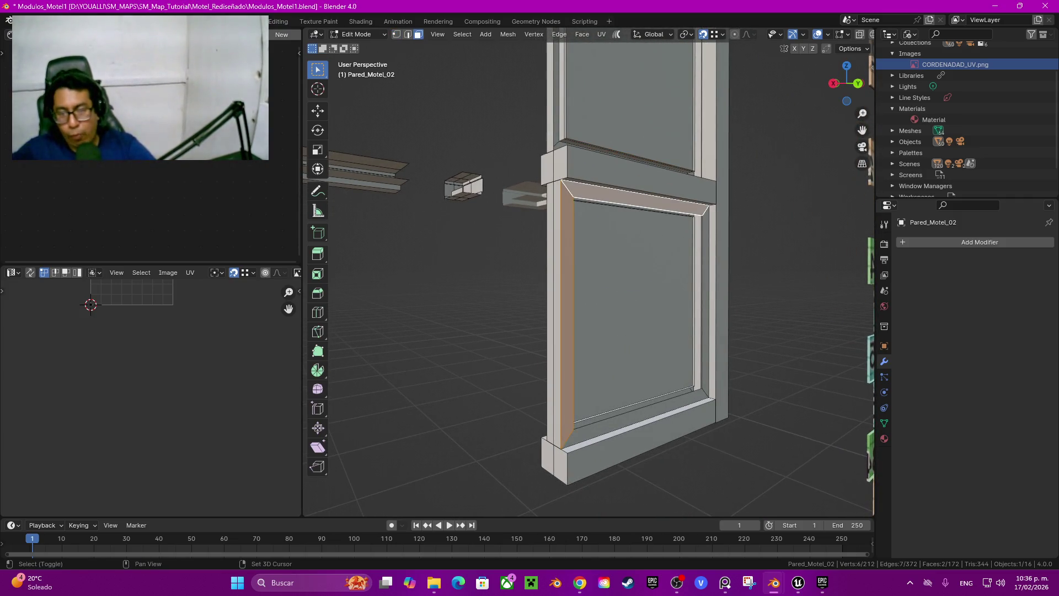
left_click(702, 298, "shift")
middle_click_drag(702, 298, 651, 386)
scroll(652, 386, "up", 5)
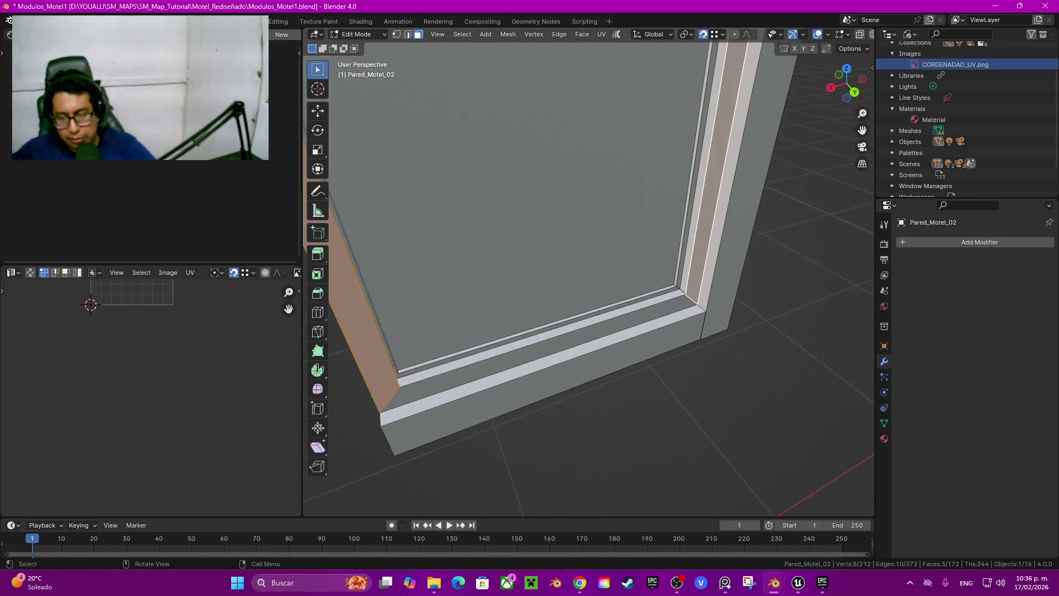
left_click(635, 422, "shift")
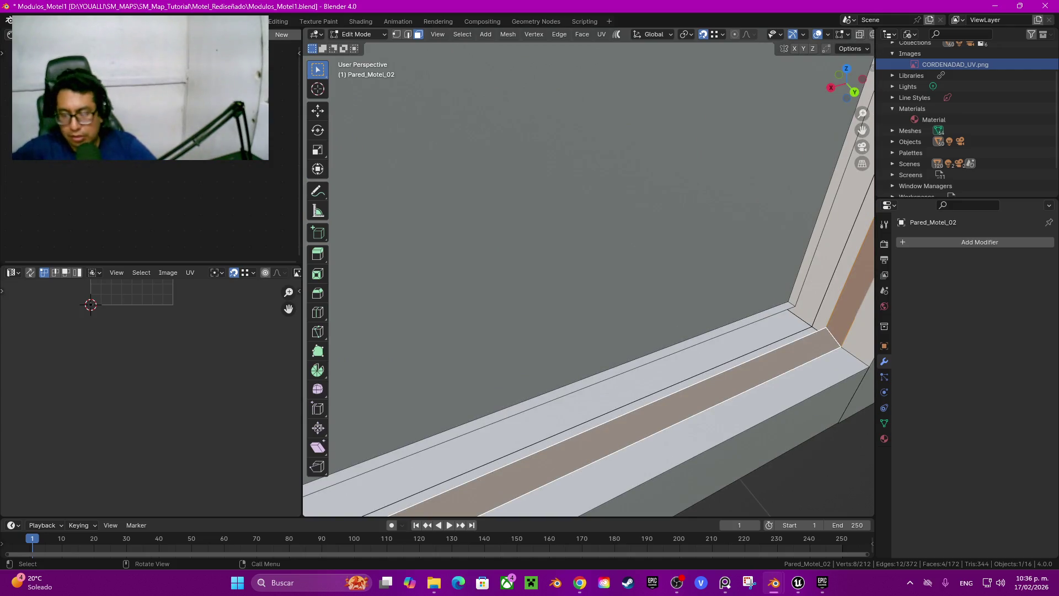
left_click(635, 413)
middle_click_drag(635, 414, 551, 398)
left_click(805, 232)
Step: Reveal everything, then isolate the seam-bounded sill and frame faces
key("alt+h")
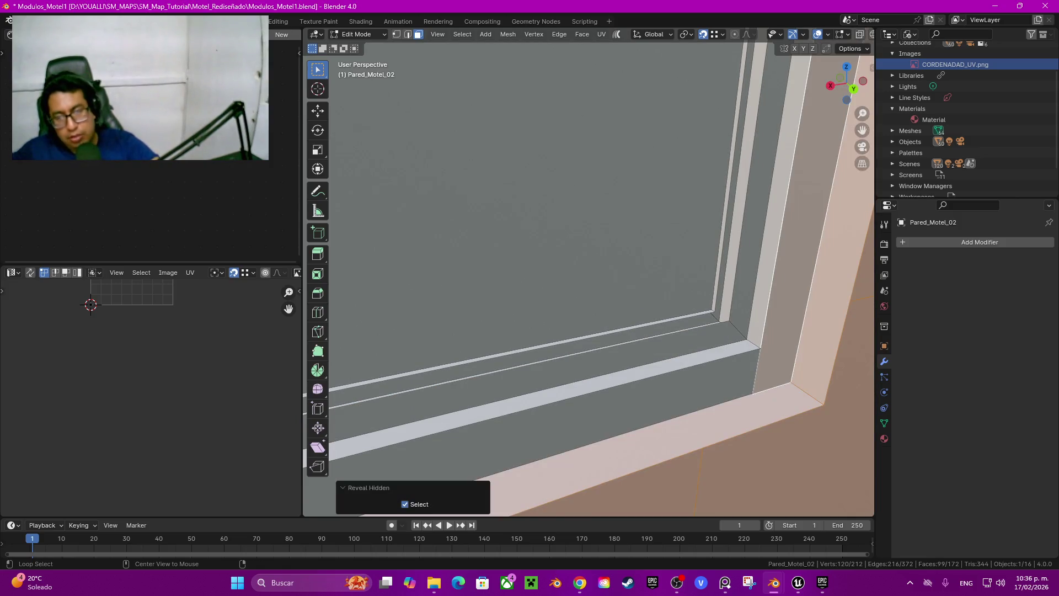
mouse_move(552, 276)
middle_mouse_down()
mouse_move(618, 259)
mouse_move(525, 269)
mouse_move(569, 253)
middle_mouse_up()
left_click(538, 345)
key("l")
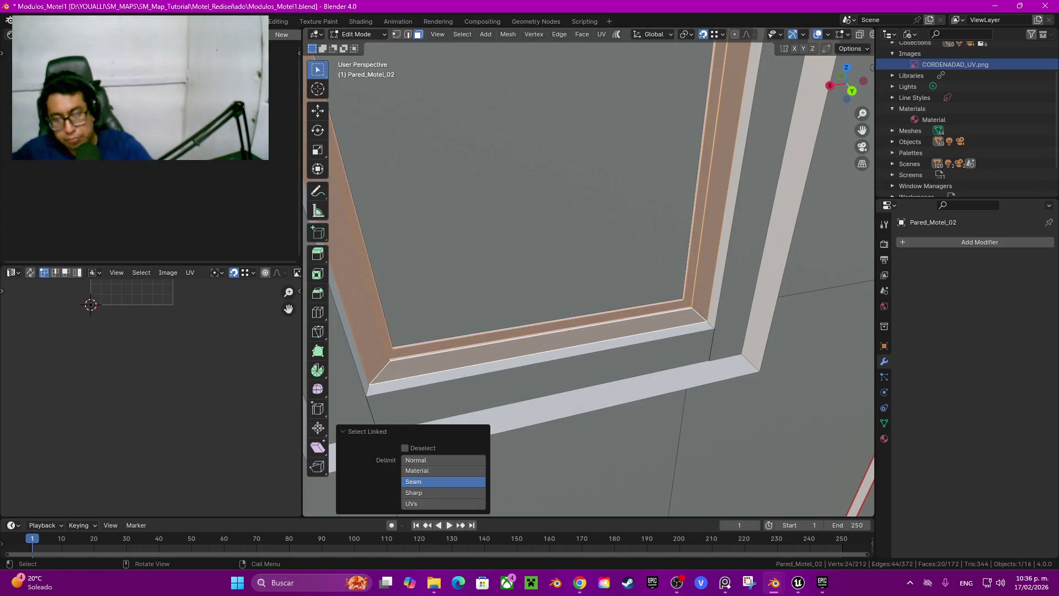
middle_click_drag(585, 265, 530, 265)
key("shift+h")
Step: Delete two sets of four frame faces, then reveal the hidden wall
left_click(552, 309)
left_click(613, 166, "shift")
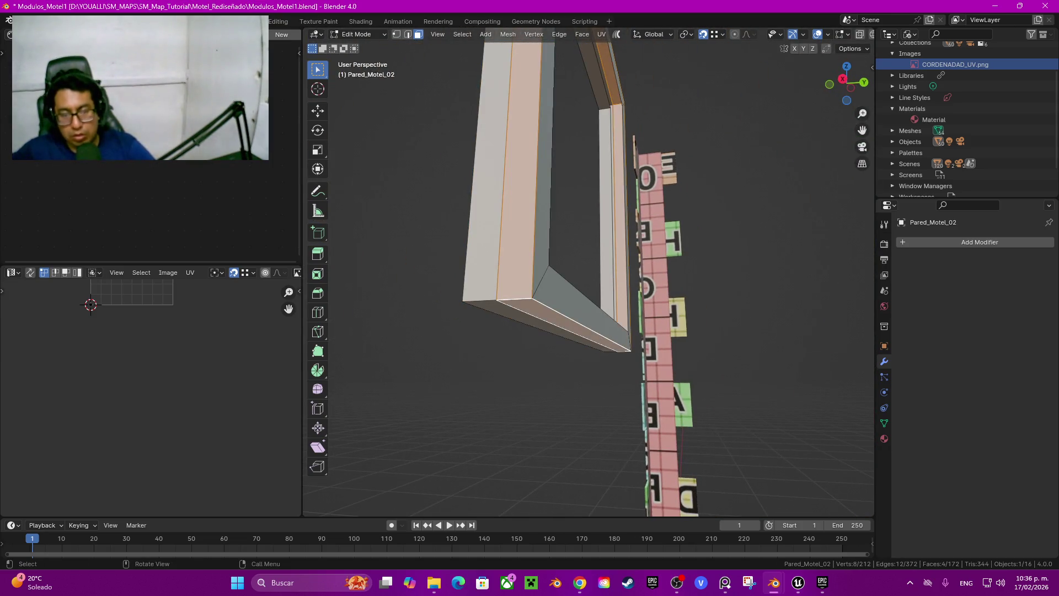
key("x")
left_click(457, 289)
left_click(552, 301)
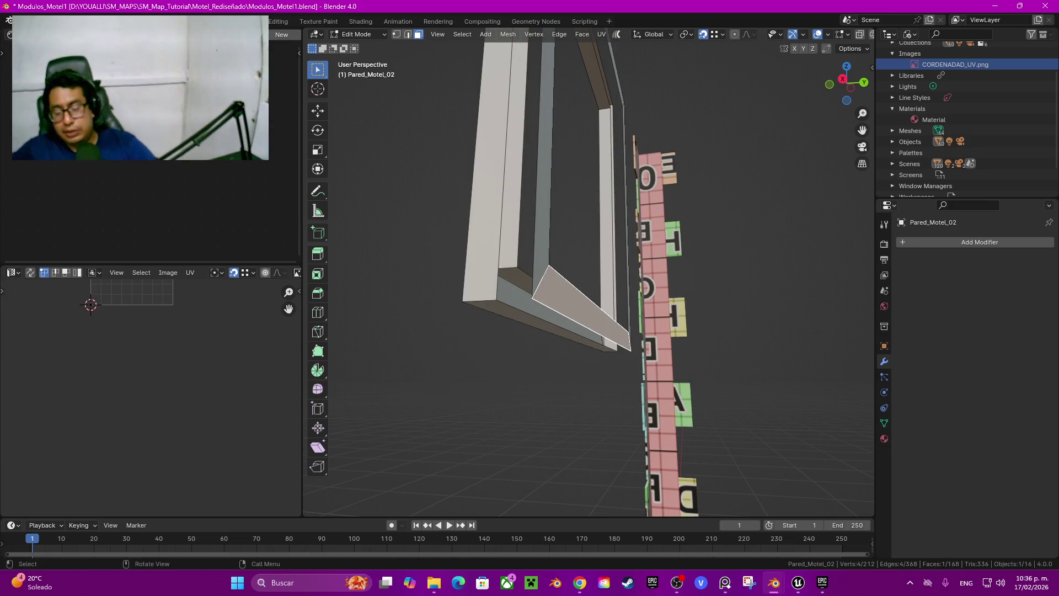
key("ctrl+l")
key("x")
left_click(488, 291)
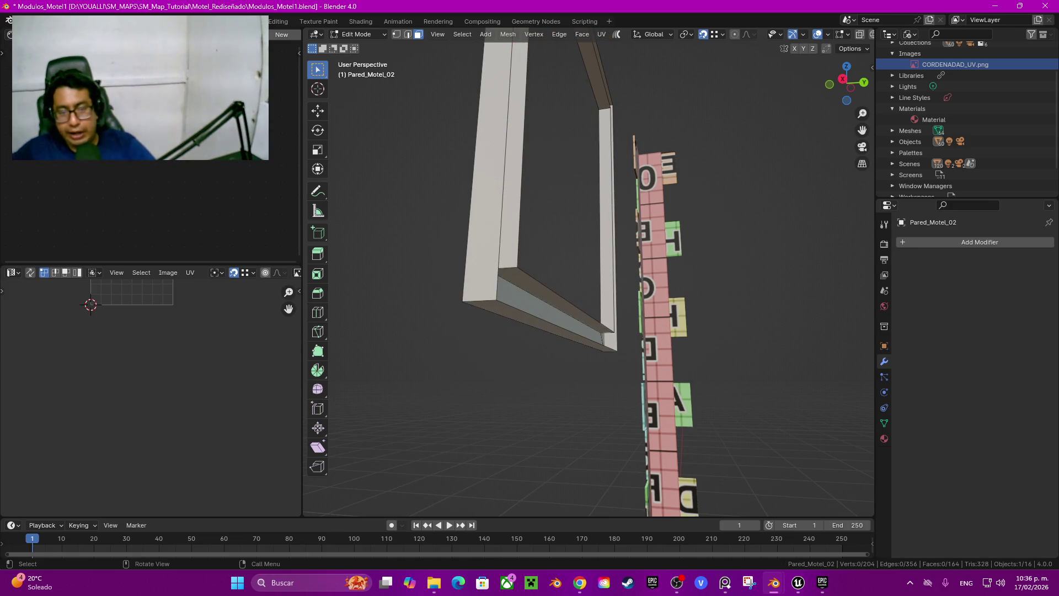
mouse_move(488, 292)
middle_mouse_down()
mouse_move(442, 295)
mouse_move(409, 270)
mouse_move(348, 255)
middle_mouse_up()
key("alt+h")
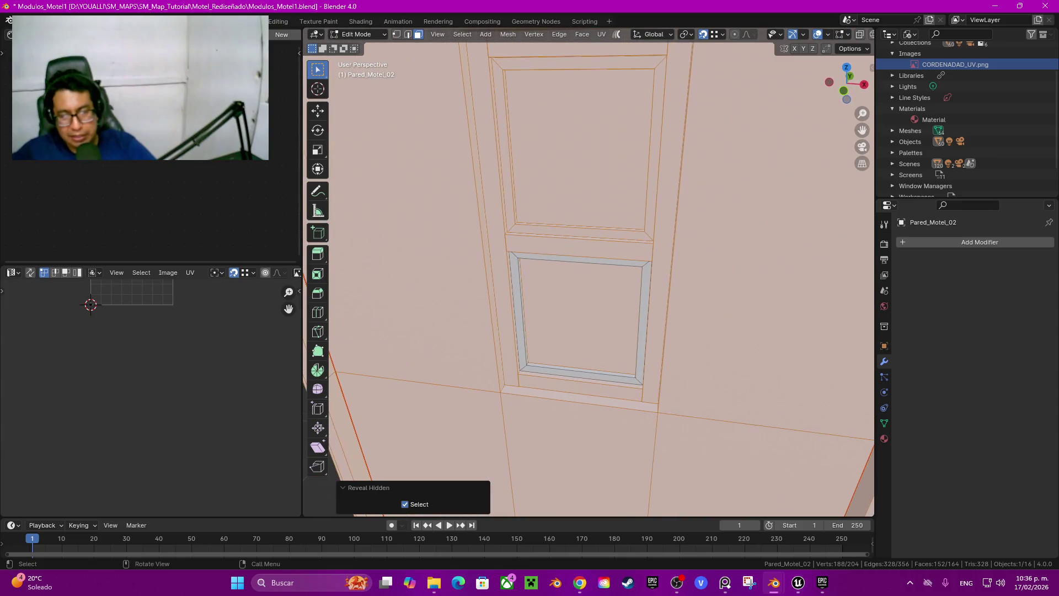
Step: Select the seam-bounded wall region around the window and hide it
left_click(580, 318)
mouse_move(580, 317)
middle_mouse_down()
mouse_move(535, 292)
mouse_move(496, 288)
mouse_move(557, 292)
middle_mouse_up()
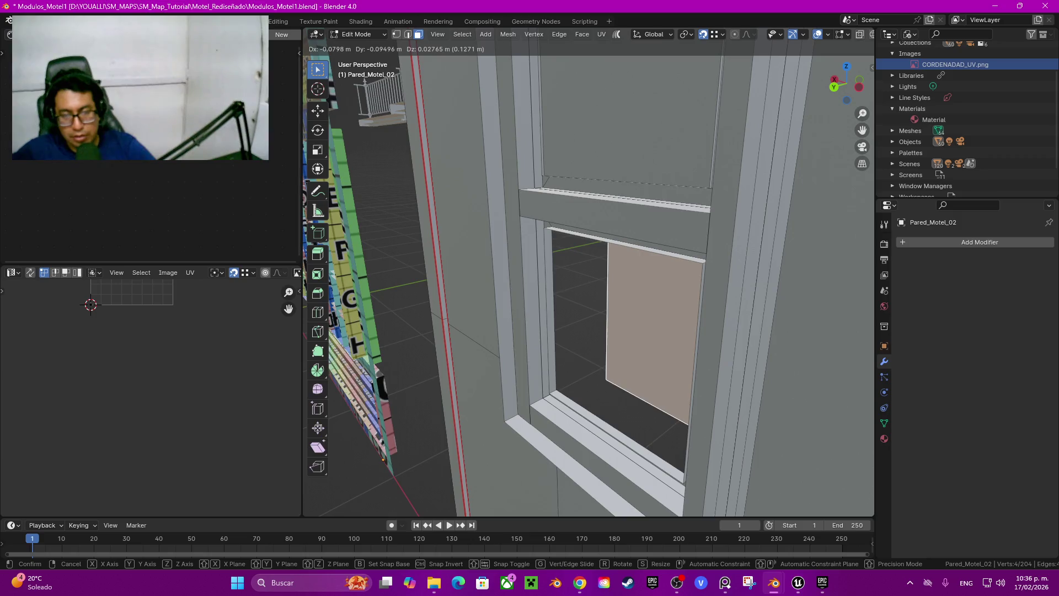
left_click(629, 110)
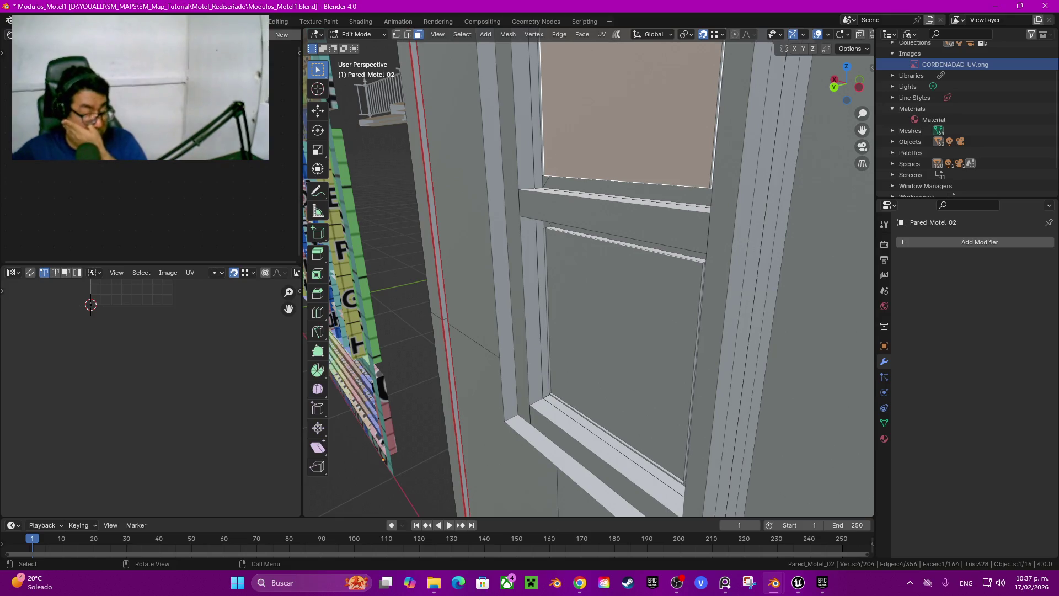
middle_click_drag(552, 276, 475, 281)
key("l")
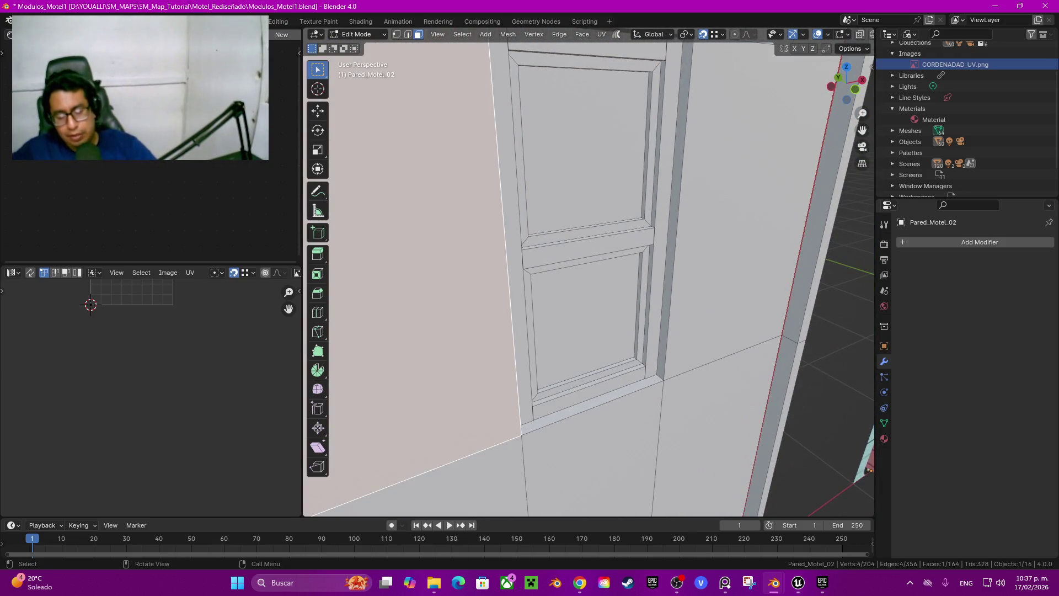
key("h")
mouse_move(475, 282)
middle_mouse_down()
mouse_move(408, 282)
mouse_move(386, 243)
middle_mouse_up()
Step: Select the frame's front face strip and a face loop around the frame
left_click(670, 276, "alt")
left_click(662, 221, "alt+shift")
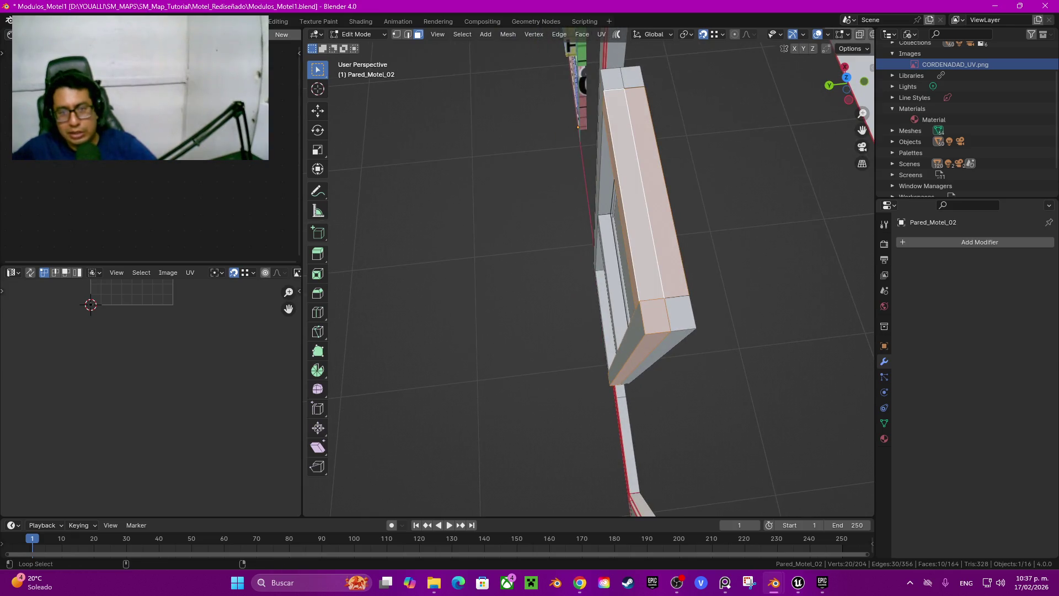
middle_click_drag(409, 166, 458, 69)
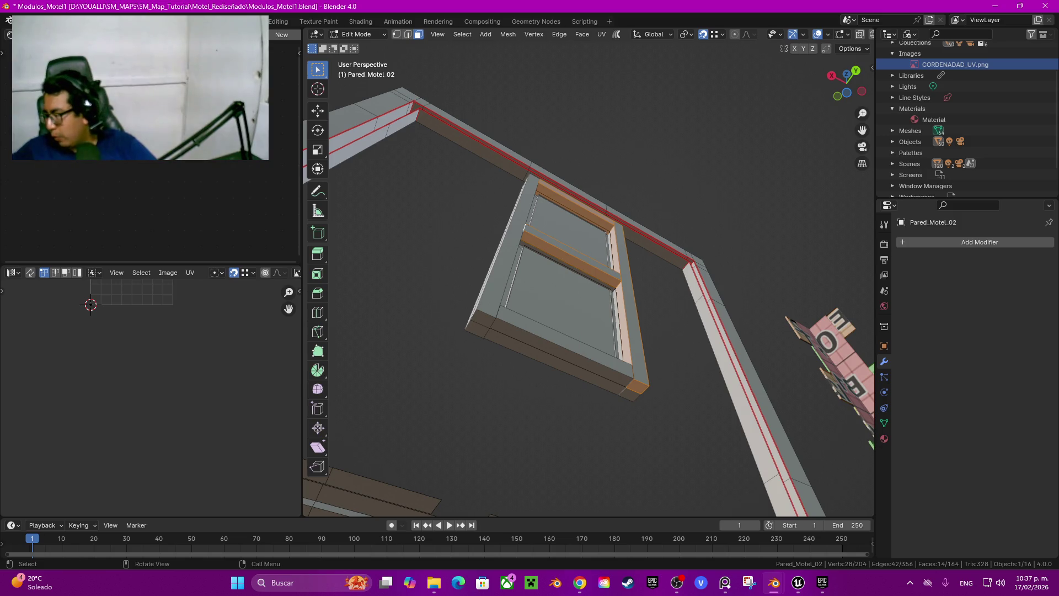
middle_click_drag(458, 69, 541, 69)
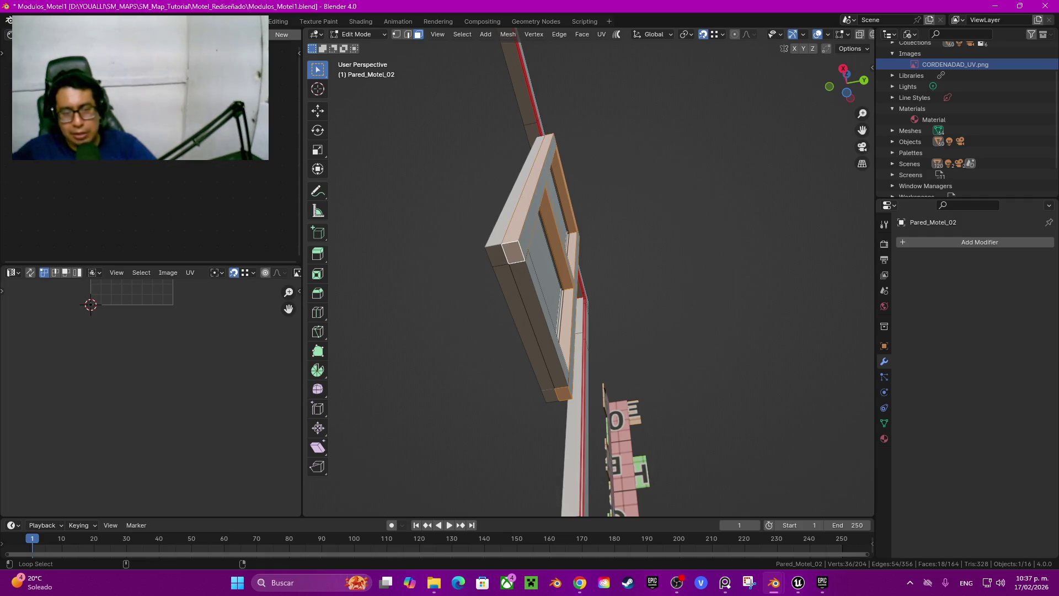
mouse_move(540, 69)
middle_mouse_down()
mouse_move(618, 71)
mouse_move(607, 199)
mouse_move(585, 154)
middle_mouse_up()
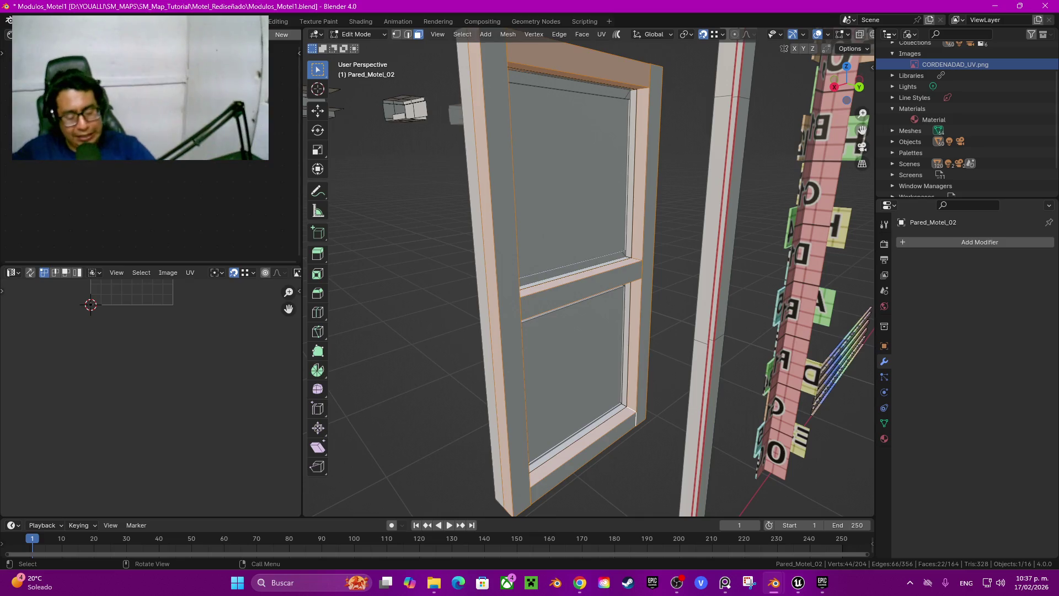
Step: Delete the selected door-frame faces, then undo to refine the selection
key("x")
key("Return")
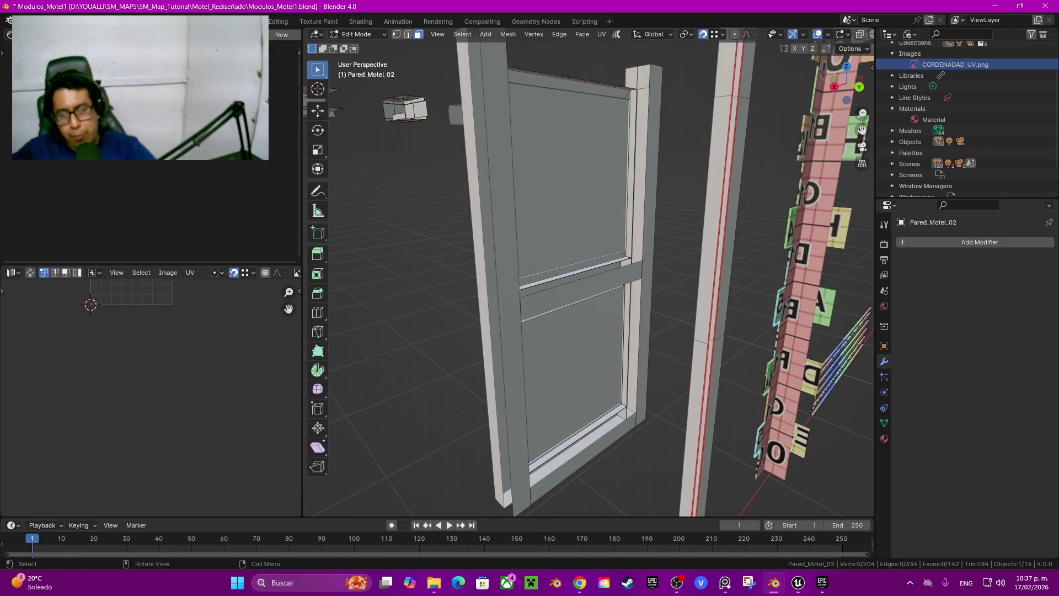
mouse_move(590, 276)
middle_mouse_down()
mouse_move(657, 249)
mouse_move(574, 281)
middle_mouse_up()
key("ctrl+z")
key("ctrl+z")
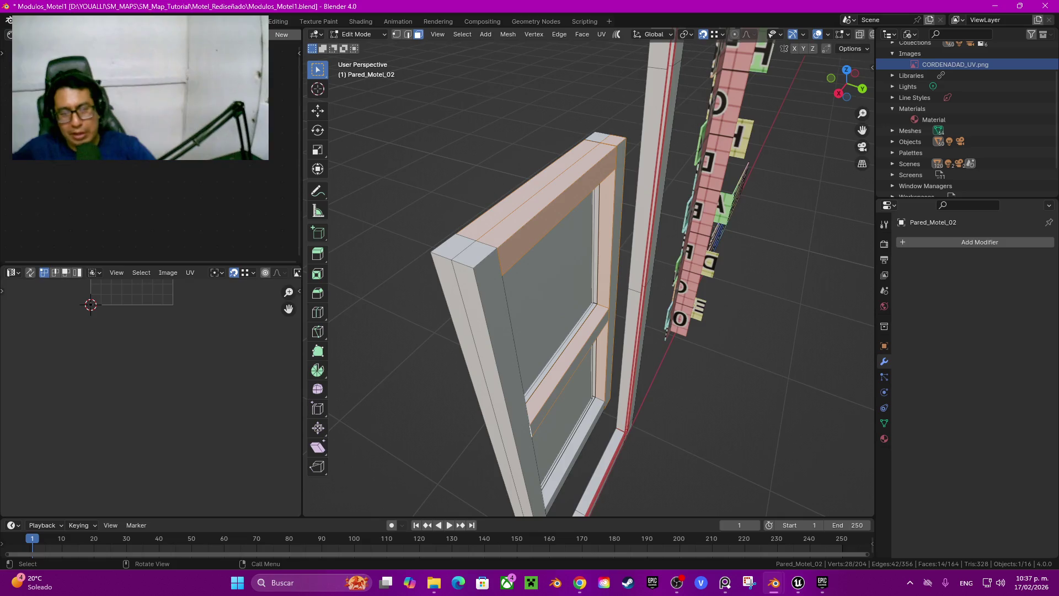
middle_click_drag(574, 281, 552, 298)
key("ctrl+z")
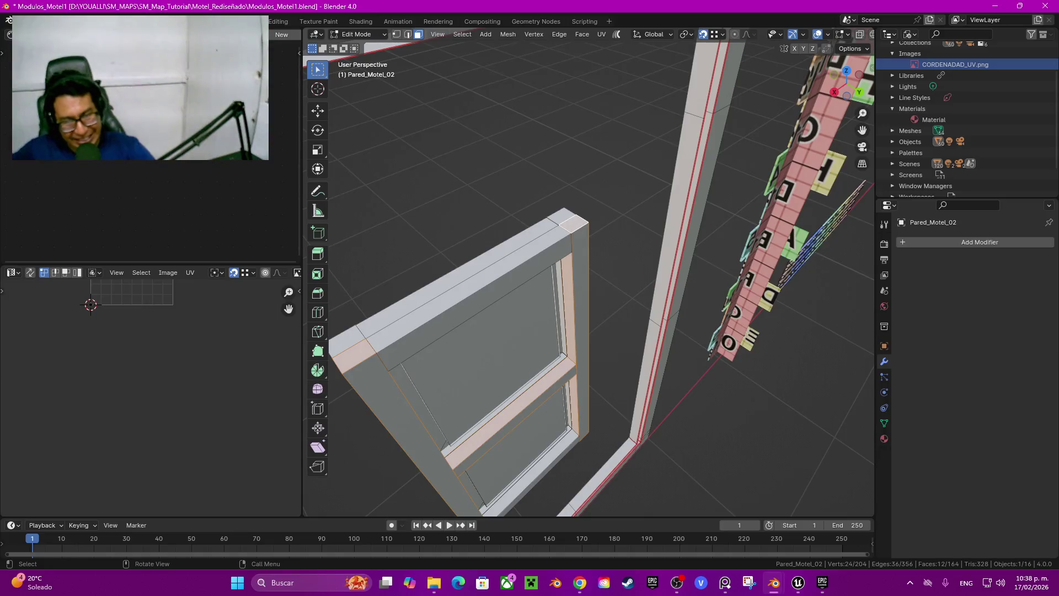
Step: Delete the selected frame faces and the face loop along the frame top
key("x")
left_click(508, 243)
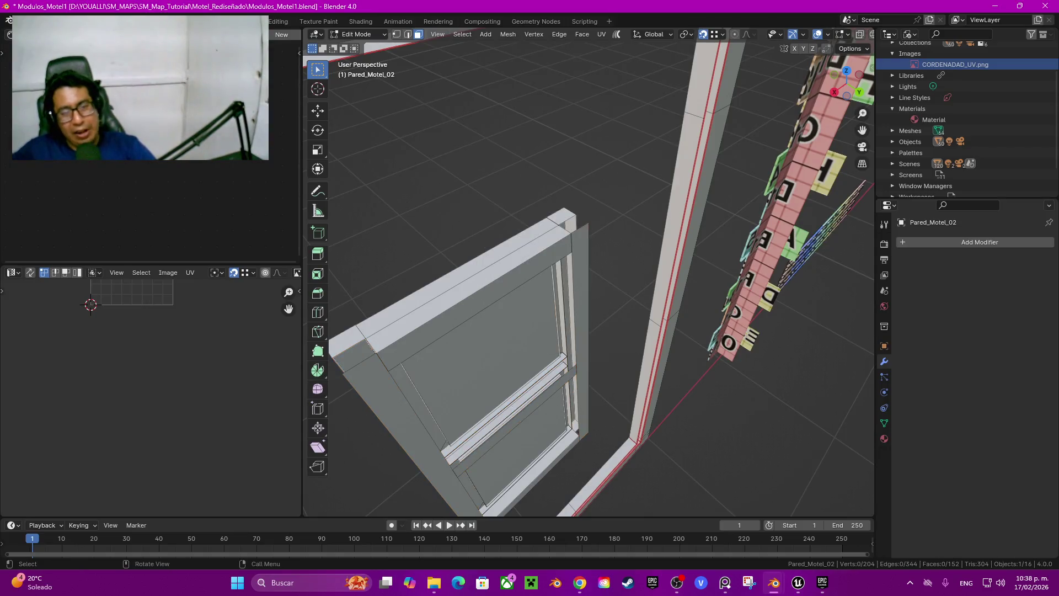
left_click(580, 331)
left_click(469, 293, "alt")
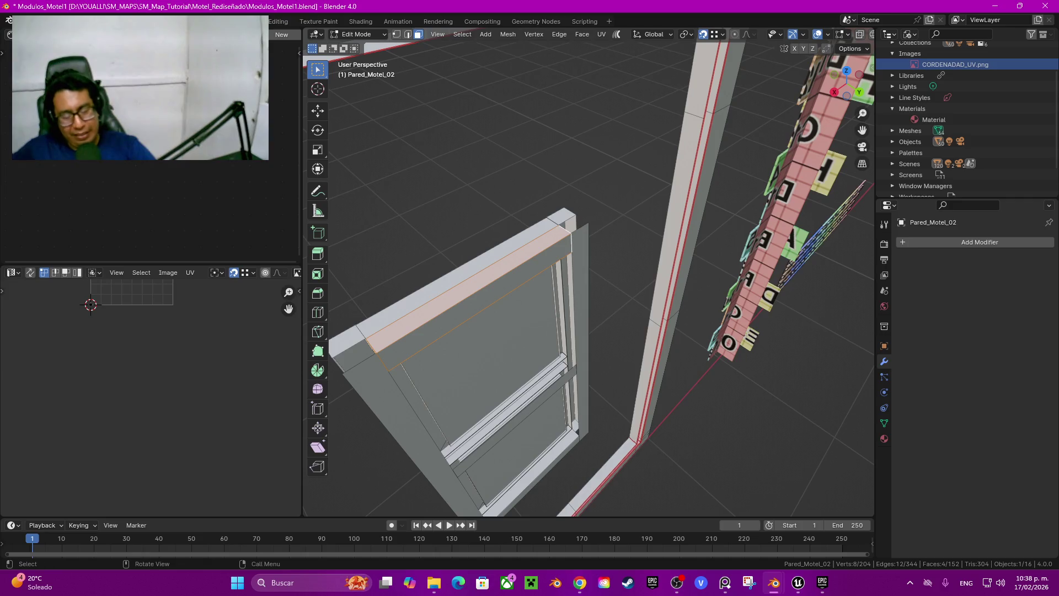
key("x")
left_click(510, 232)
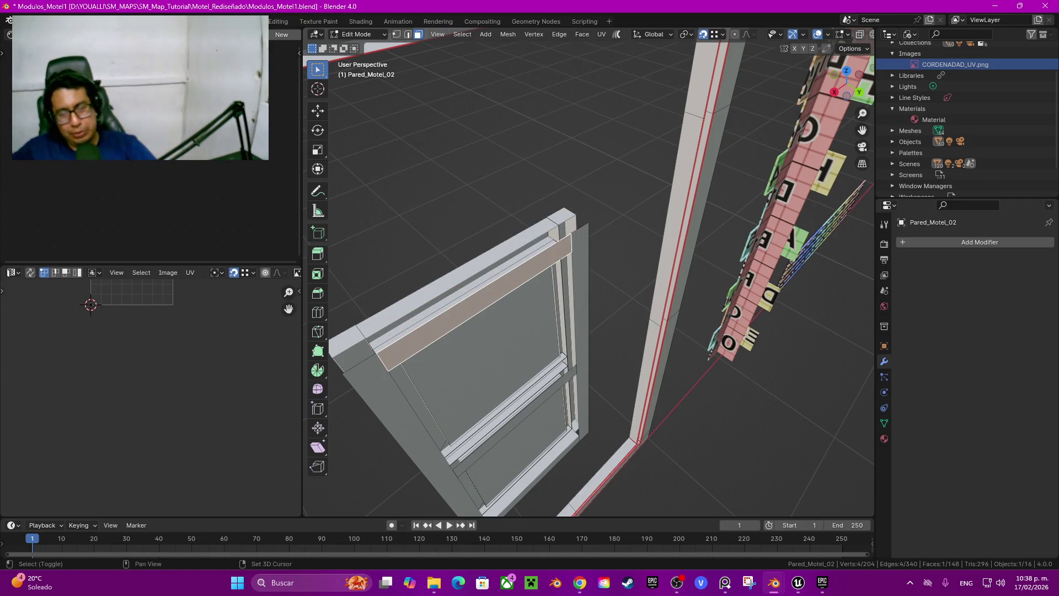
Step: Delete the frame's side strip and left vertical strip faces
middle_click_drag(552, 276, 485, 276)
left_click(561, 221, "alt")
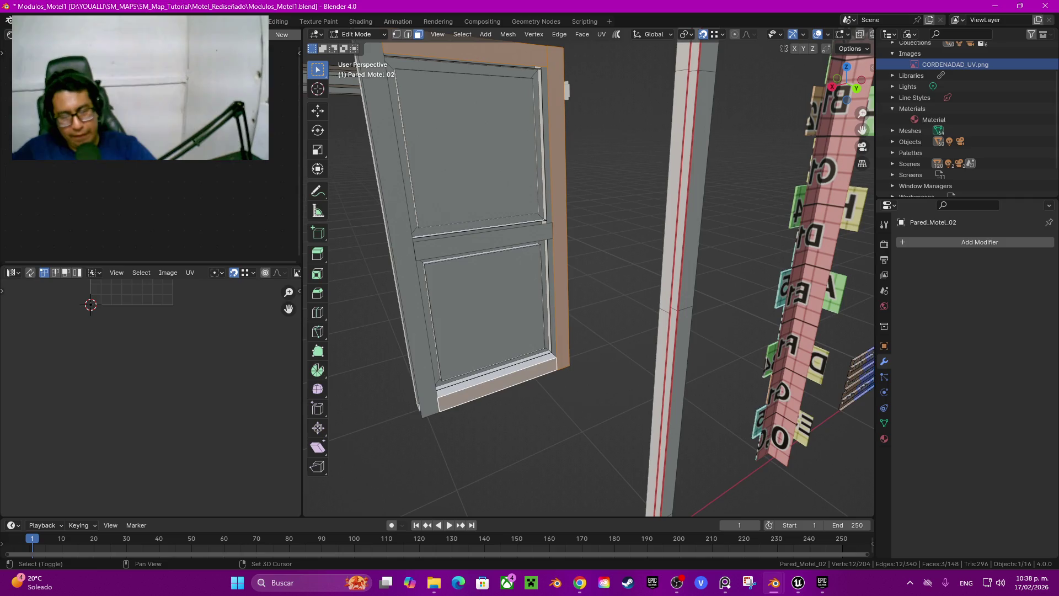
left_click(405, 232, "shift")
middle_click_drag(552, 276, 442, 276)
key("x")
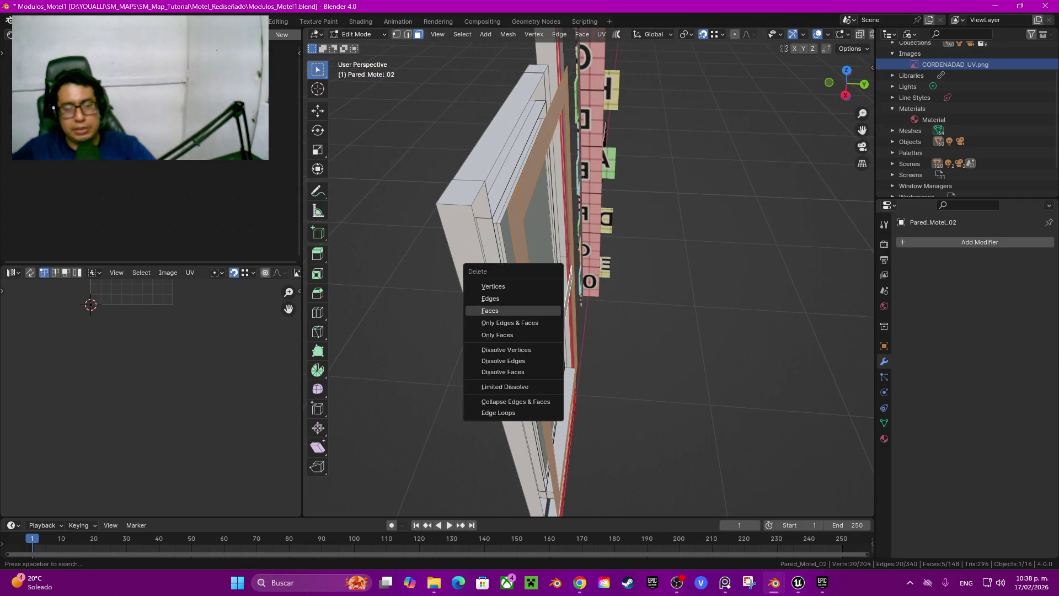
left_click(490, 311)
Step: Delete the bottom sill block faces and two more front frame faces
mouse_move(490, 311)
middle_mouse_down()
mouse_move(601, 301)
mouse_move(530, 301)
middle_mouse_up()
left_click(593, 300, "alt")
key("x")
left_click(519, 348)
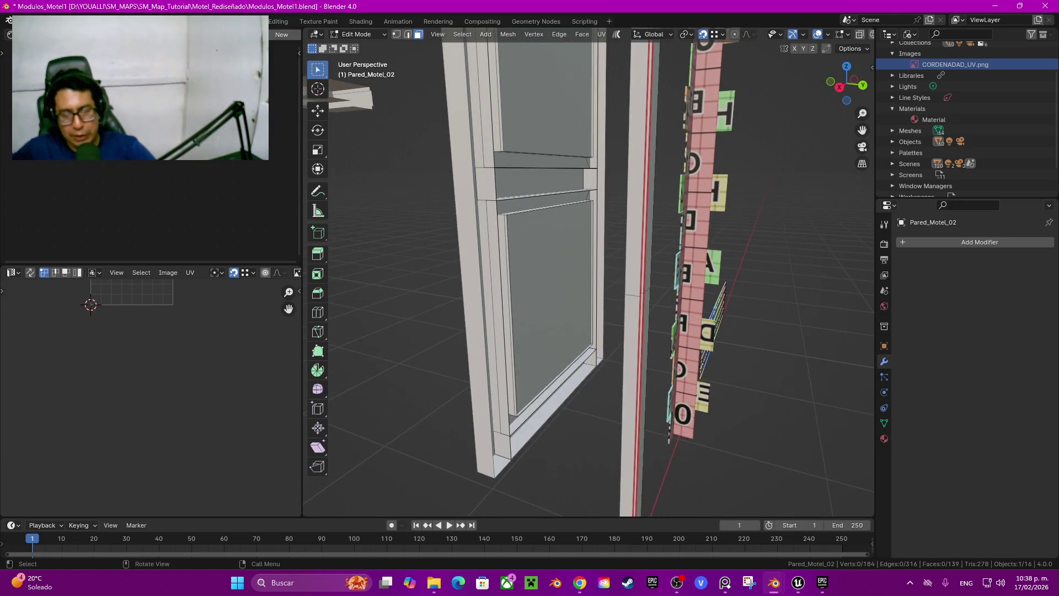
mouse_move(519, 348)
middle_mouse_down()
mouse_move(552, 342)
mouse_move(535, 328)
middle_mouse_up()
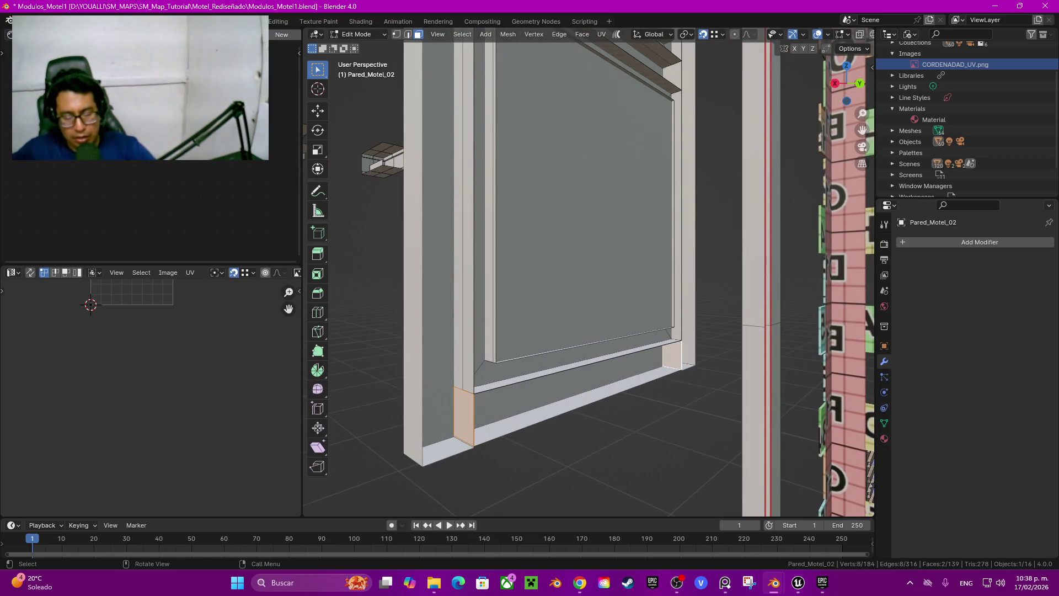
key("x")
left_click(552, 393)
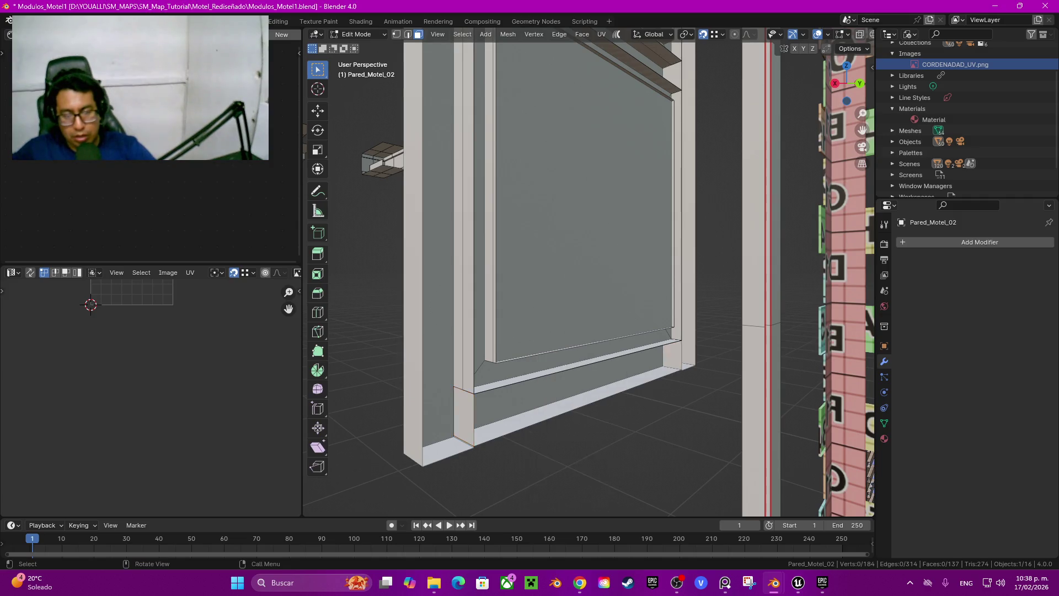
Step: Delete a door-frame face together with the divider's left end face
mouse_move(552, 331)
middle_mouse_down()
mouse_move(529, 298)
mouse_move(546, 325)
mouse_move(533, 312)
mouse_move(530, 325)
mouse_move(508, 320)
middle_mouse_up()
left_click(610, 221)
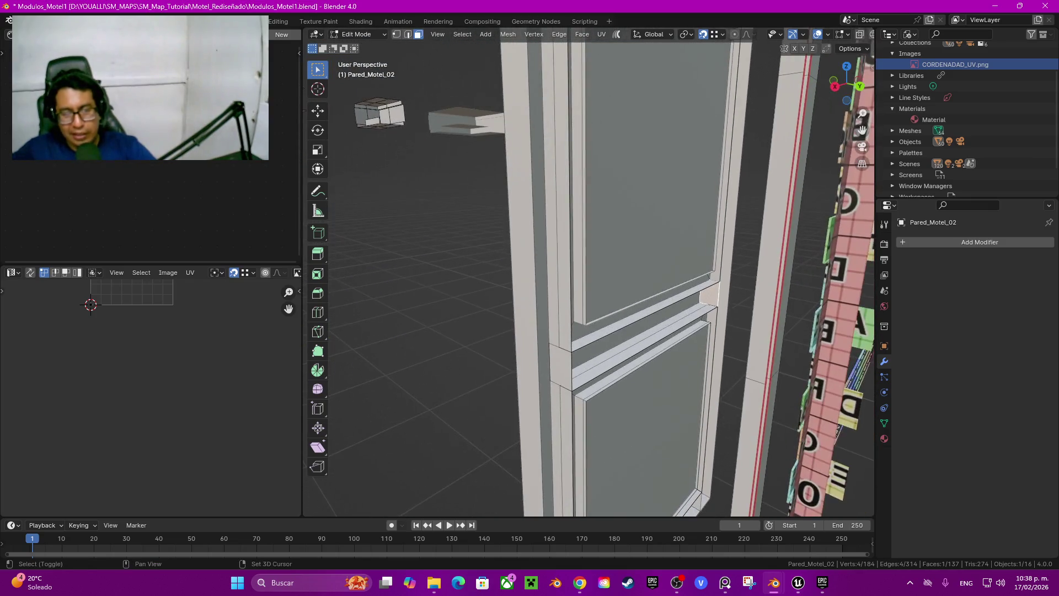
left_click(560, 367, "shift")
key("x")
left_click(552, 367)
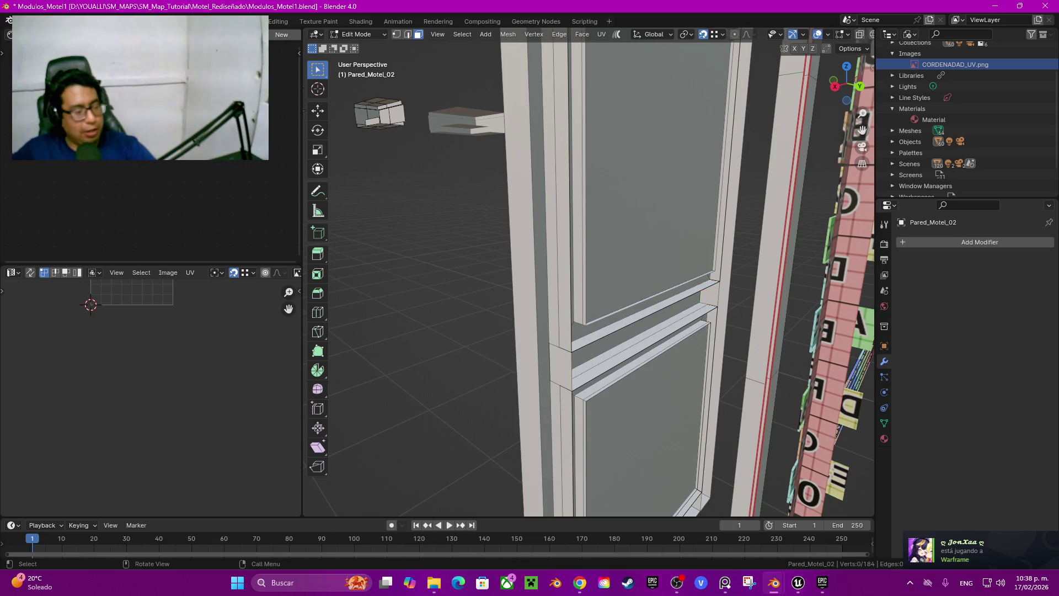
Step: Delete the top face of the right frame
middle_click_drag(552, 248, 552, 375, "shift")
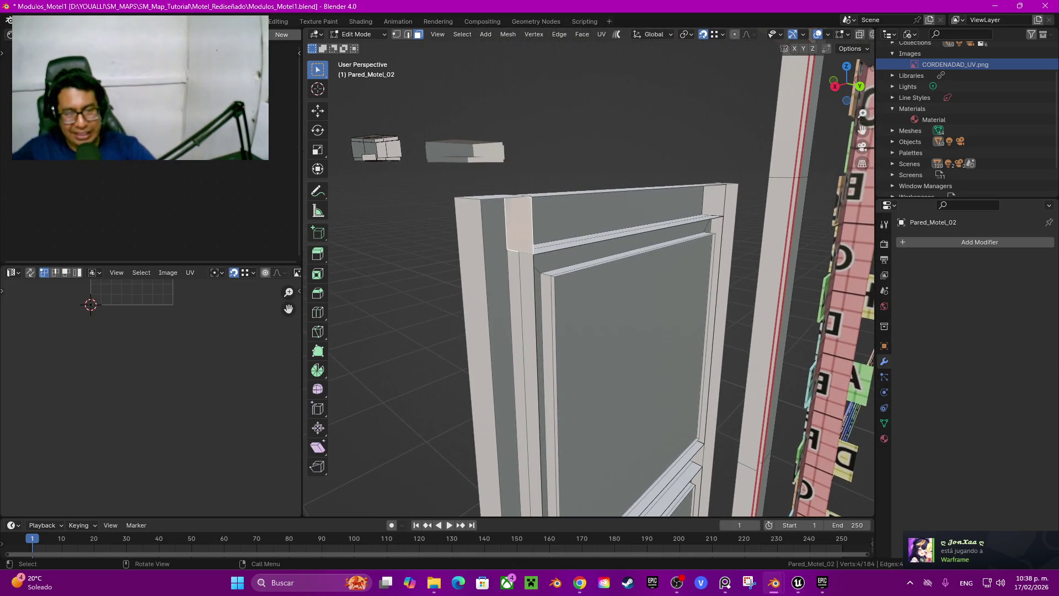
key("x")
left_click(713, 201)
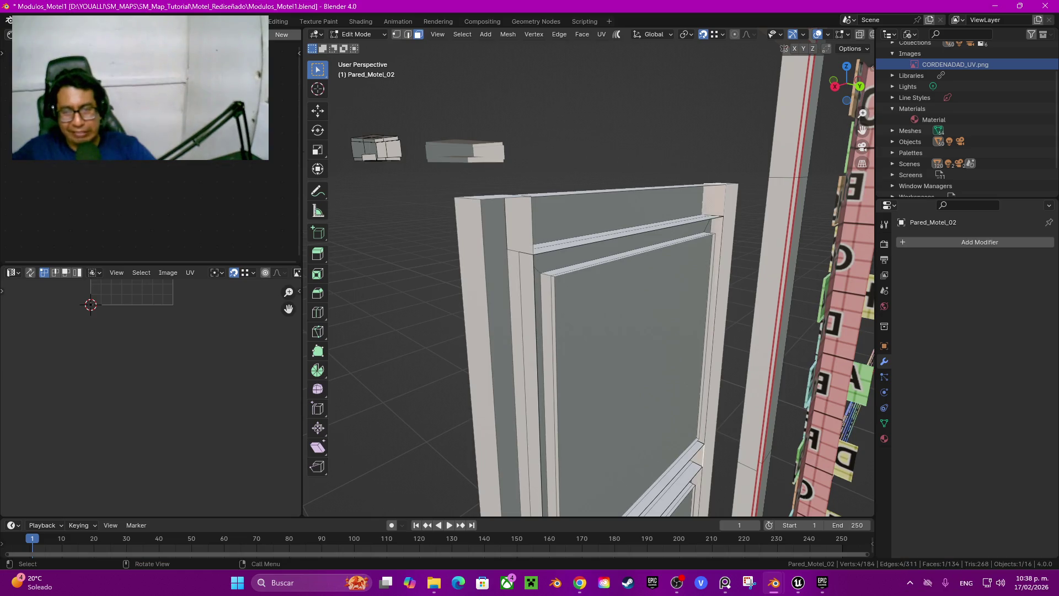
key("x")
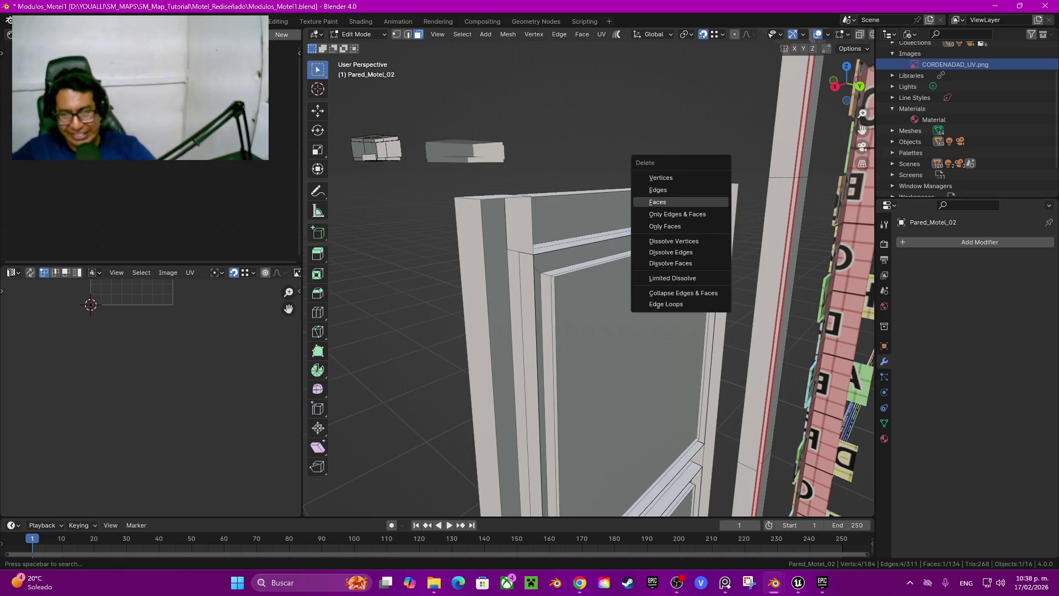
left_click(713, 201)
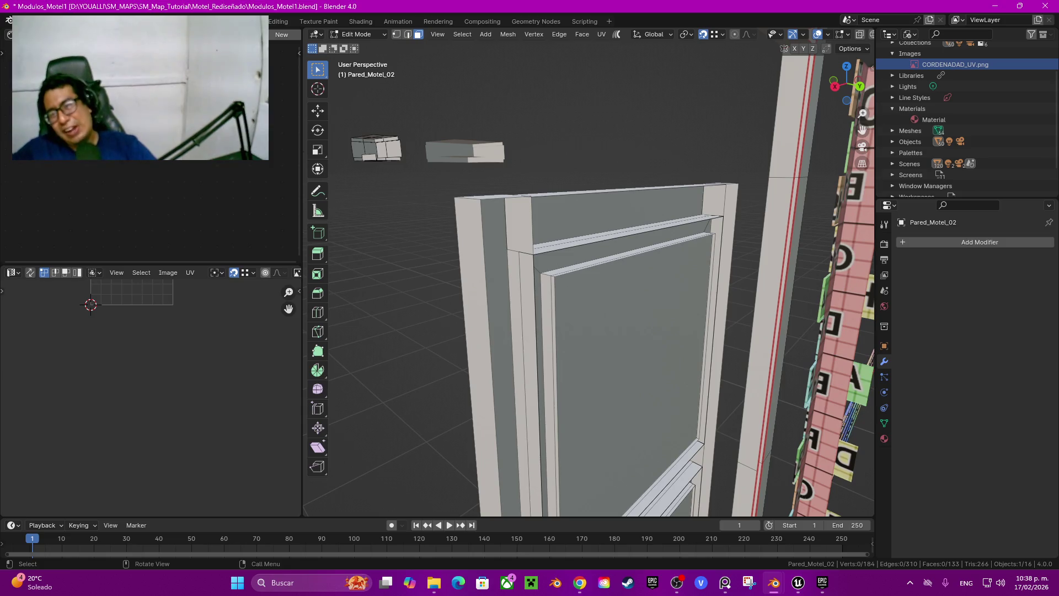
Step: Select the inner panel-edge strip, save Modulos_Motel1.blend, and reveal the hidden wall faces
middle_click_drag(552, 332, 585, 325)
left_click(561, 359)
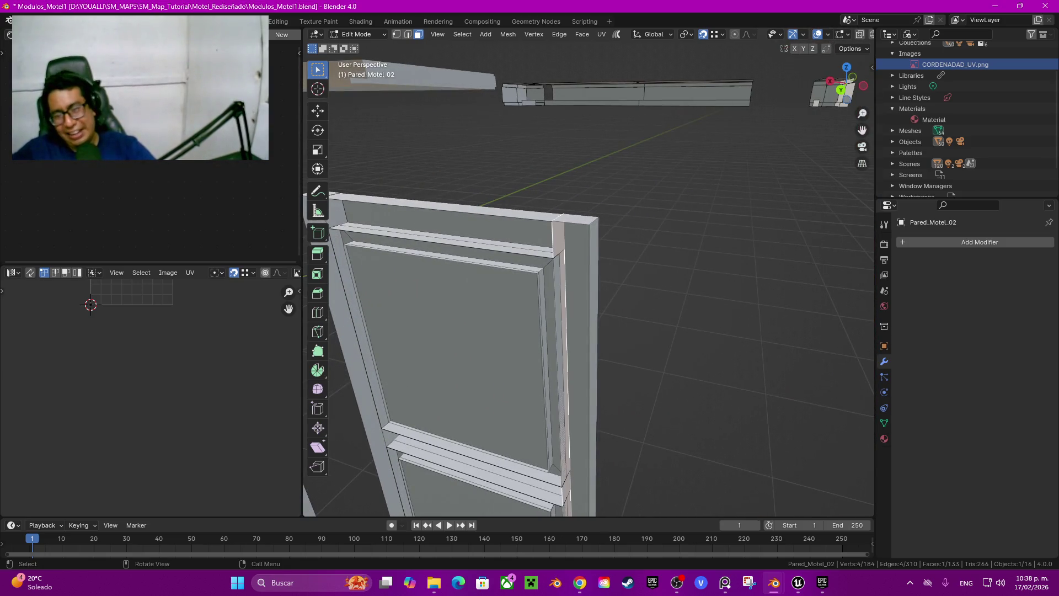
left_click(545, 369)
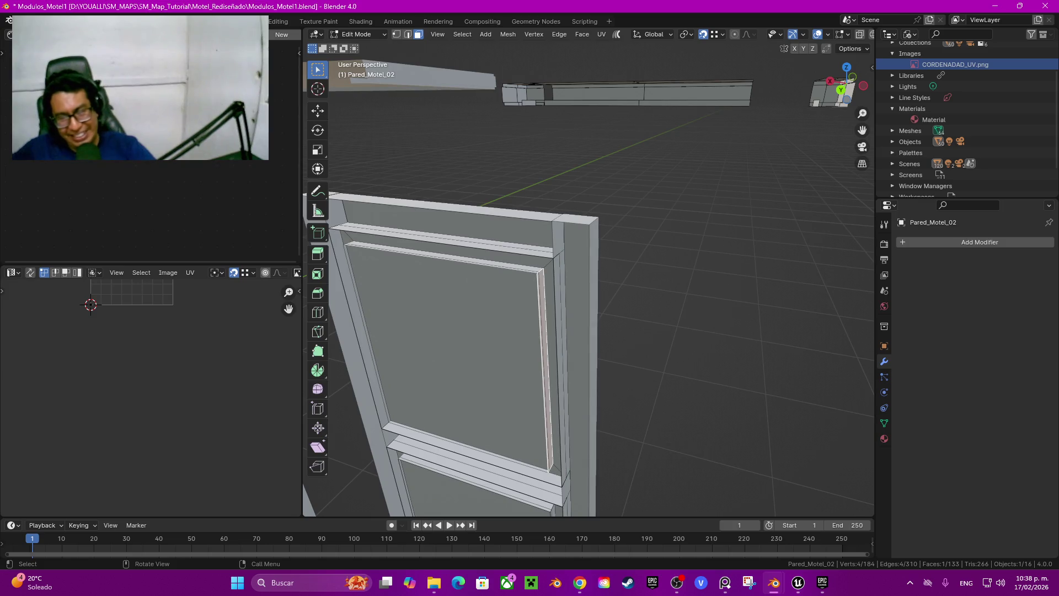
mouse_move(588, 275)
middle_mouse_down()
mouse_move(486, 278)
mouse_move(477, 260)
middle_mouse_up()
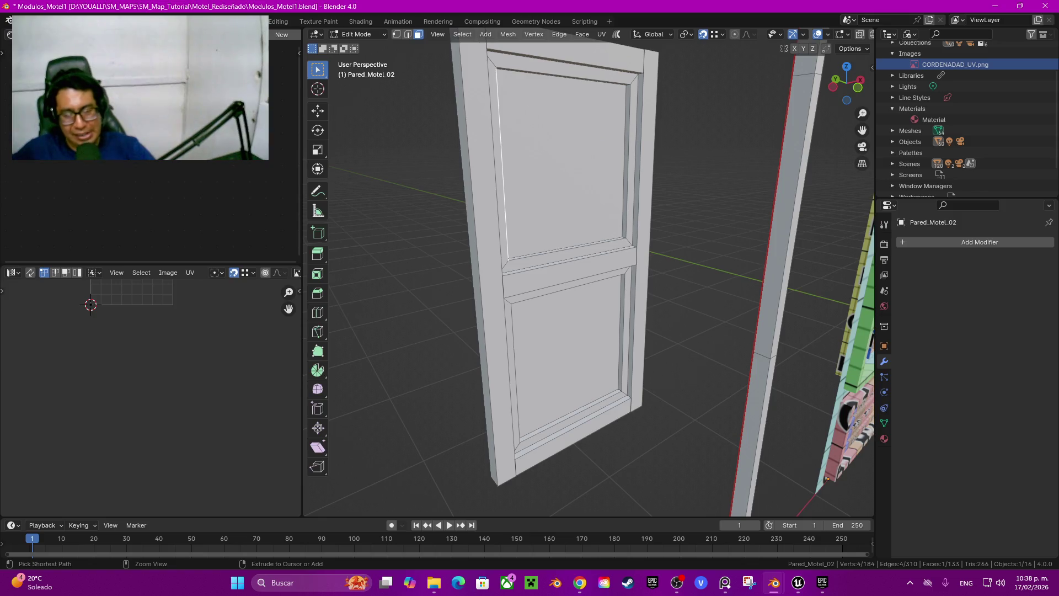
key("ctrl+s")
key("alt+h")
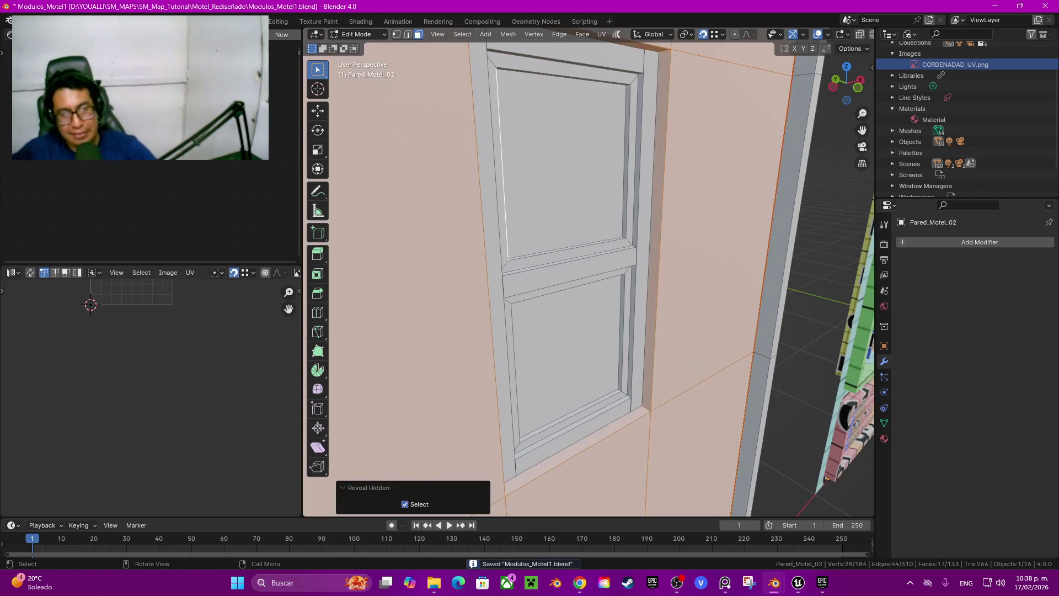
Step: Select a wall face and link 'Material' to the first material slot
left_click(718, 232)
mouse_move(718, 232)
middle_mouse_down()
mouse_move(678, 235)
mouse_move(728, 242)
mouse_move(701, 265)
middle_mouse_up()
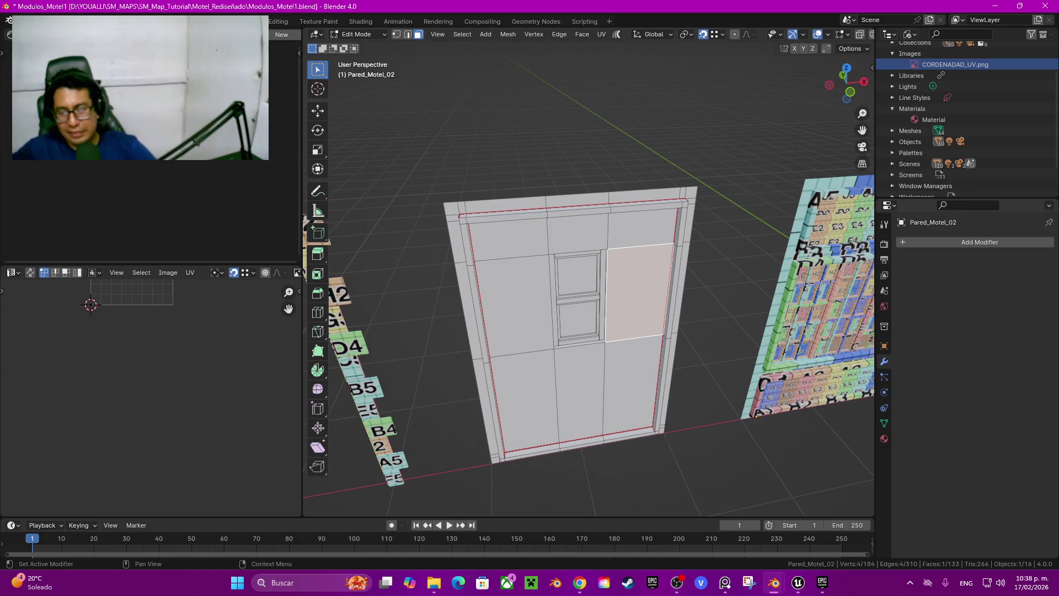
left_click(885, 439)
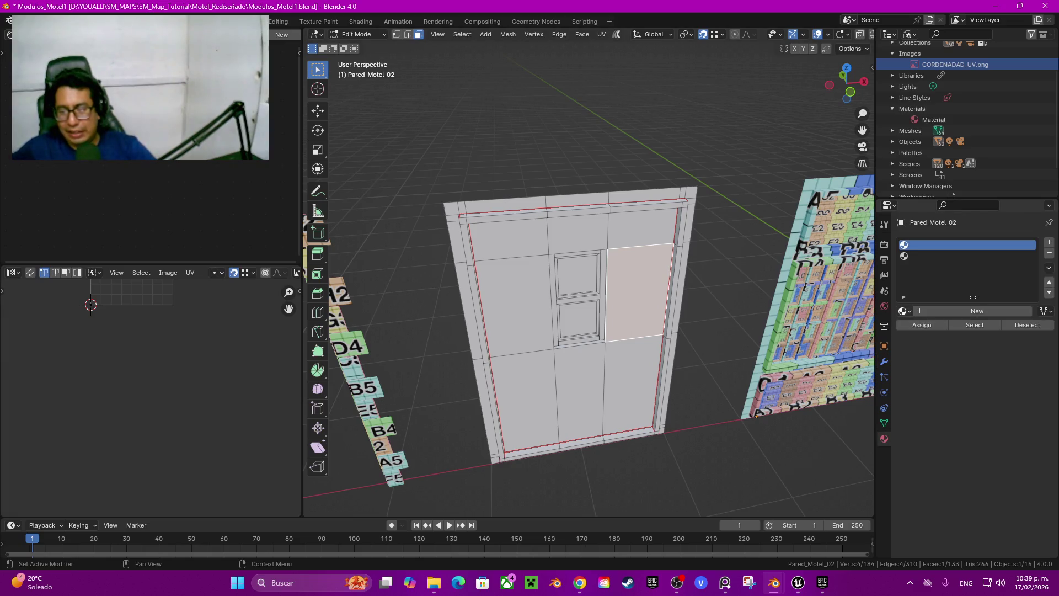
left_click(904, 312)
left_click(927, 331)
Step: Try removing the empty second slot and unlinking the first slot's material in Edit Mode
left_click(938, 256)
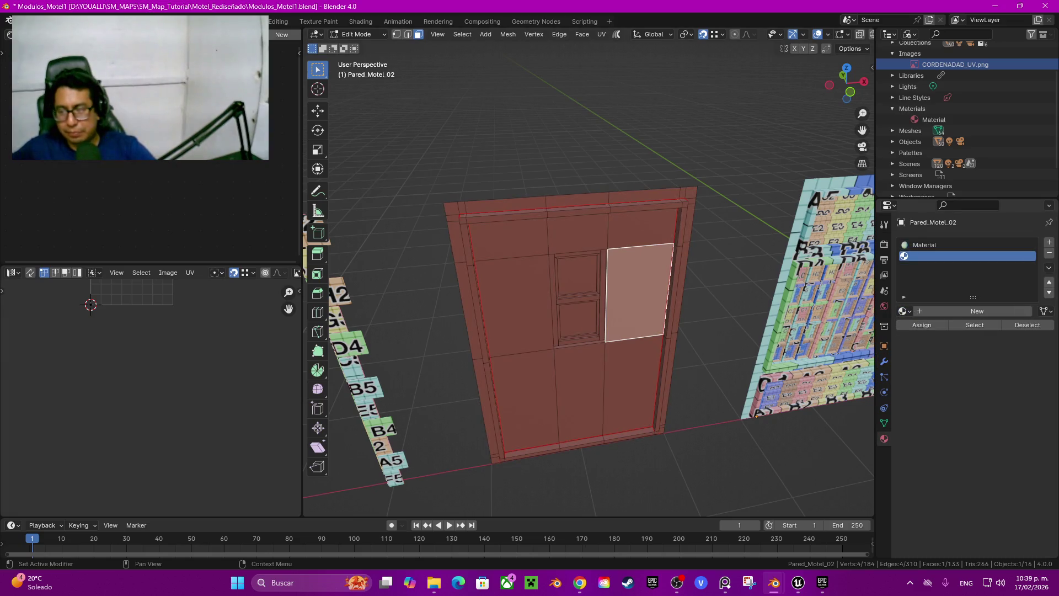
left_click(1049, 253)
left_click(938, 245)
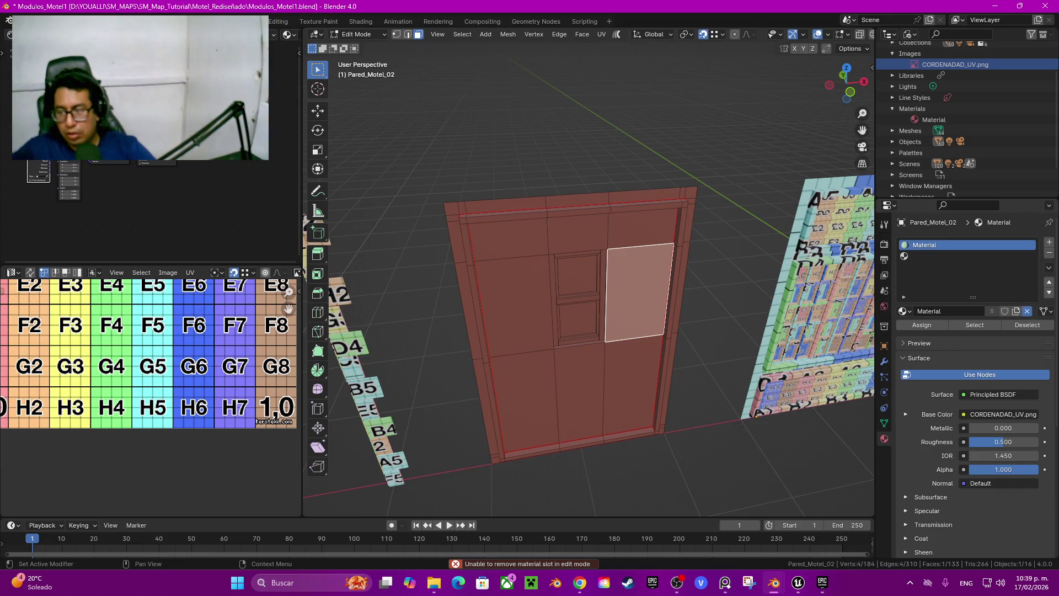
left_click(1027, 311)
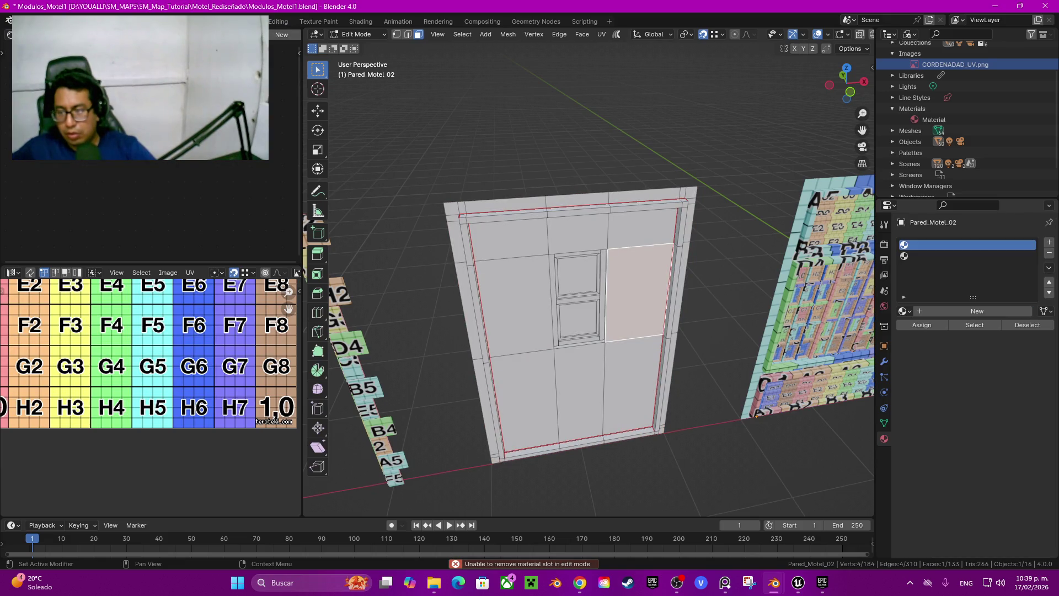
left_click(938, 256)
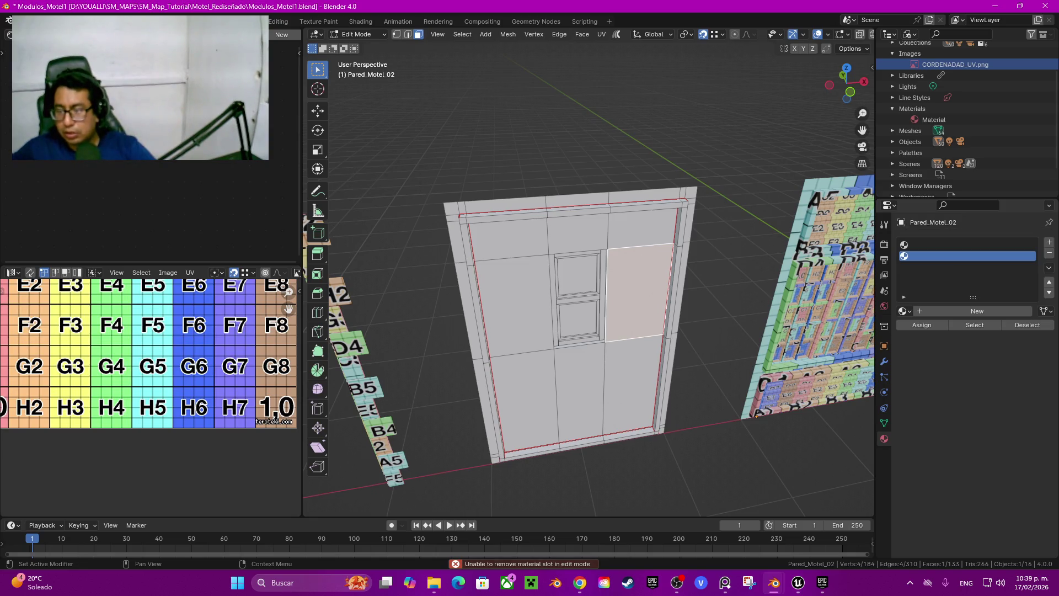
left_click(938, 245)
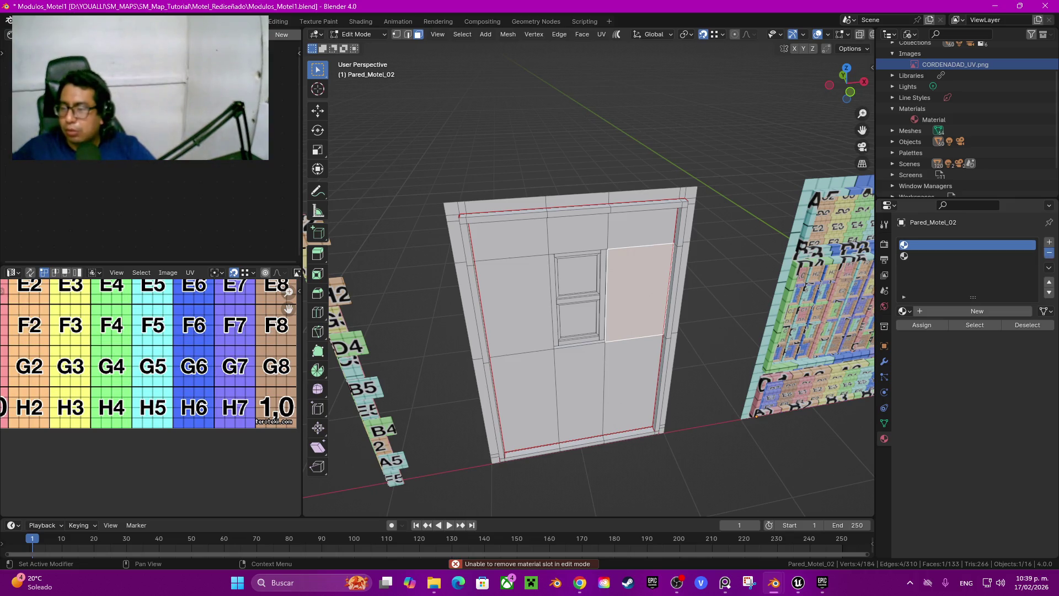
left_click(1049, 253)
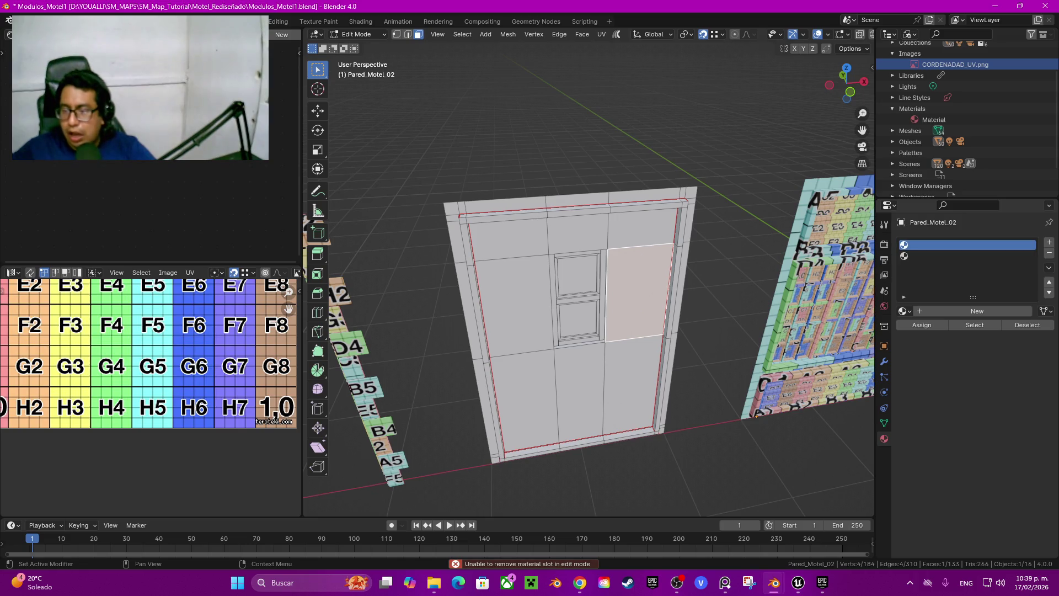
Step: In Object Mode remove the extra slot, assign 'Material', and return to Edit Mode
key("Tab")
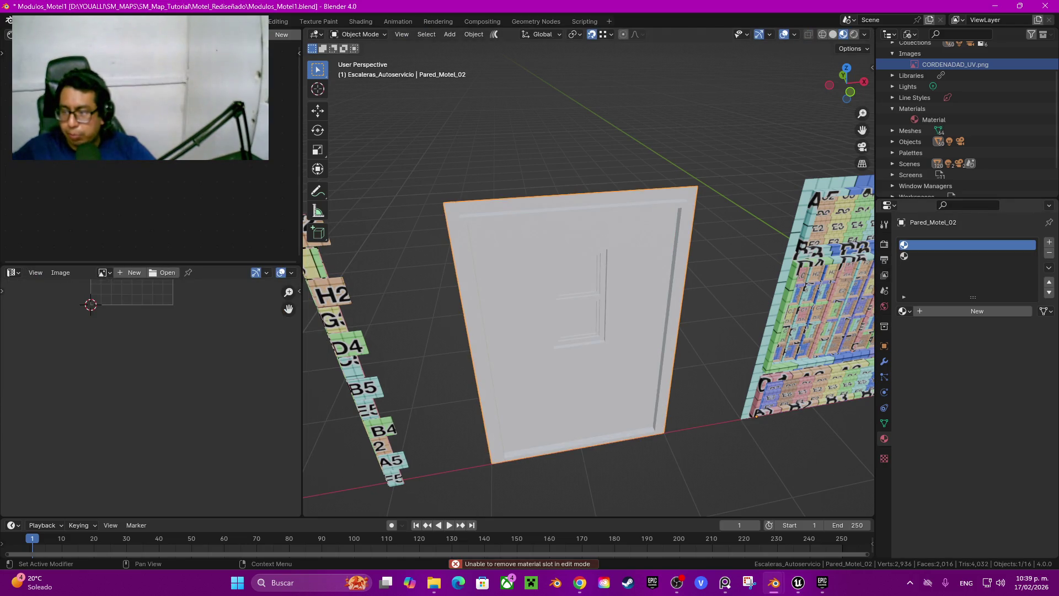
left_click(1049, 253)
left_click(902, 289)
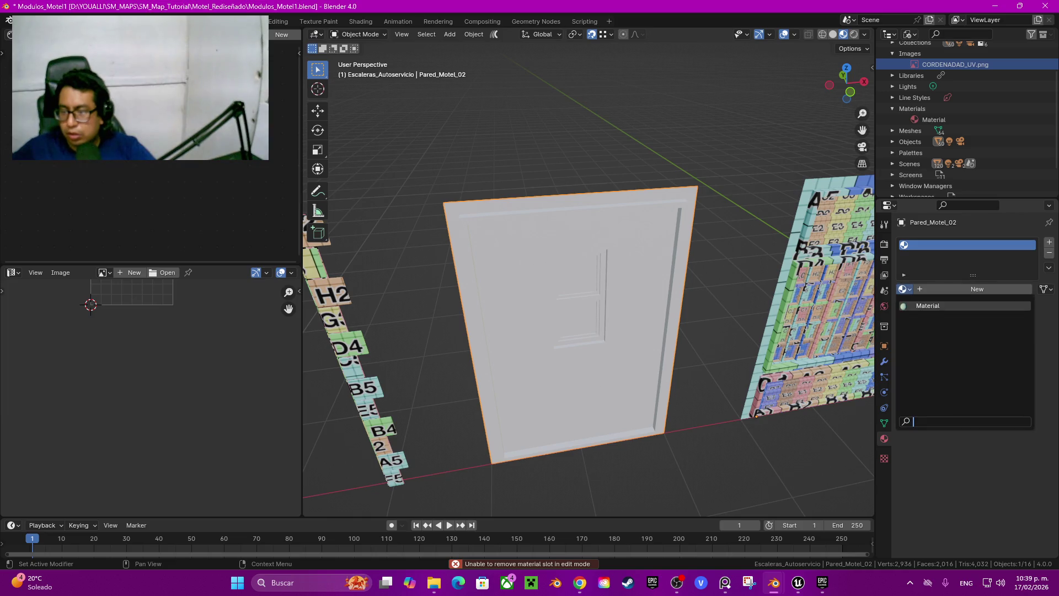
left_click(933, 309)
key("Tab")
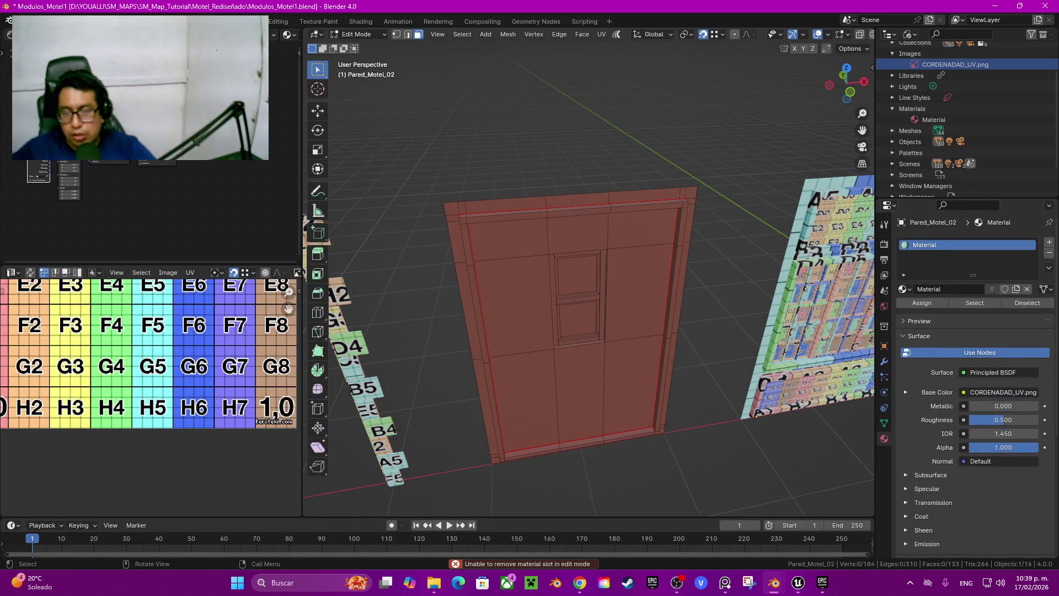
Step: Select the top and bottom window pane faces and unwrap them
scroll(563, 336, "up", 5)
left_click(563, 337)
left_click(558, 276)
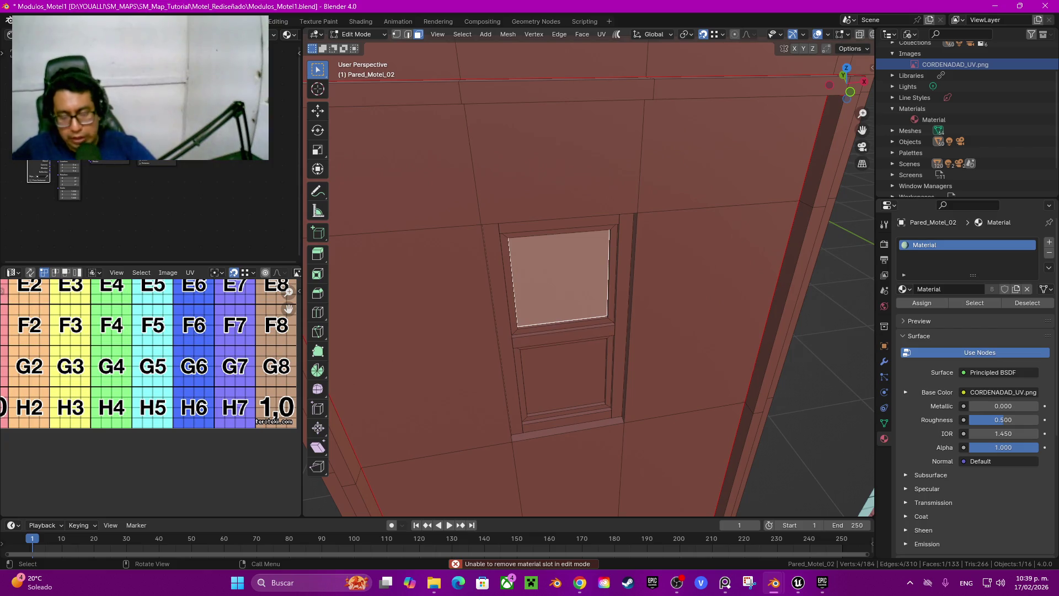
left_click(563, 375, "shift")
scroll(149, 358, "down", 4)
middle_click_drag(149, 359, 154, 404)
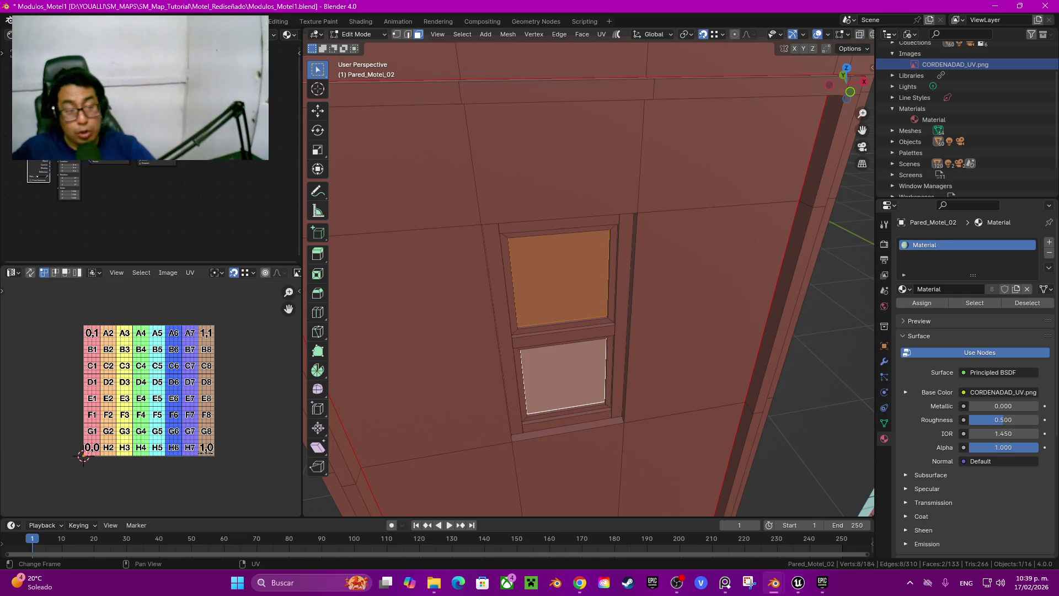
key("q")
key("Escape")
key("u")
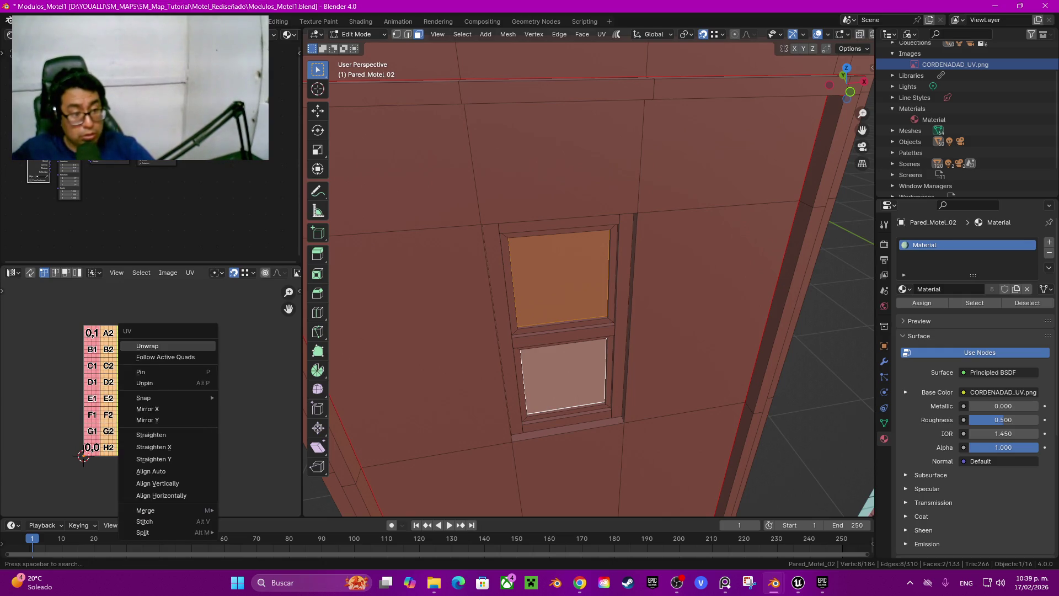
key("Return")
Step: Hide the unwrapped panes, then select the mid sill and the strip right of the window
key("alt+a")
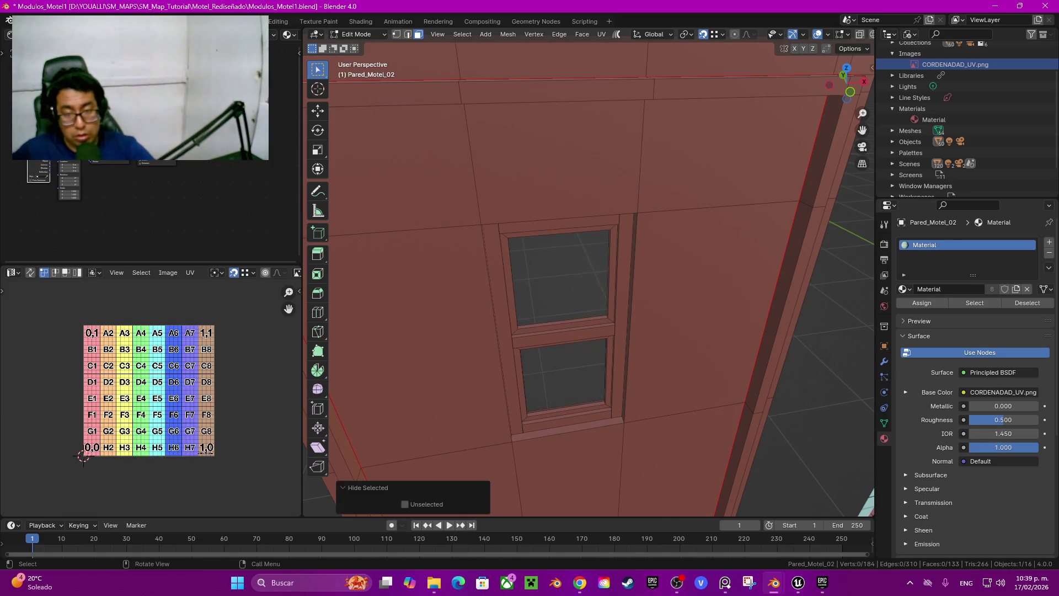
middle_click_drag(574, 309, 563, 330)
left_click(561, 329)
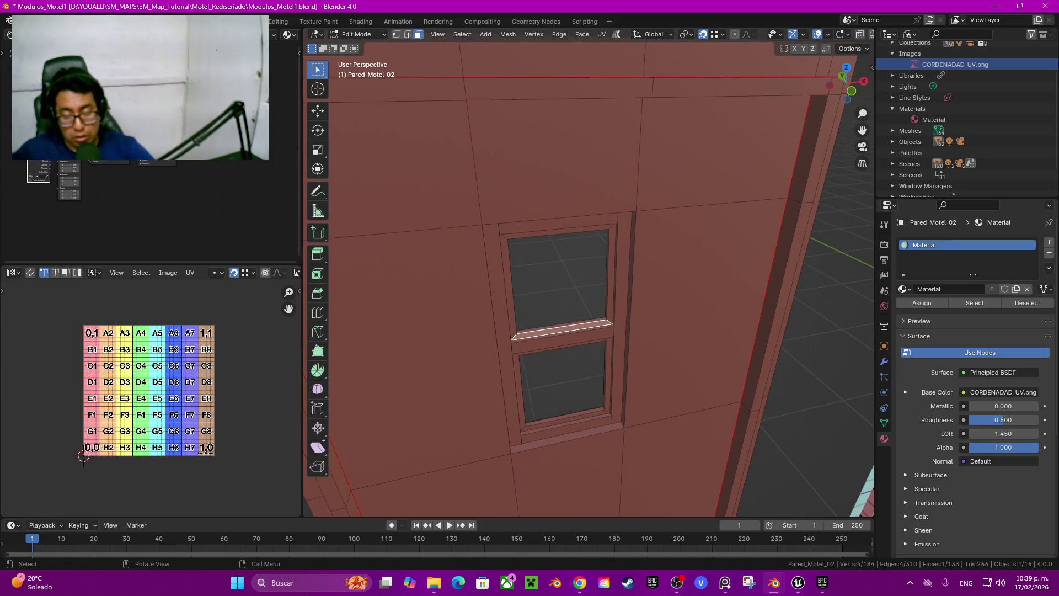
left_click(621, 320)
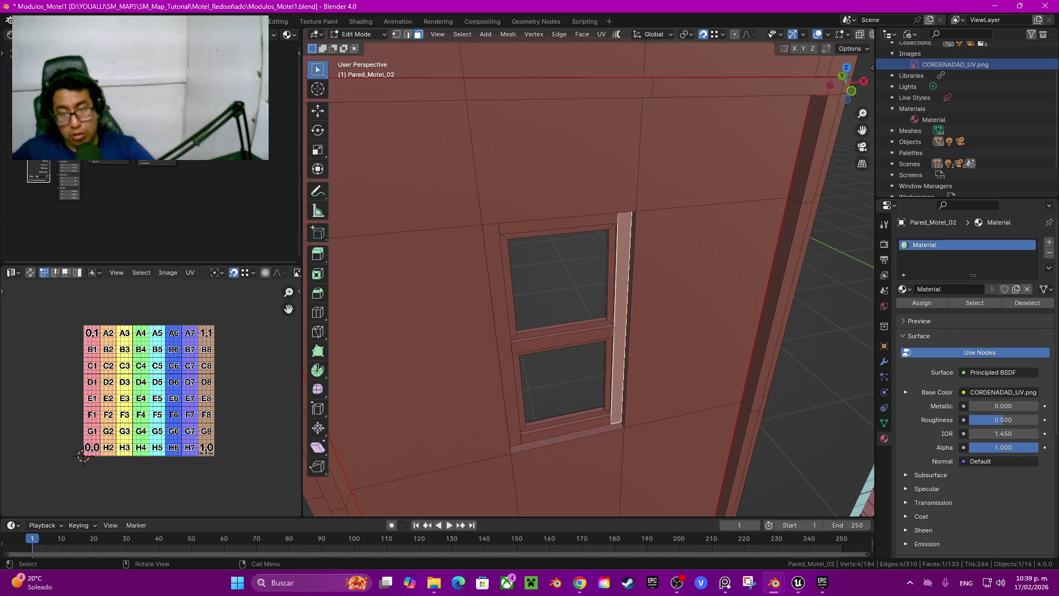
mouse_move(622, 320)
middle_mouse_down()
mouse_move(397, 331)
mouse_move(322, 292)
middle_mouse_up()
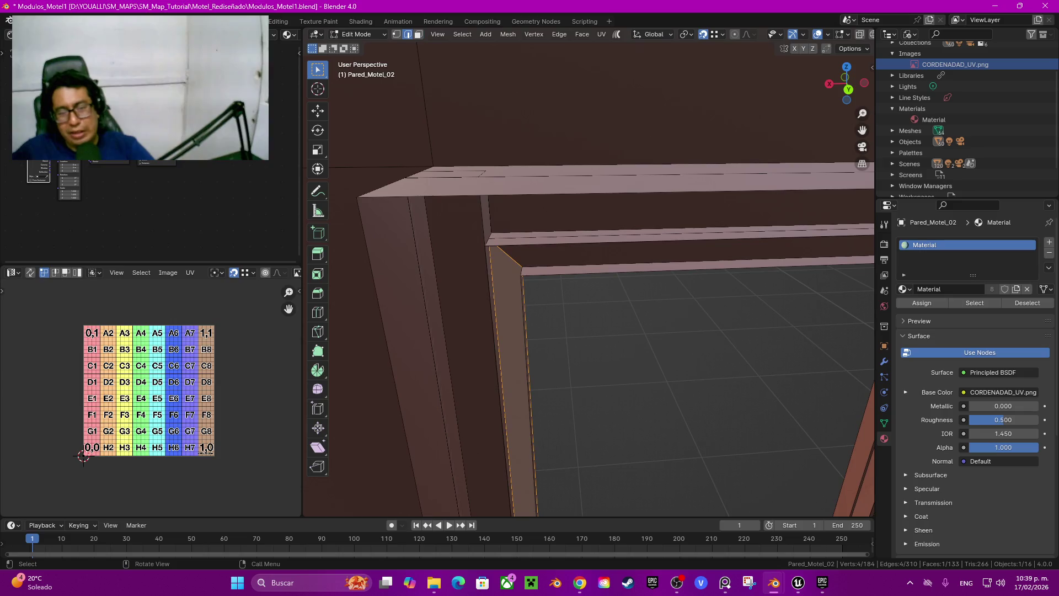
Step: In edge mode, select the lower window frame's edge loop and corner edges
key("2")
left_click(499, 376, "alt")
middle_click_drag(499, 375, 439, 323)
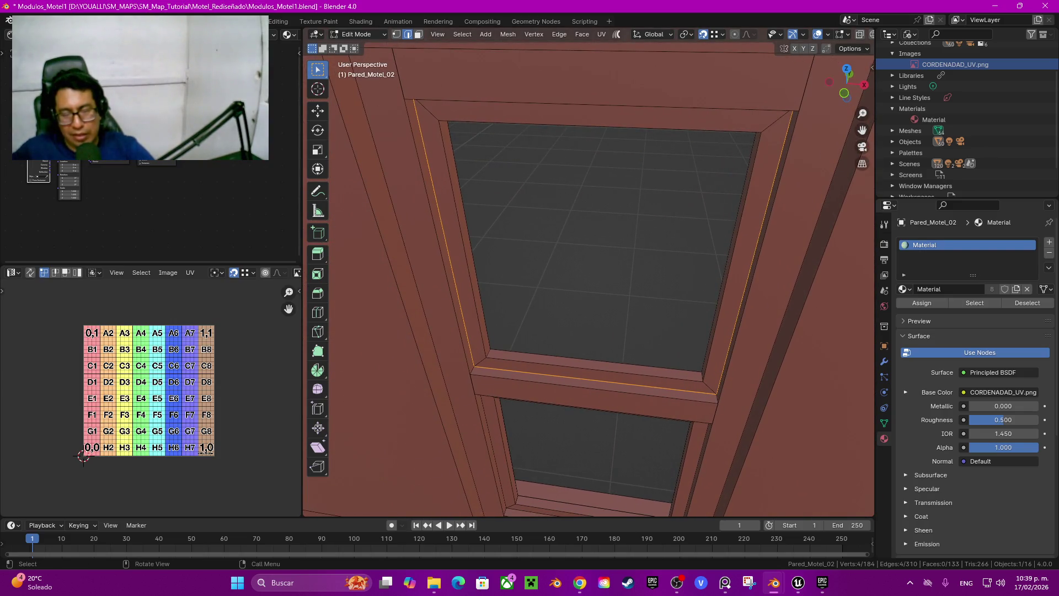
left_click(755, 253)
left_click(710, 388, "alt")
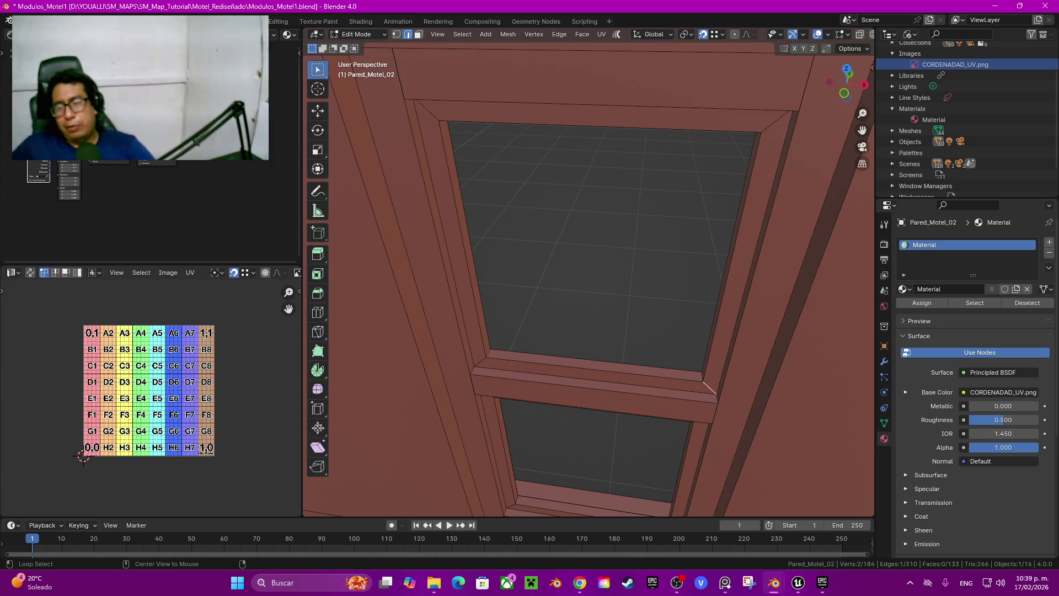
mouse_move(551, 276)
middle_mouse_down()
mouse_move(552, 309)
mouse_move(541, 232)
mouse_move(524, 209)
mouse_move(524, 94)
middle_mouse_up()
left_click(644, 415, "alt+shift")
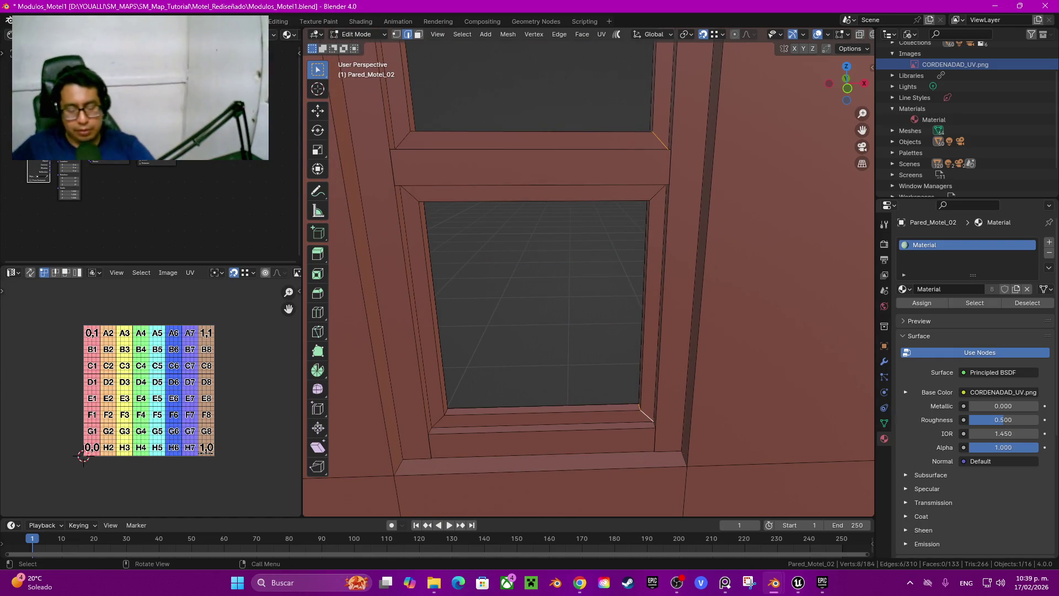
Step: Mark the selected corner edges as seams and select the whole linked frame
key("q")
left_click(594, 393)
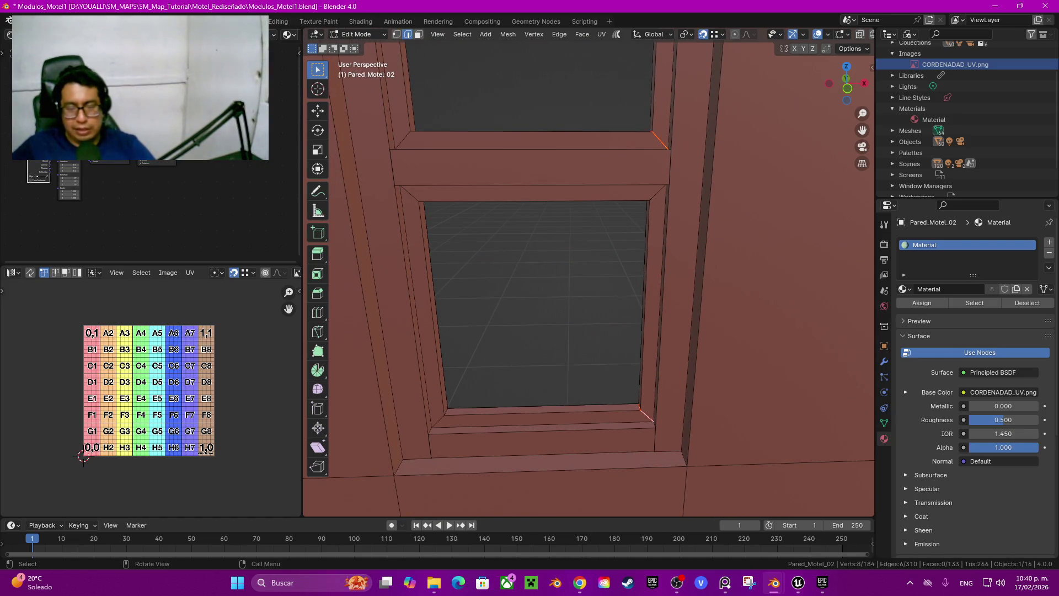
key("ctrl+l")
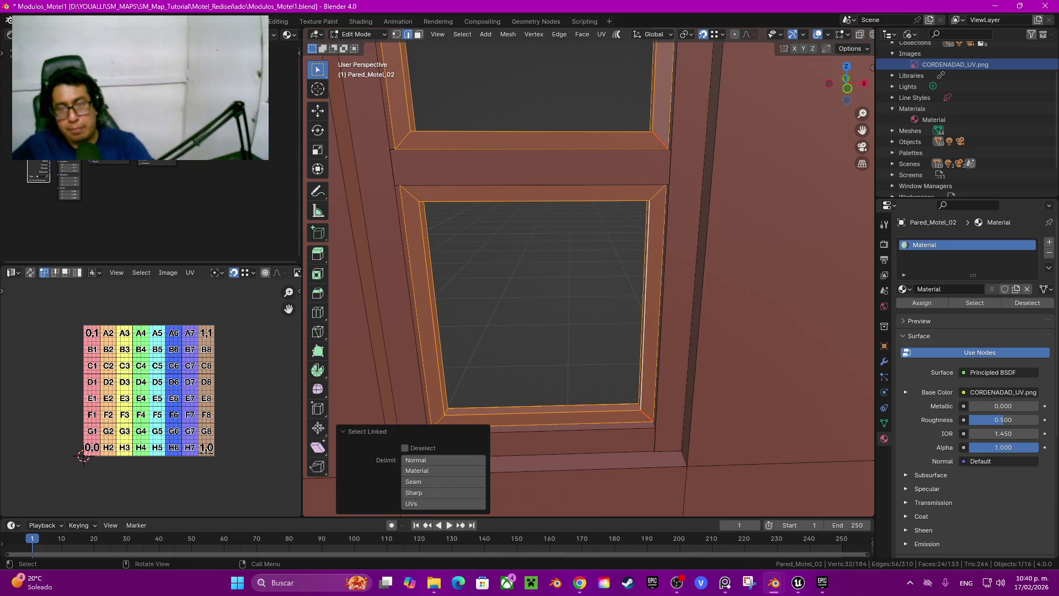
Step: Unwrap the lower frame onto the UV grid, then Align Auto a UV edge loop and undo it
key("q")
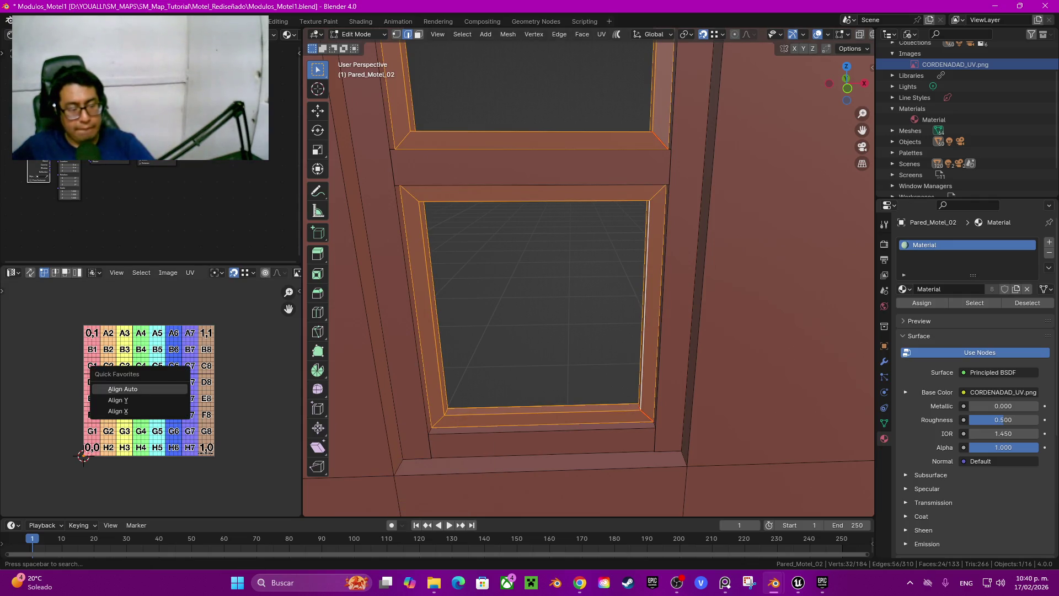
key("u")
key("Return")
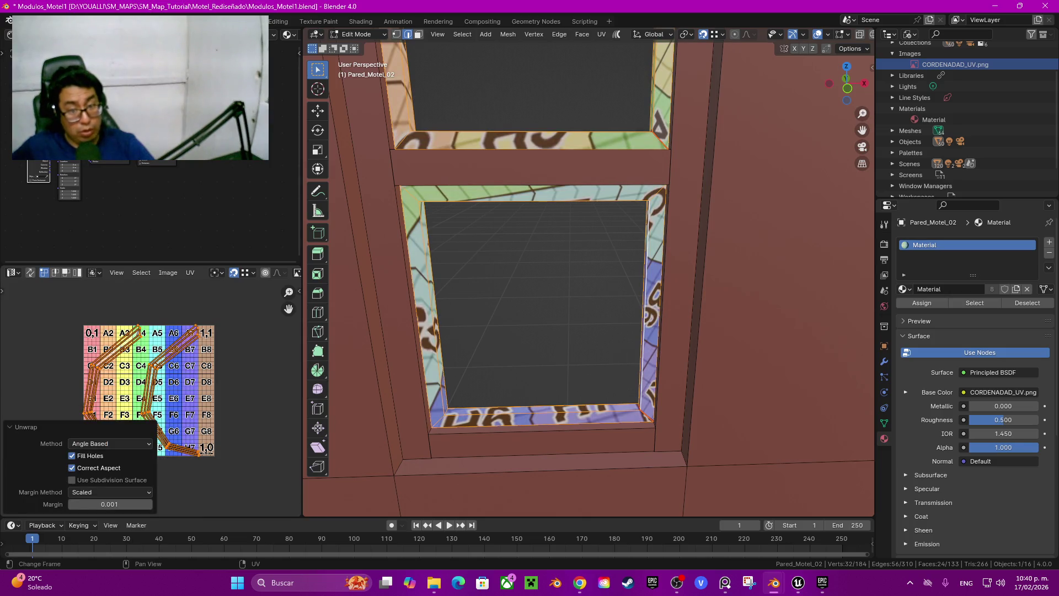
scroll(215, 386, "up", 3)
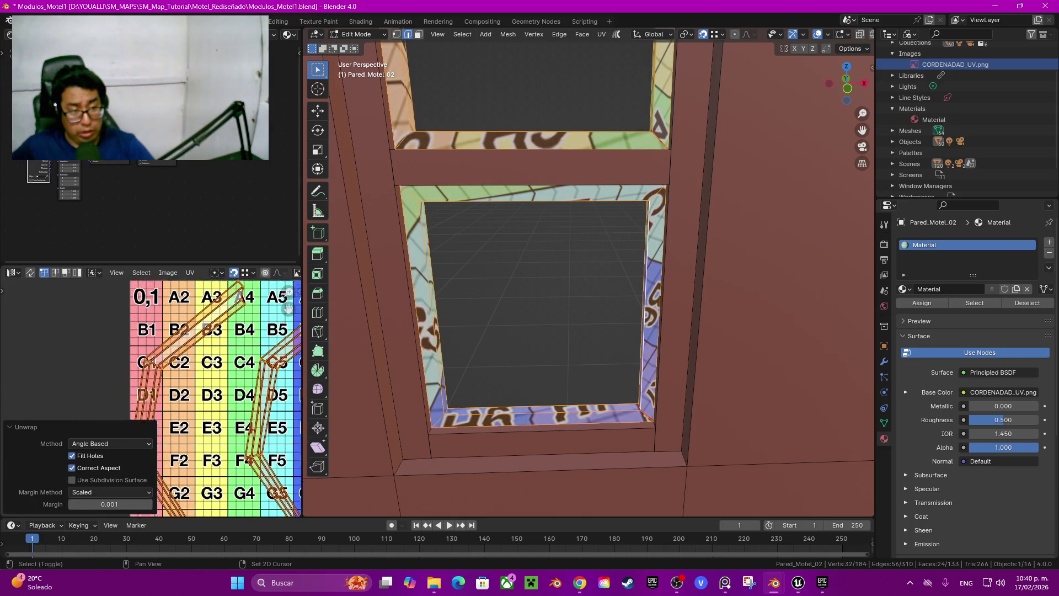
scroll(215, 397, "up", 2, "shift")
key("2")
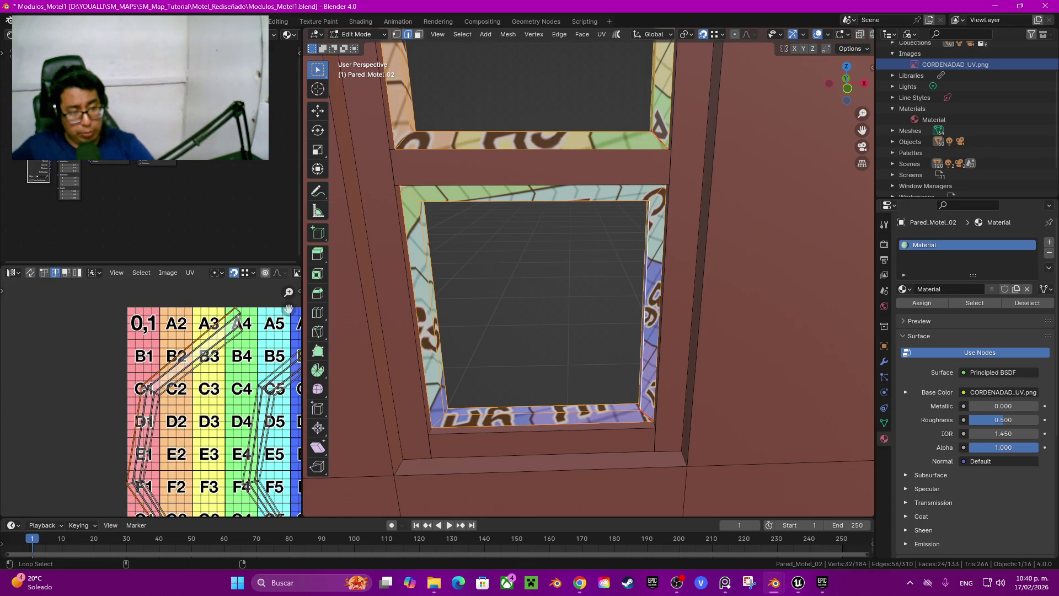
key("shift+w")
left_click(118, 350)
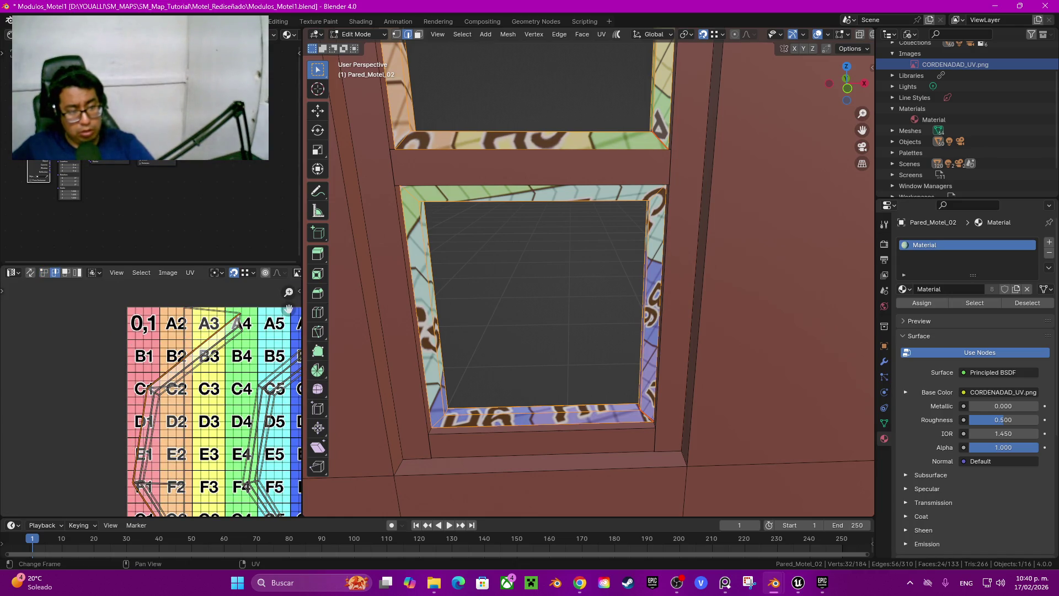
key("ctrl+z")
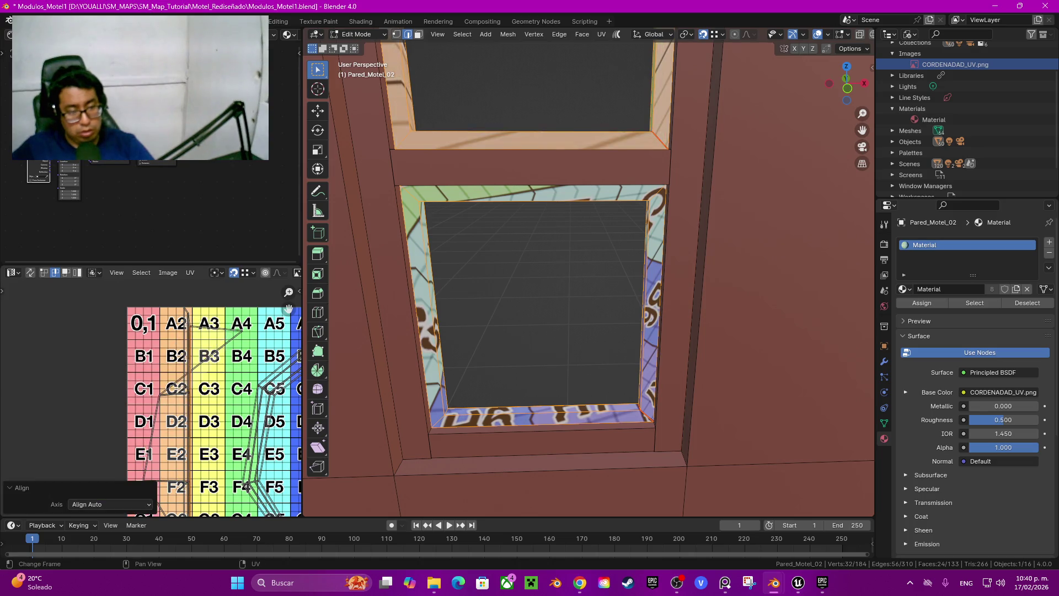
Step: Align the selected UV edges horizontally and inspect the lower grid rows
scroll(212, 312, "up", 5)
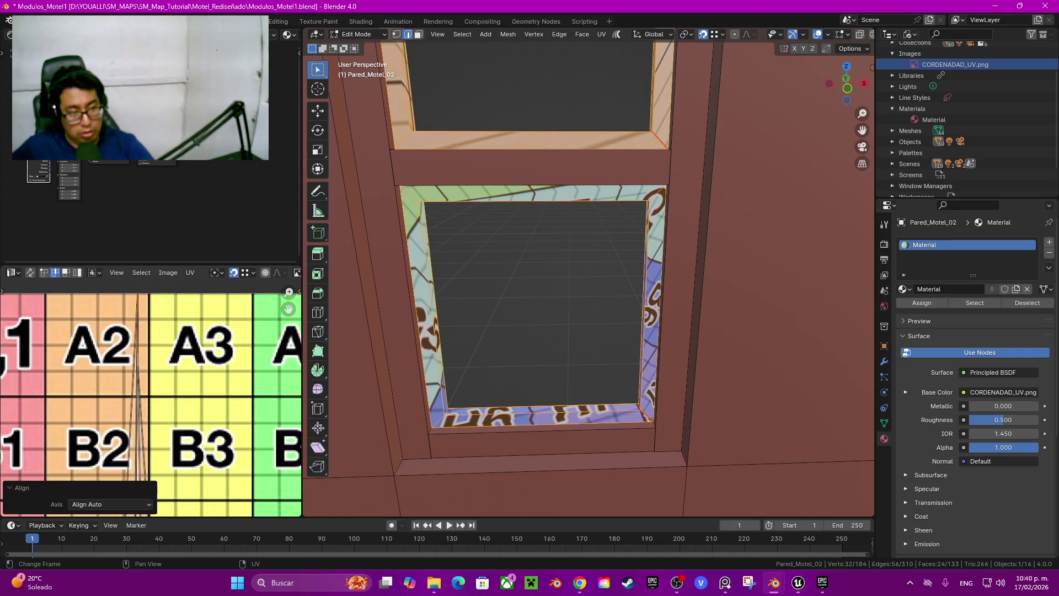
scroll(150, 404, "down", 2)
key("q")
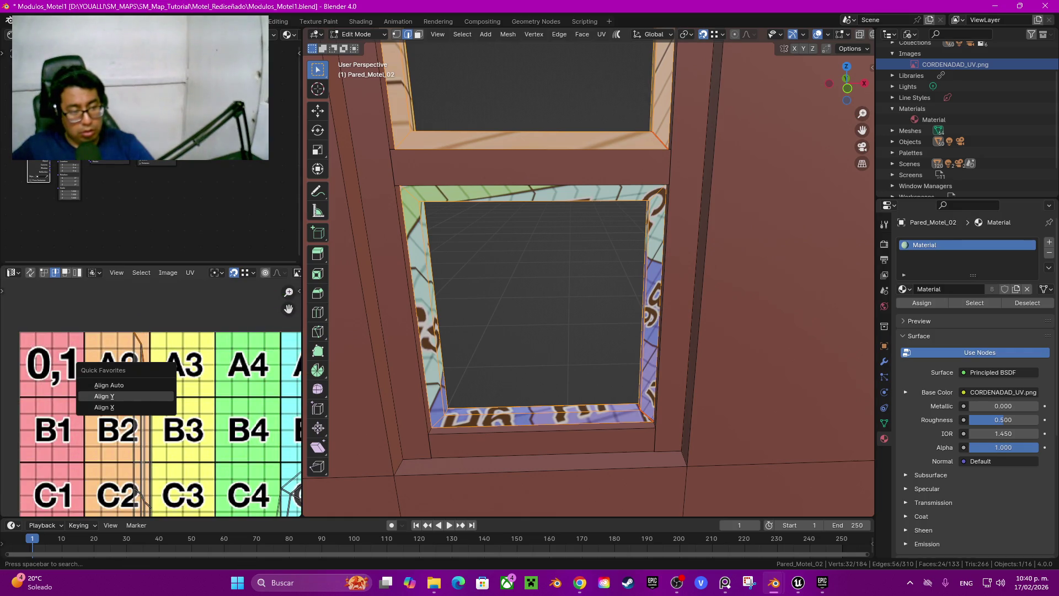
left_click(104, 396)
middle_click_drag(155, 408, 165, 265)
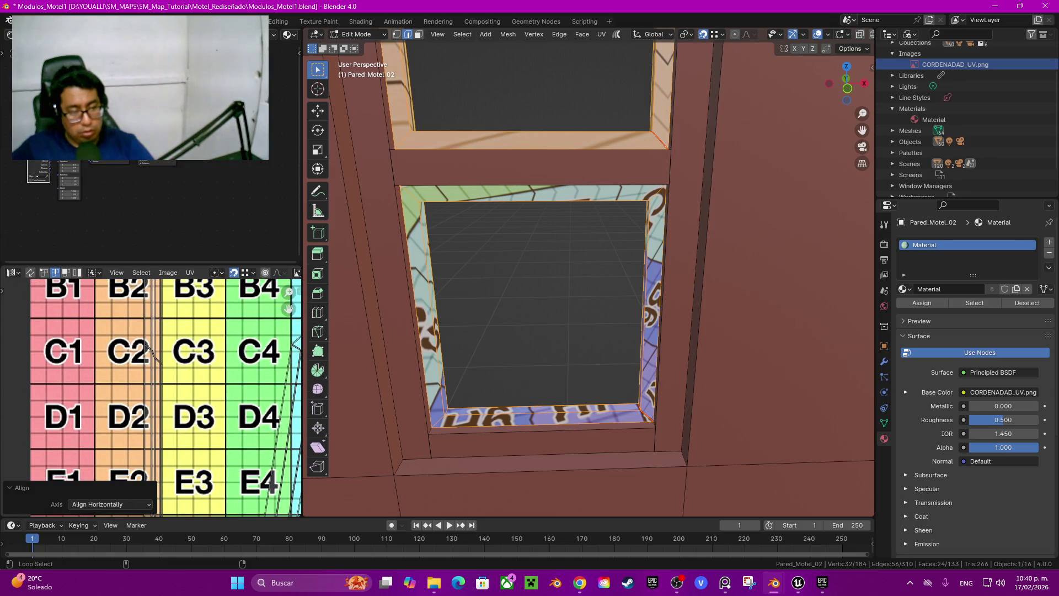
middle_click_drag(144, 419, 164, 269)
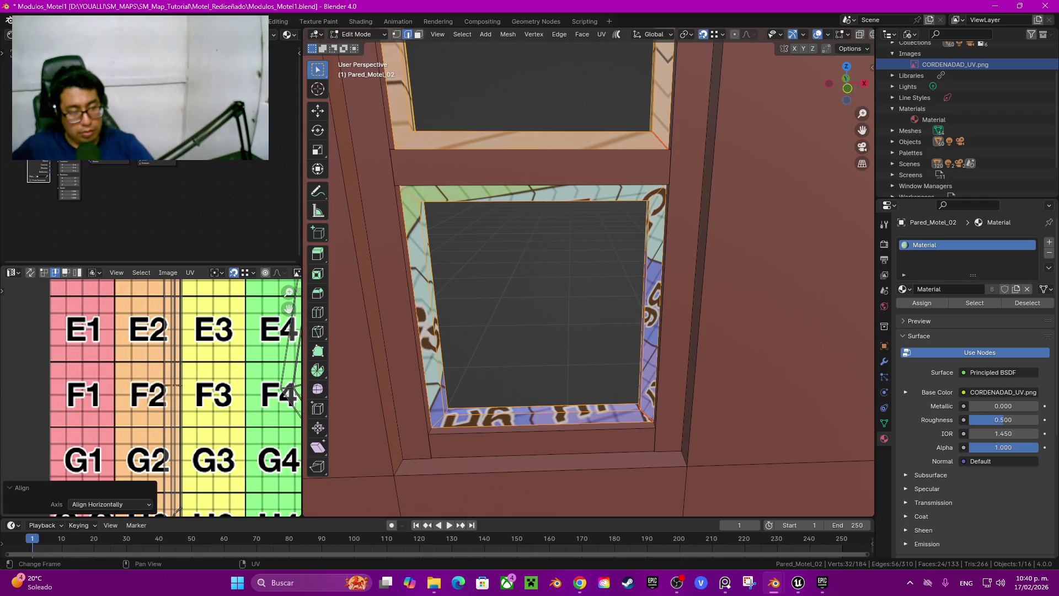
middle_click_drag(160, 419, 149, 324)
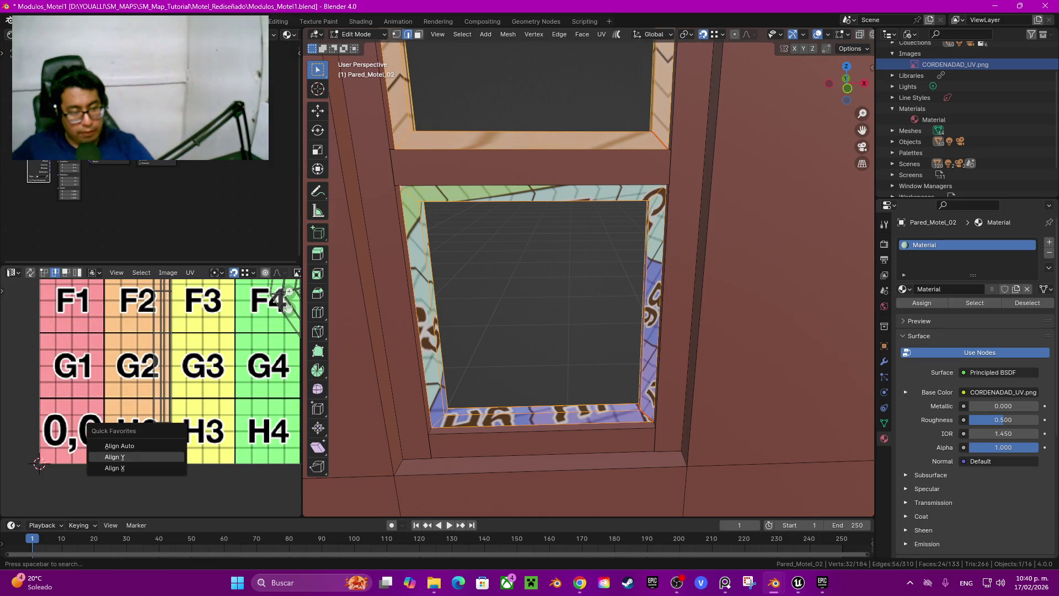
scroll(288, 307, "right", 5)
left_click_drag(288, 307, 160, 293)
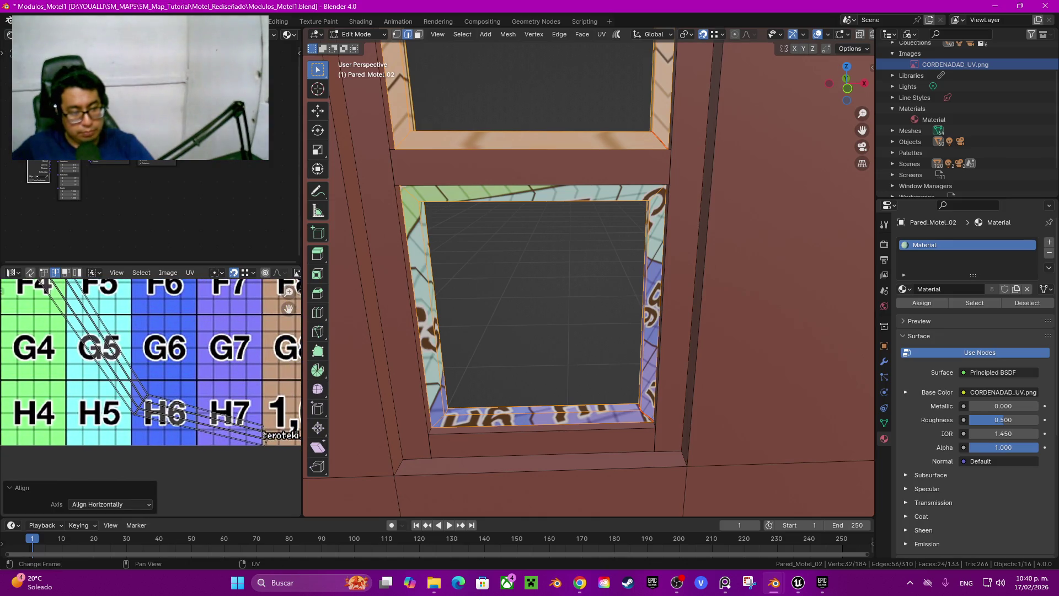
Step: Straighten more UV edges, undo the bad alignments, and align one loop vertically
key("q")
left_click(68, 402)
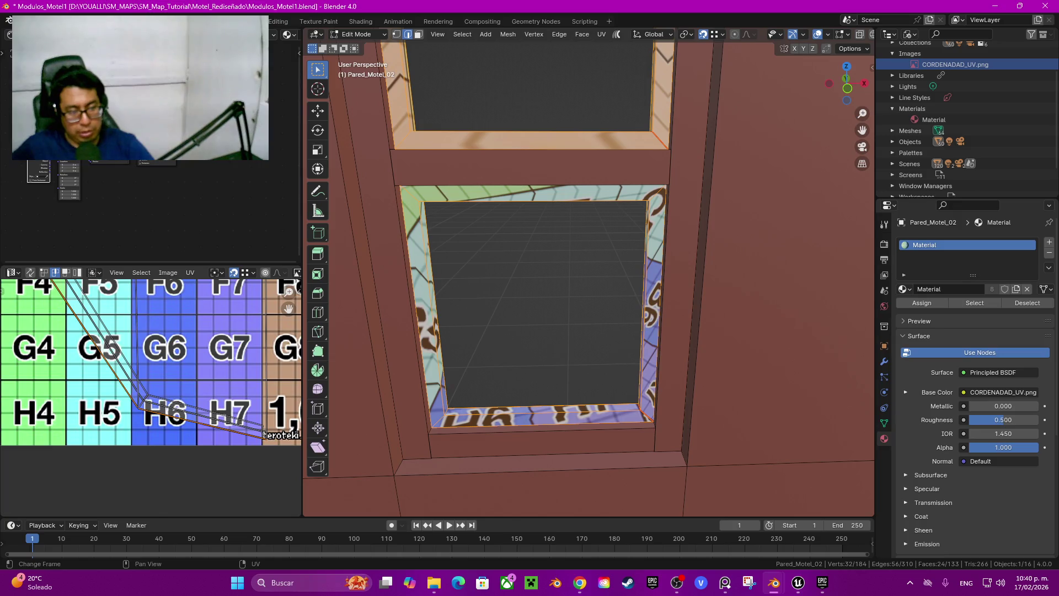
key("q")
left_click(67, 401)
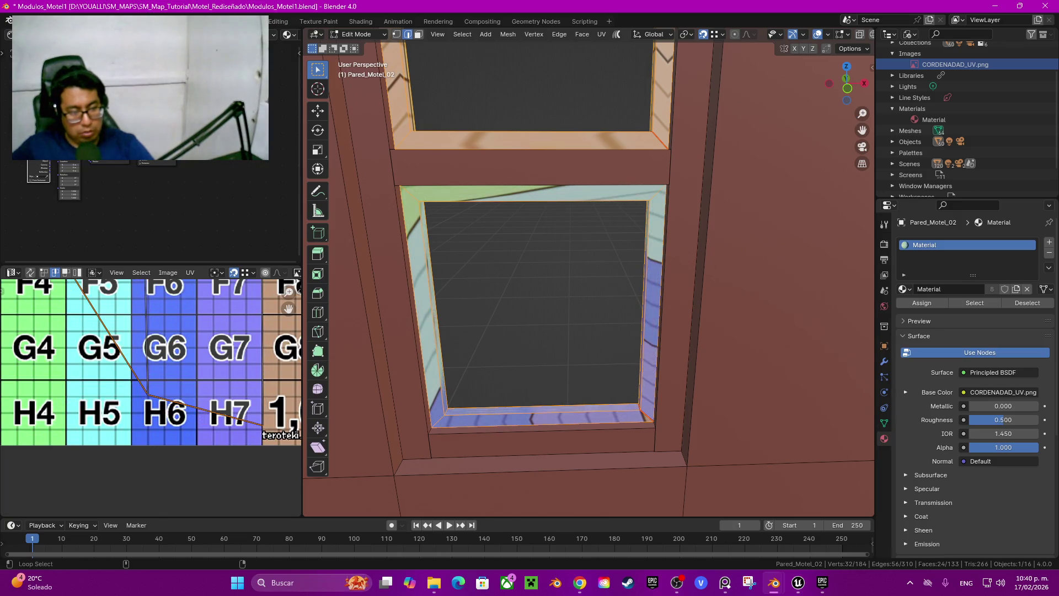
mouse_move(288, 309)
left_mouse_down()
mouse_move(239, 352)
mouse_move(266, 323)
mouse_move(376, 435)
mouse_move(322, 456)
left_mouse_up()
key("ctrl+z")
key("ctrl+z")
key("ctrl+z")
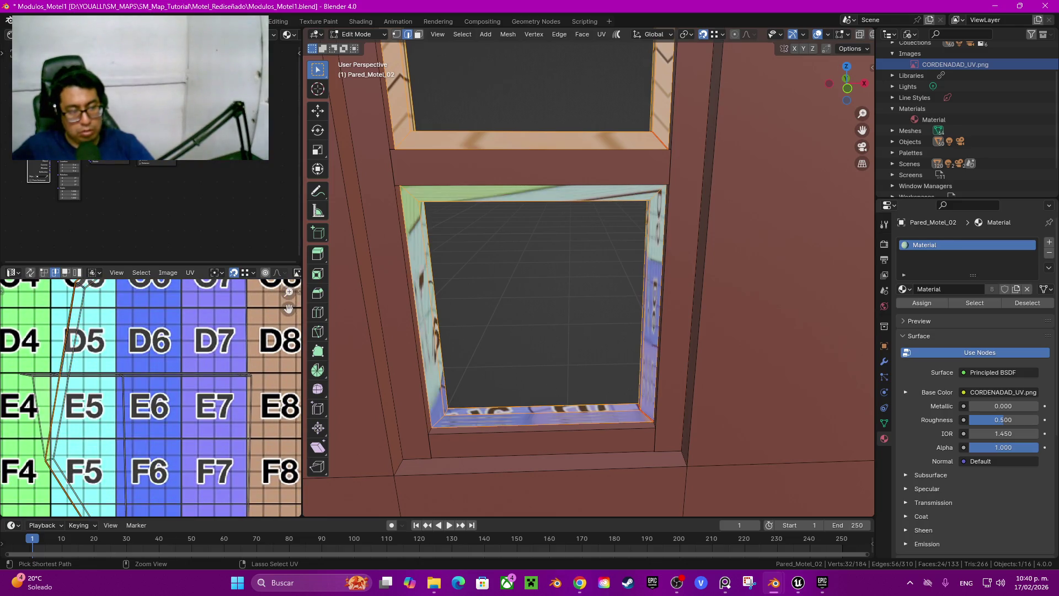
mouse_move(288, 309)
left_mouse_down()
mouse_move(318, 397)
mouse_move(286, 458)
mouse_move(251, 361)
left_mouse_up()
key("q")
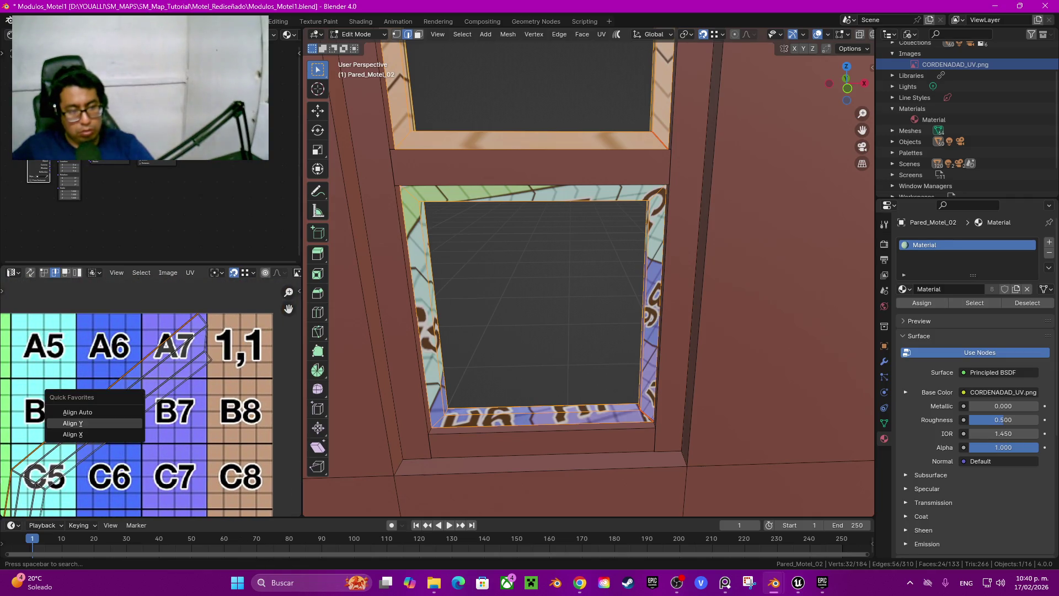
left_click(73, 434)
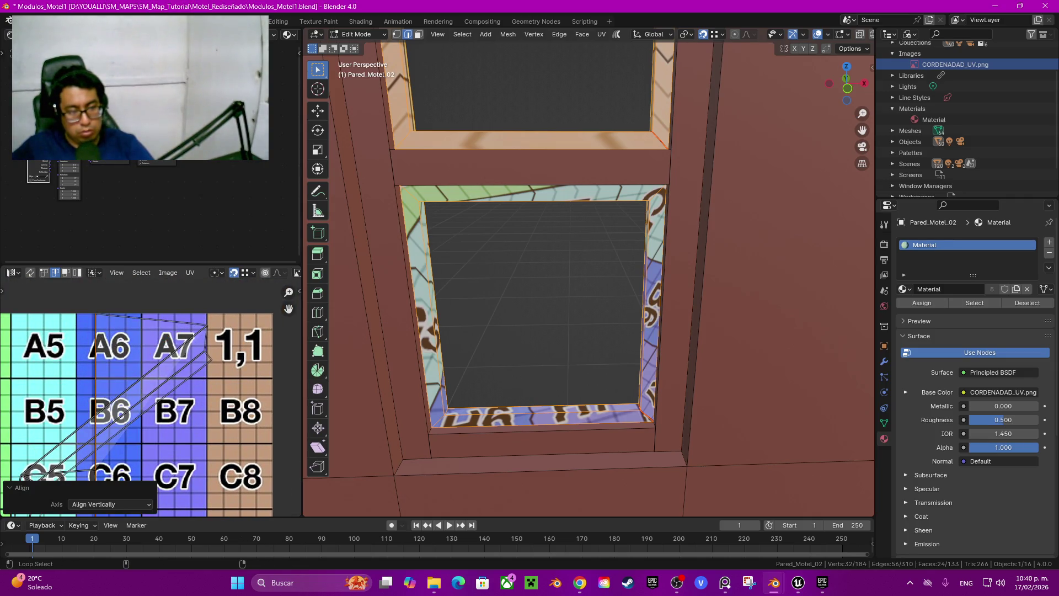
Step: Align the selected lower-frame UV loop and straighten the diagonal island into vertical strips
key("q")
left_click(97, 359)
key("q")
left_click(116, 361)
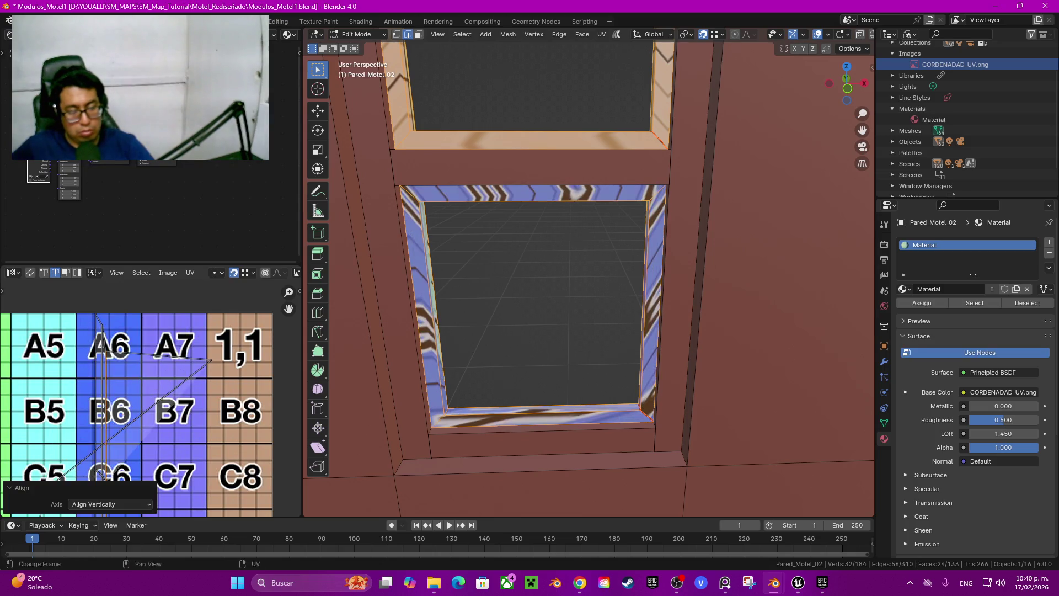
key("q")
left_click(111, 358)
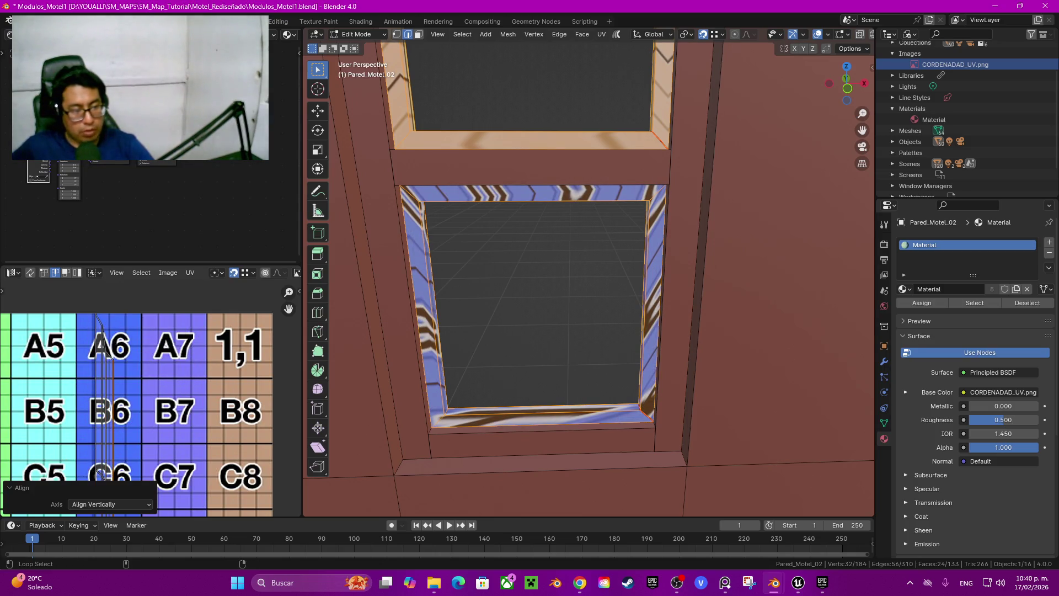
Step: Undo a wrong alignment and align the selected UV edges horizontally instead
key("q")
left_click(105, 336)
key("ctrl+z")
key("q")
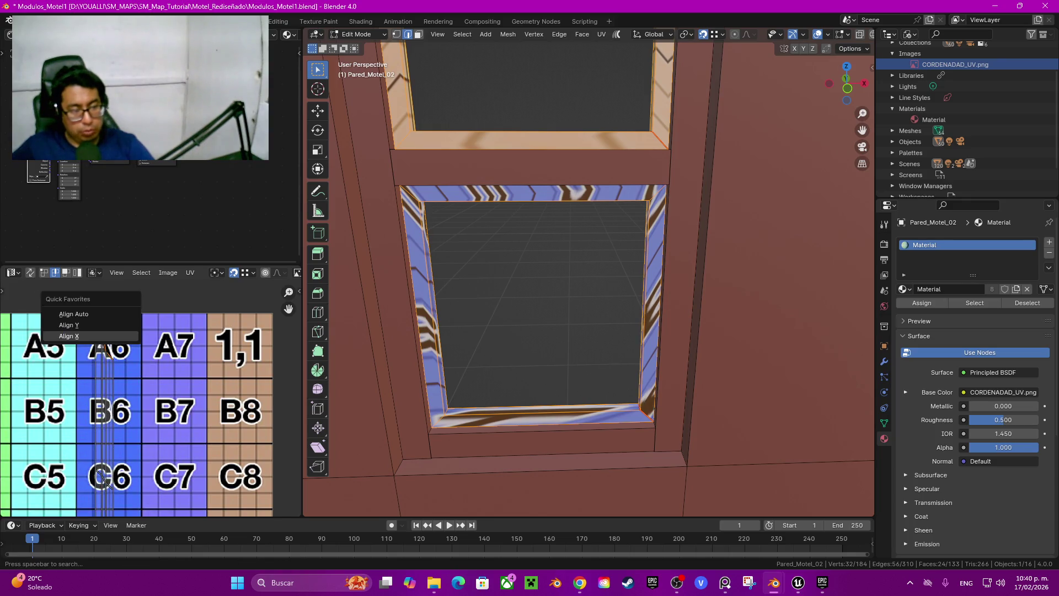
left_click(72, 325)
middle_click_drag(83, 386, 103, 274)
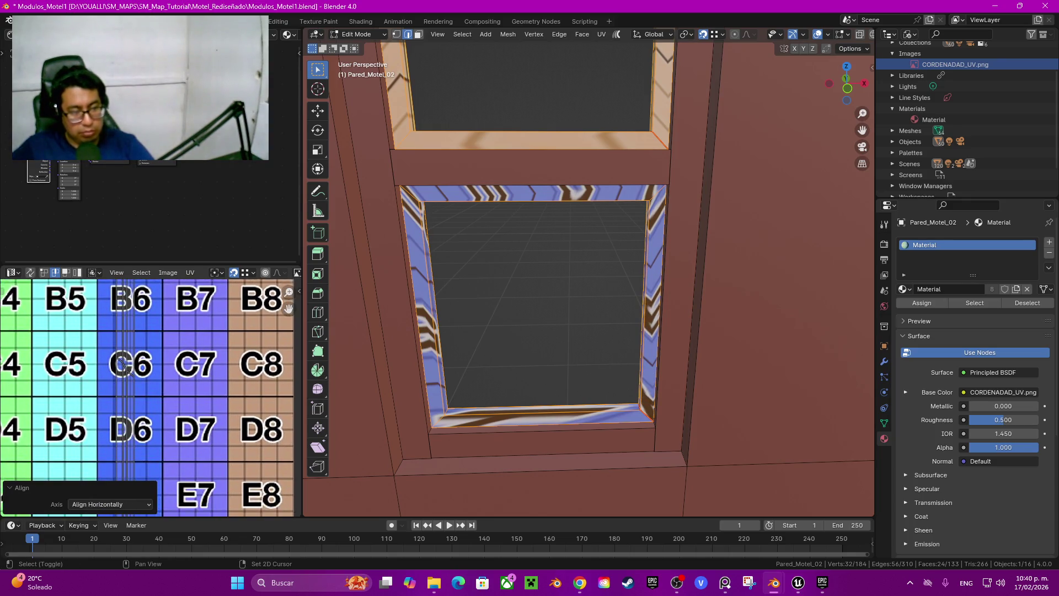
middle_click_drag(126, 370, 139, 360)
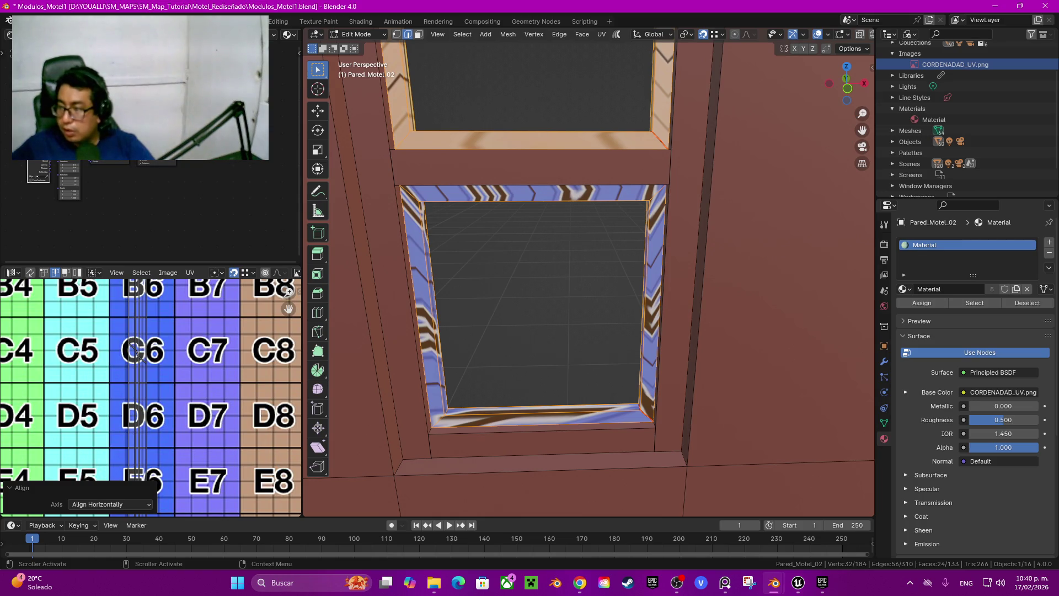
Step: Straighten another selected set of UV edges along an axis near grid rows G–H
key("alt+Tab")
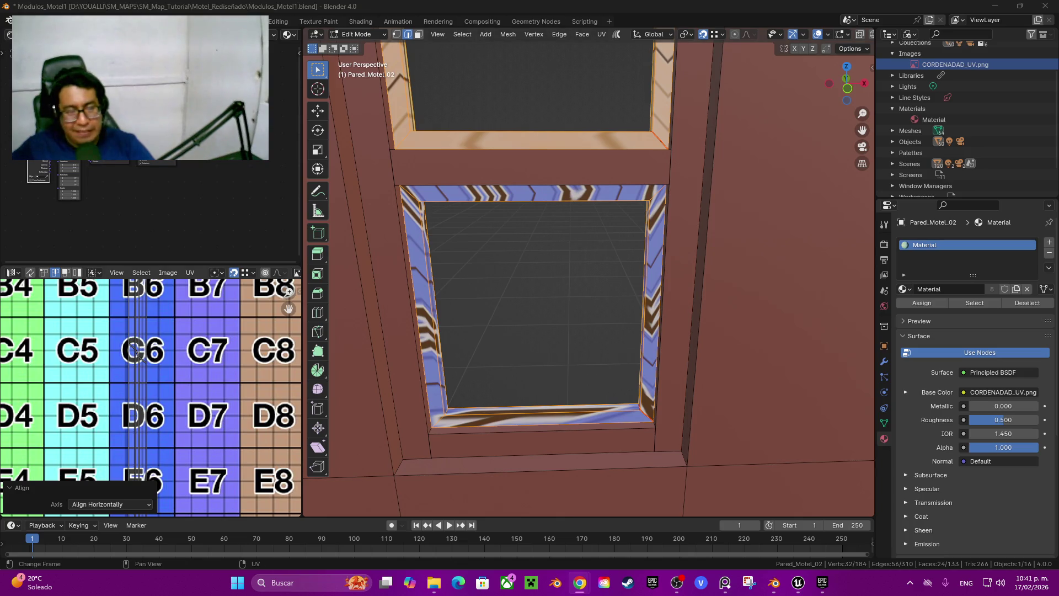
mouse_move(138, 357)
middle_mouse_down()
mouse_move(133, 437)
mouse_move(149, 412)
mouse_move(165, 309)
mouse_move(157, 436)
mouse_move(149, 396)
middle_mouse_up()
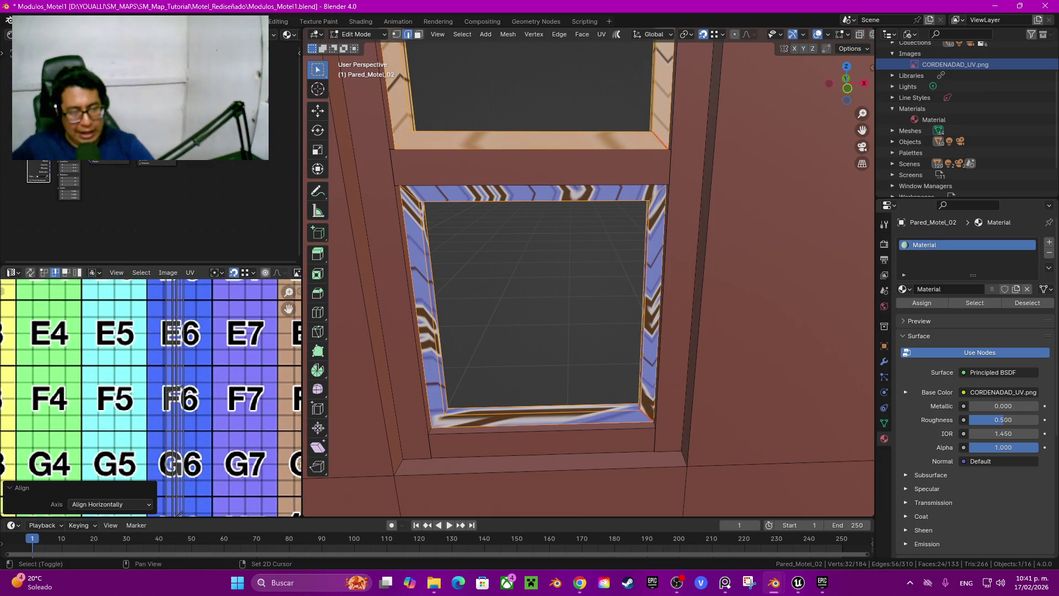
scroll(149, 396, "up", 4)
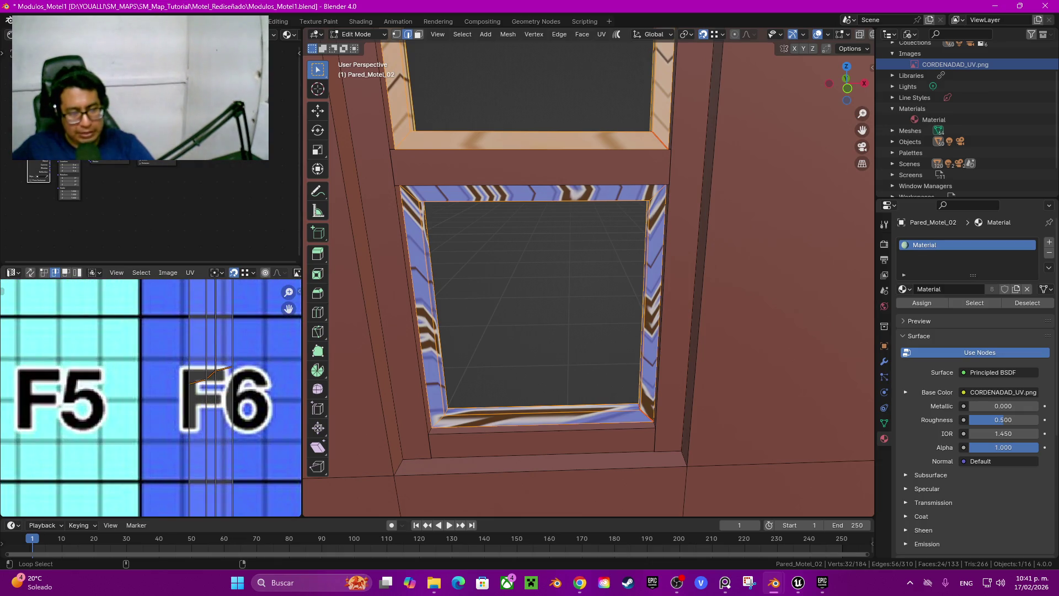
key("q")
left_click(160, 384)
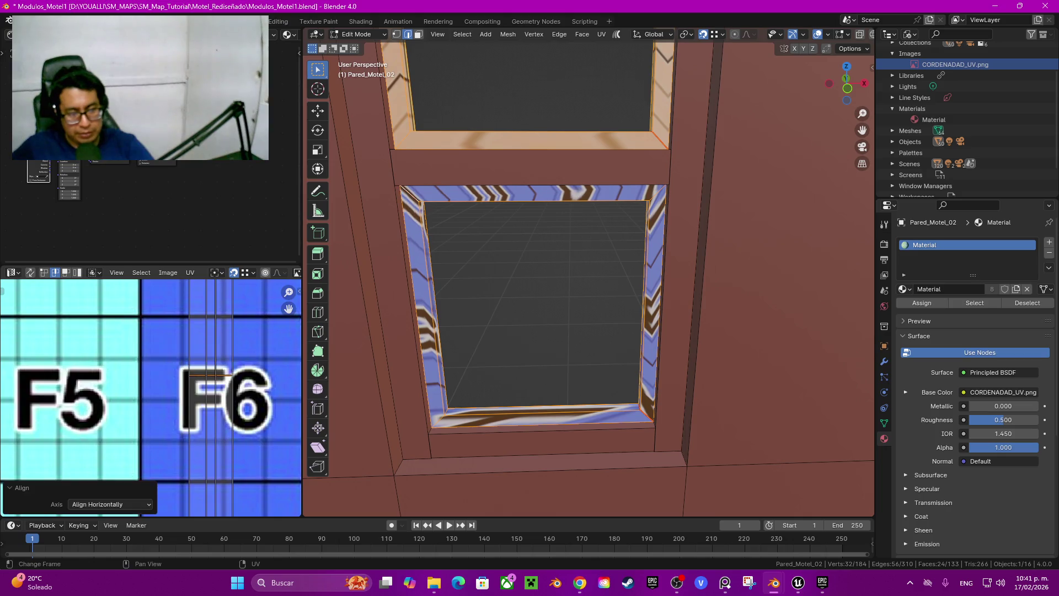
scroll(288, 308, "down", 1)
mouse_move(288, 307)
left_mouse_down()
mouse_move(289, 435)
mouse_move(295, 171)
mouse_move(285, 281)
mouse_move(284, 248)
left_mouse_up()
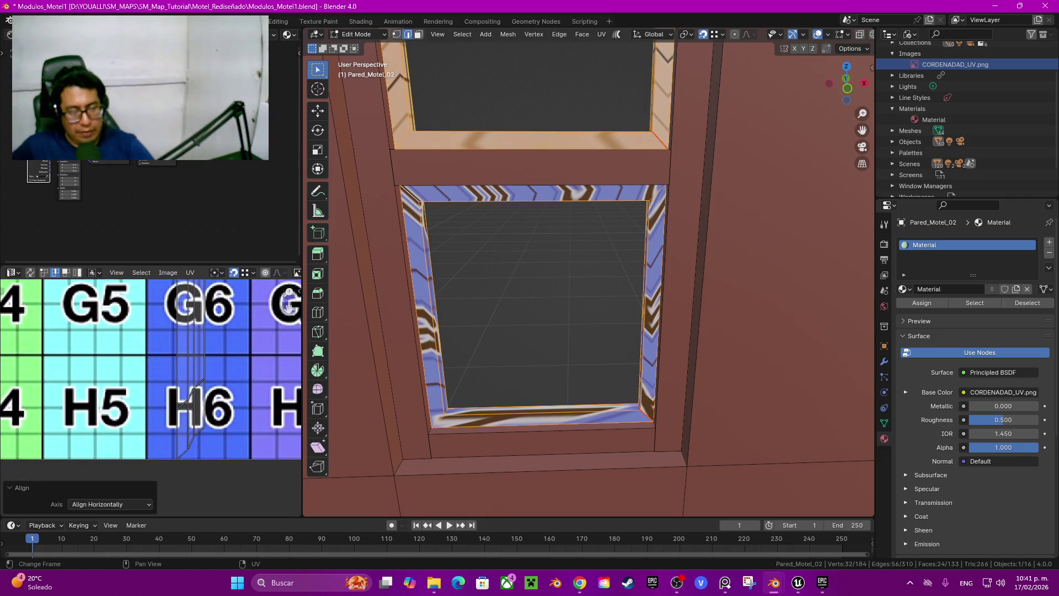
Step: Line up two more selected UV edges horizontally
key("q")
key("Return")
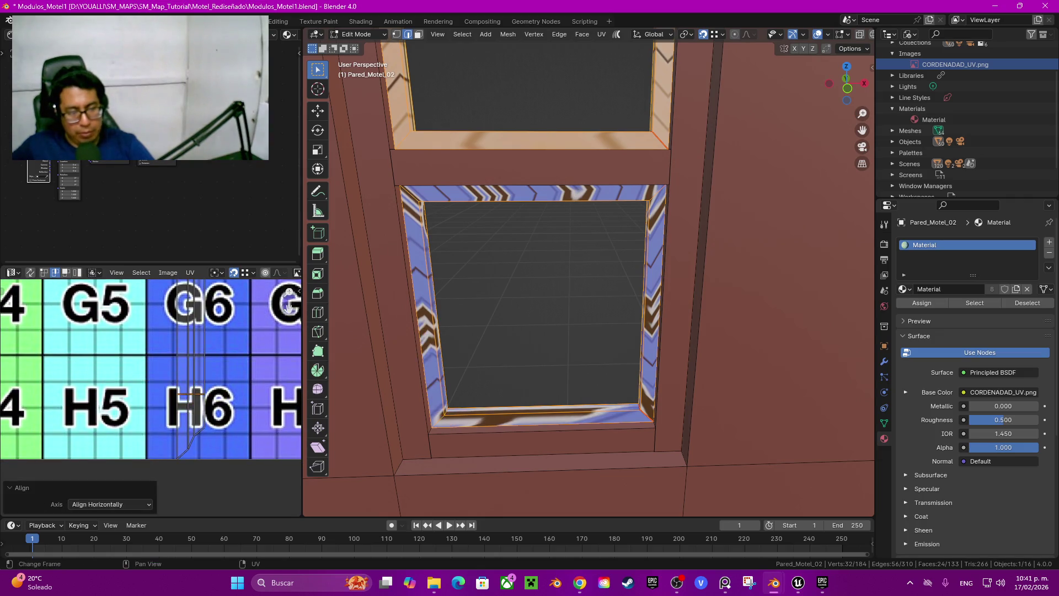
key("q")
key("Return")
left_click_drag(288, 307, 289, 515)
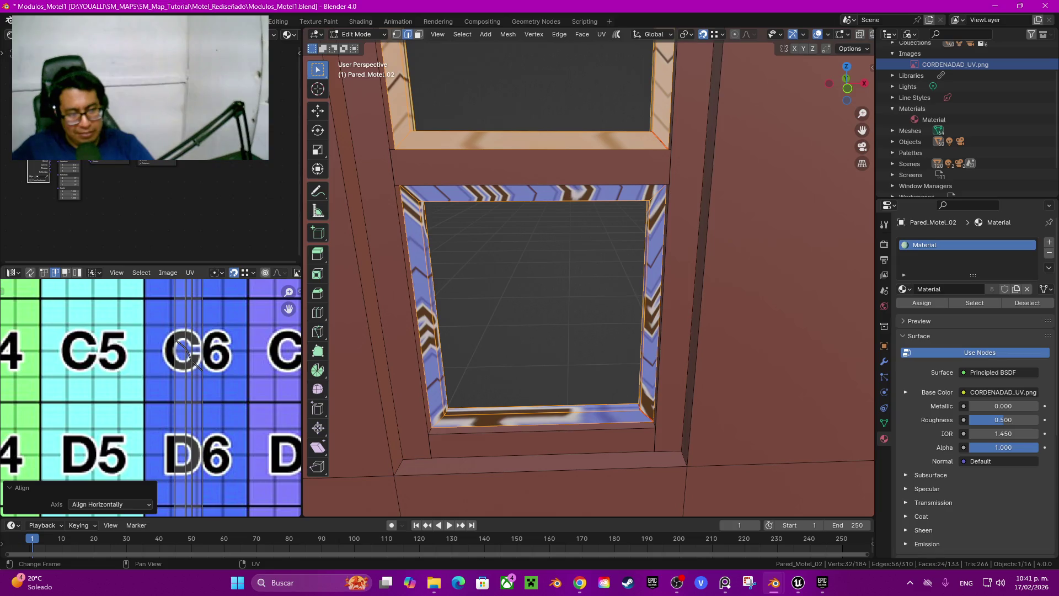
Step: Align the selected UV points vertically and pick an edge at the window frame corner
key("q")
left_click(138, 357)
left_click_drag(288, 309, 289, 516)
scroll(150, 399, "down", 9)
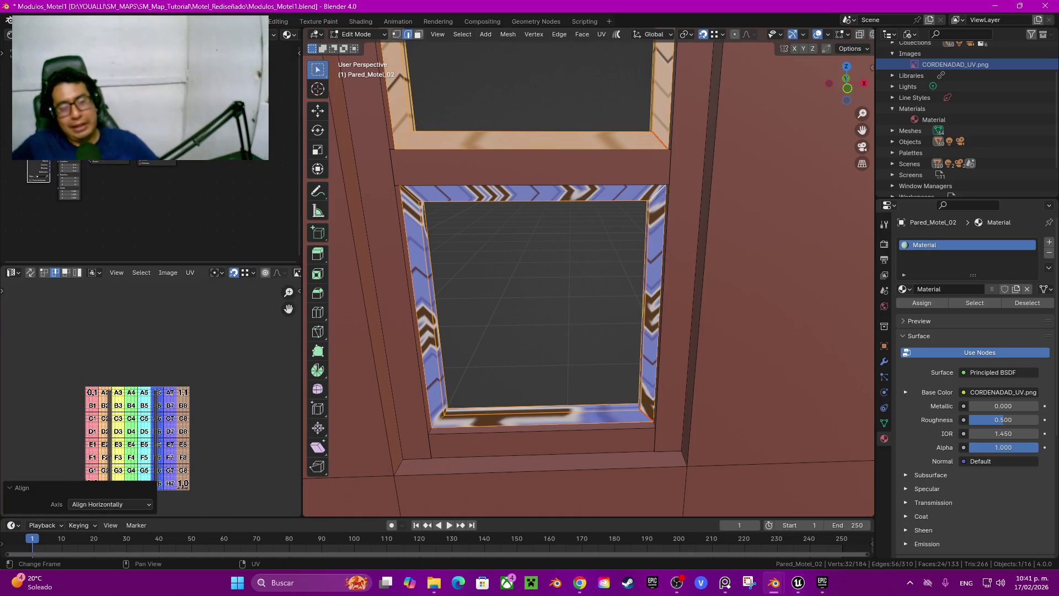
middle_click_drag(552, 275, 676, 303)
left_click(709, 436)
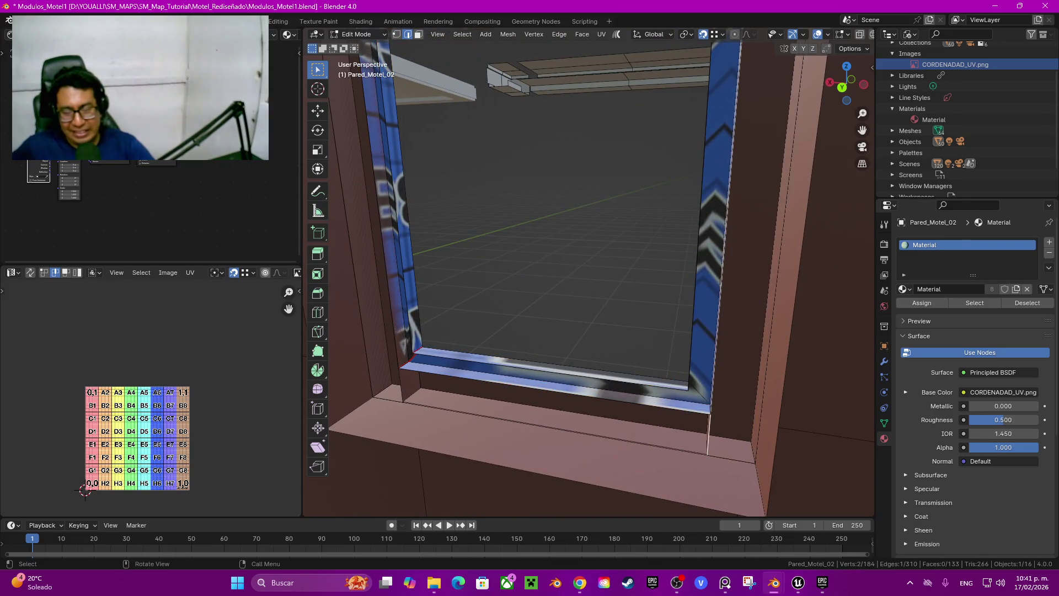
Step: Select the seam-bounded window jamb, crossbar and top bar, and hide everything else
key("ctrl+l")
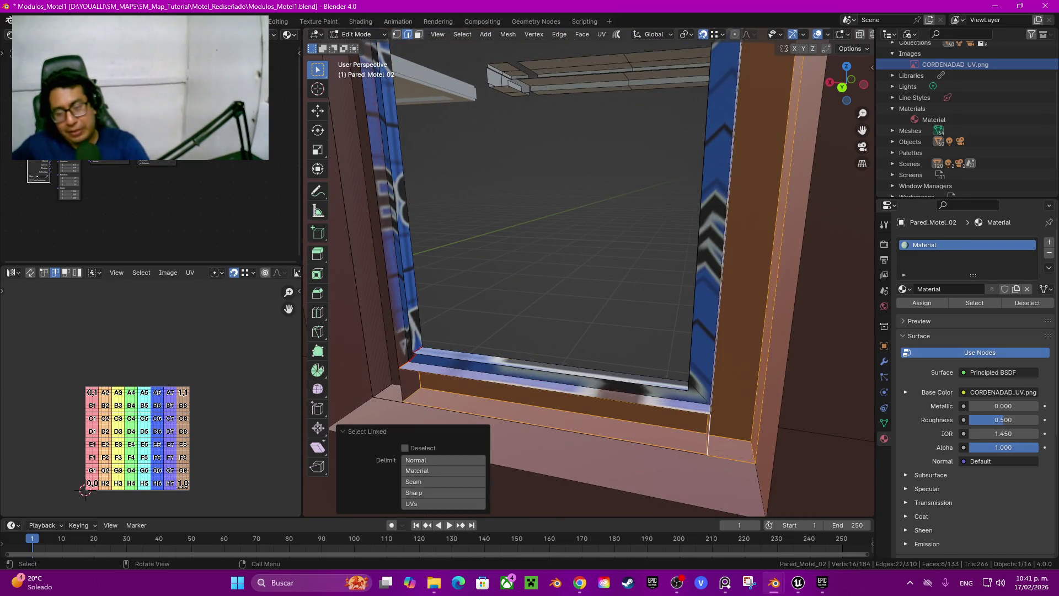
left_click(386, 221)
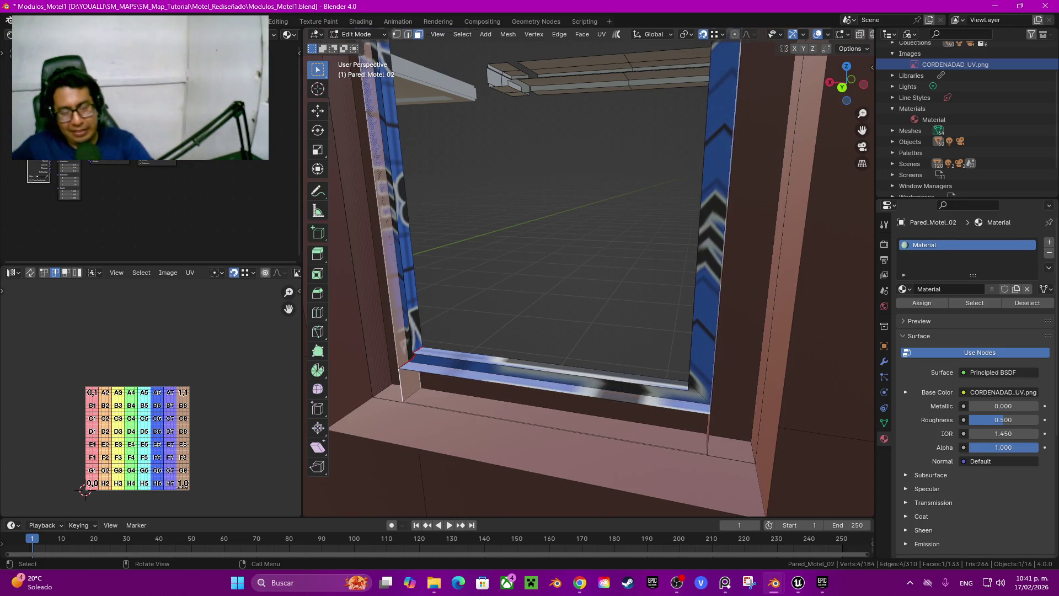
key("ctrl+l")
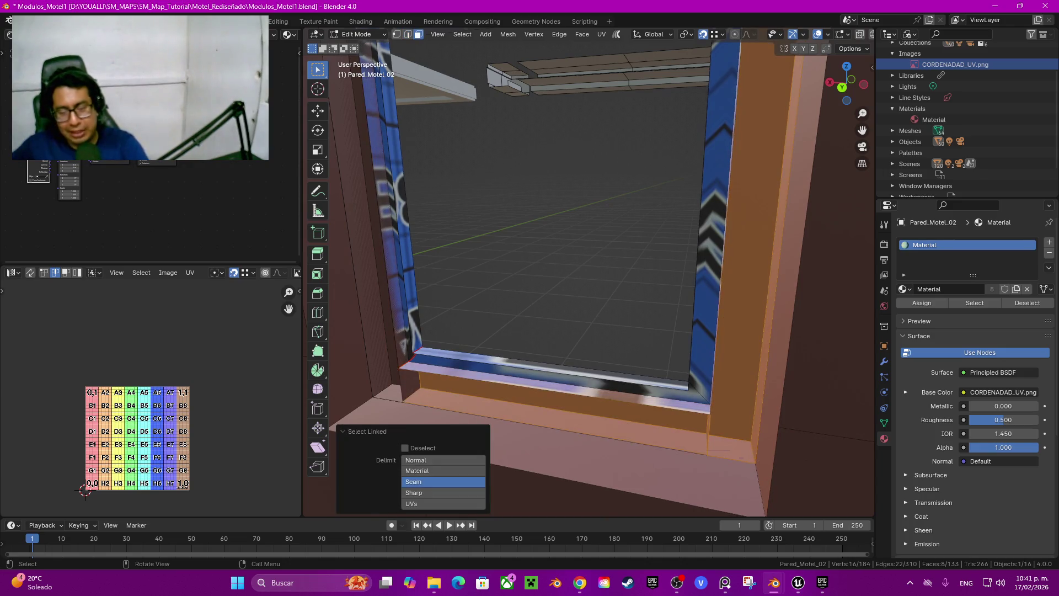
scroll(591, 276, "down", 5)
middle_click_drag(591, 249, 524, 414, "shift")
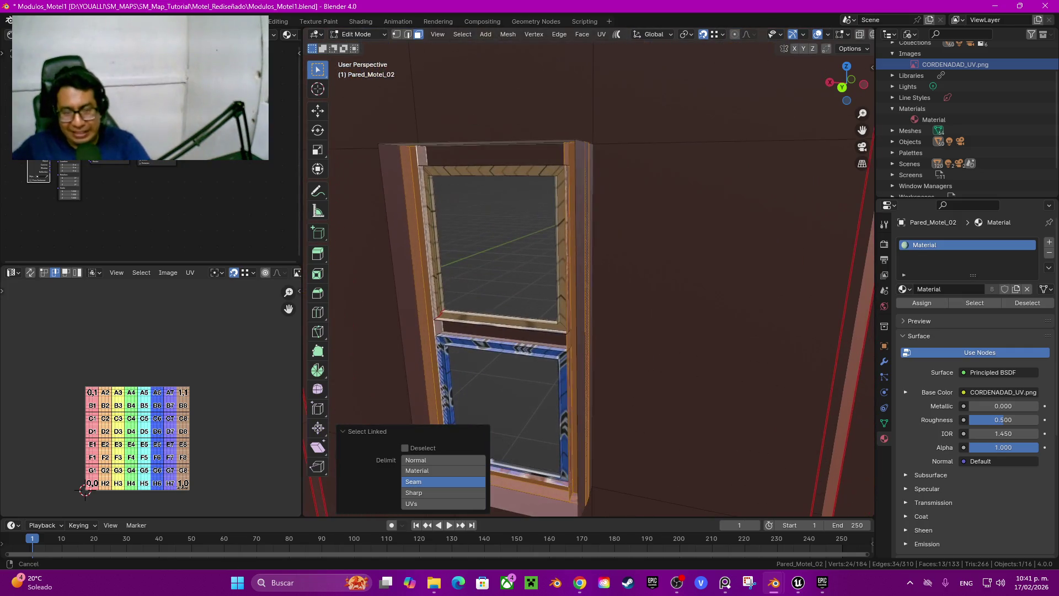
key("l")
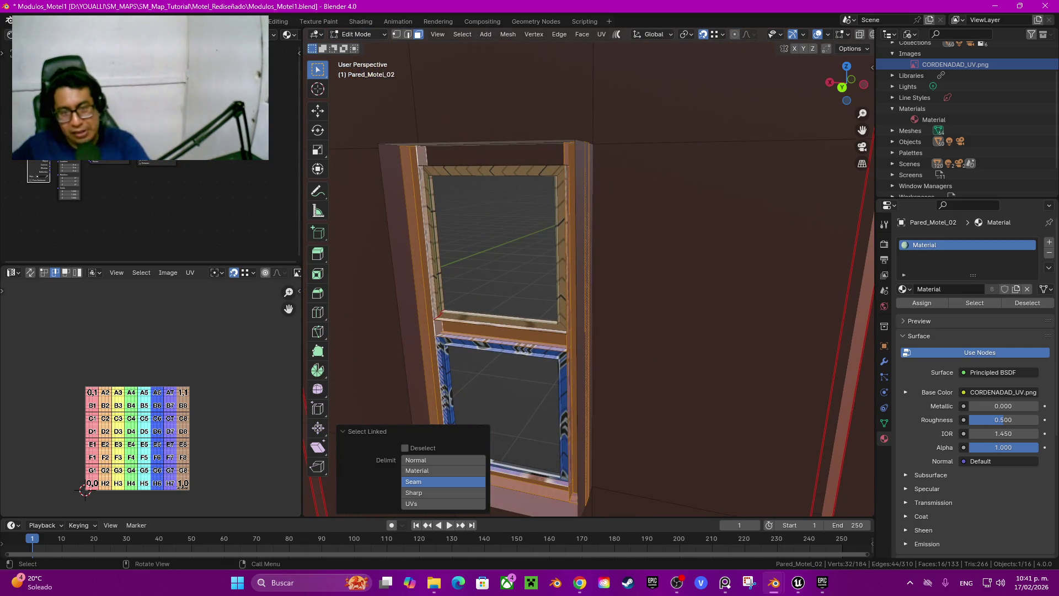
key("l")
mouse_move(607, 276)
middle_mouse_down()
mouse_move(524, 260)
mouse_move(586, 279)
mouse_move(646, 205)
mouse_move(552, 248)
mouse_move(558, 266)
mouse_move(574, 270)
mouse_move(557, 268)
middle_mouse_up()
key("shift+h")
Step: Switch to edge select and pick a short edge at the frame's top
scroll(589, 271, "up", 3)
left_click(559, 386)
key("2")
left_click(553, 277)
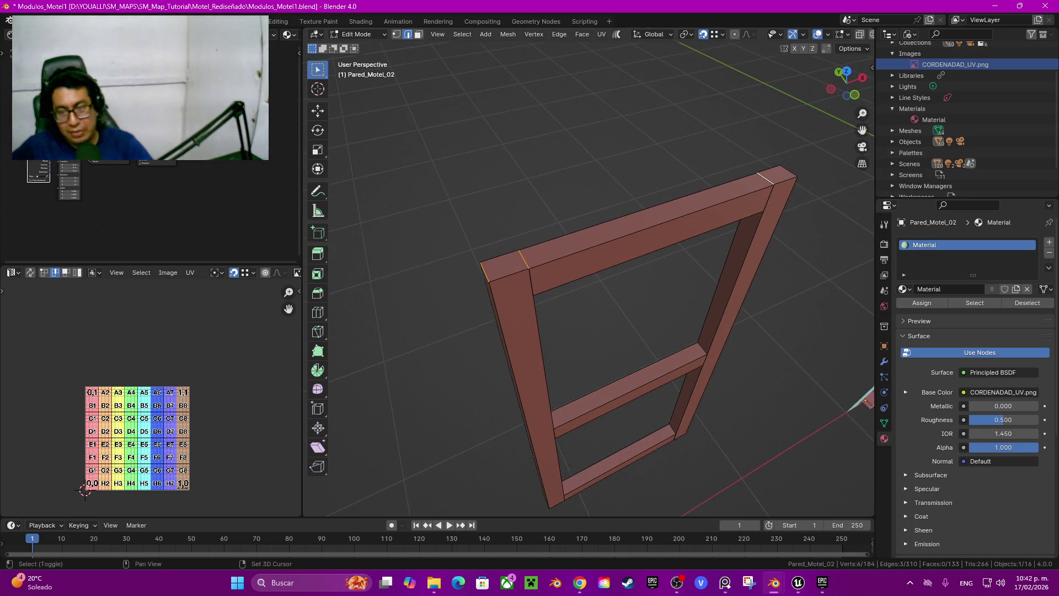
Step: Add the frame's top-right, vertical and outer corner edges to the selection
left_click(788, 171, "shift")
middle_click_drag(788, 171, 740, 220)
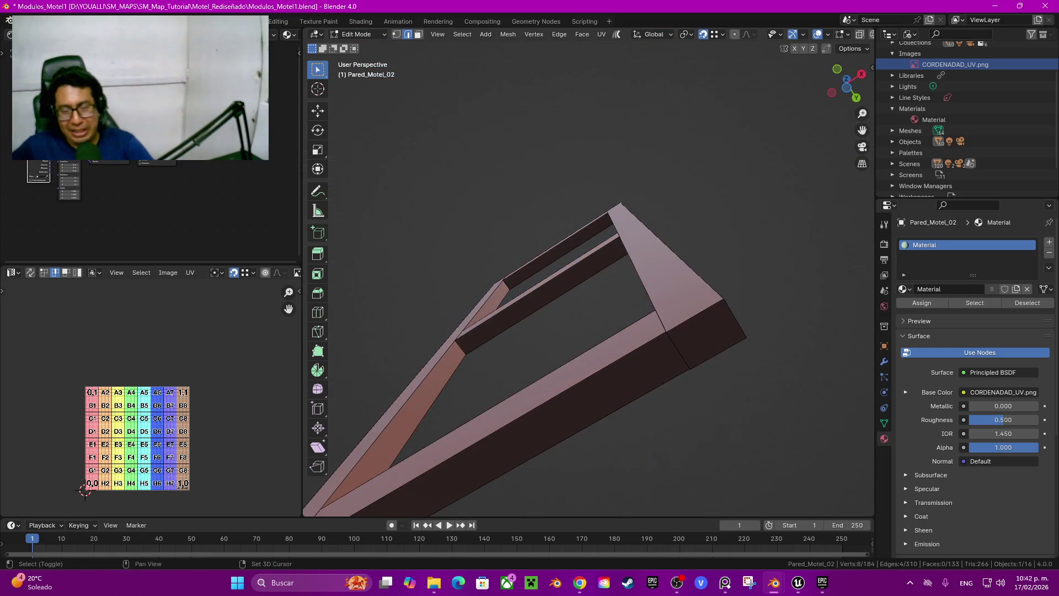
left_click(696, 315, "shift")
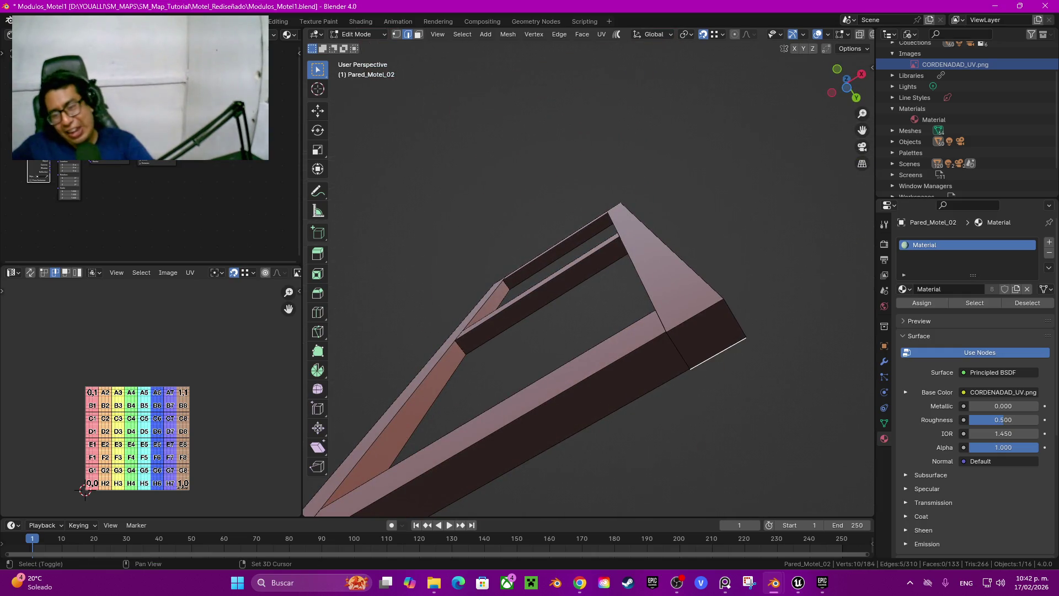
left_click(678, 350, "shift")
left_click(736, 318, "shift")
middle_click_drag(736, 319, 690, 309)
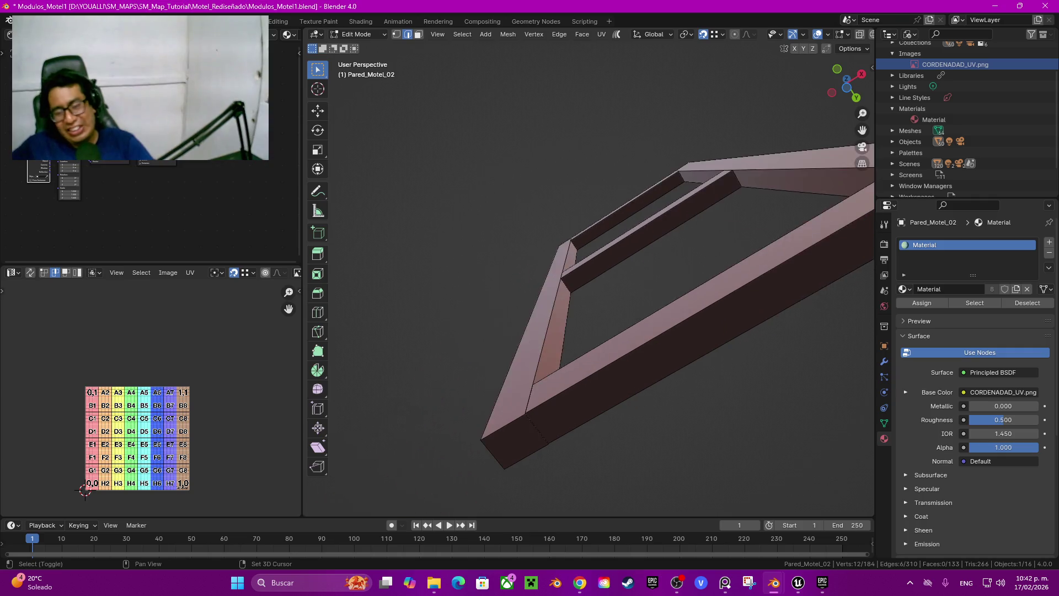
left_click(538, 432, "shift")
Step: Mark the selected corner edges as seams and select the whole connected frame piece
key("q")
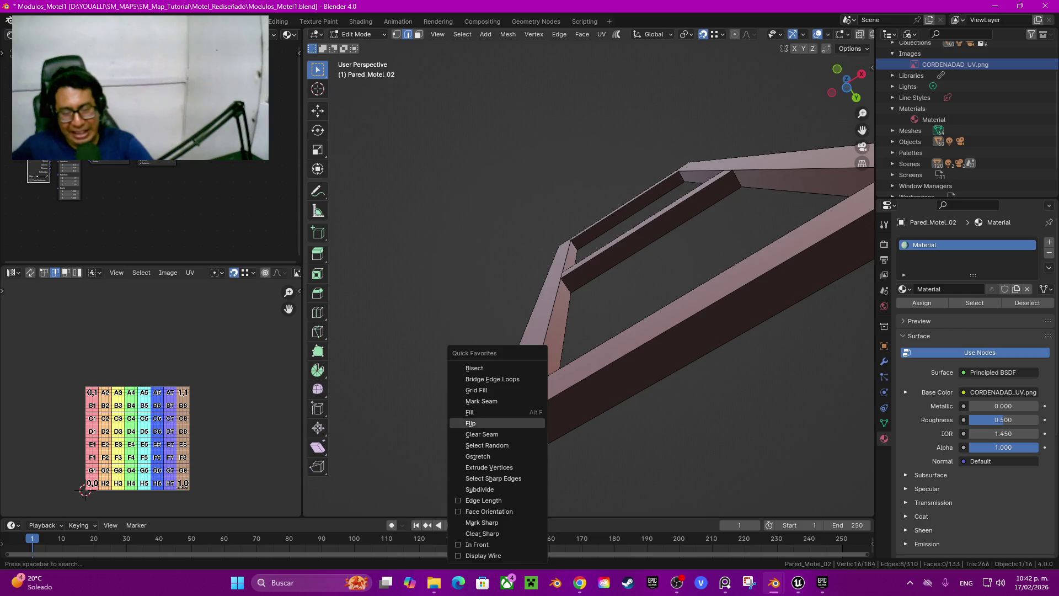
key("Escape")
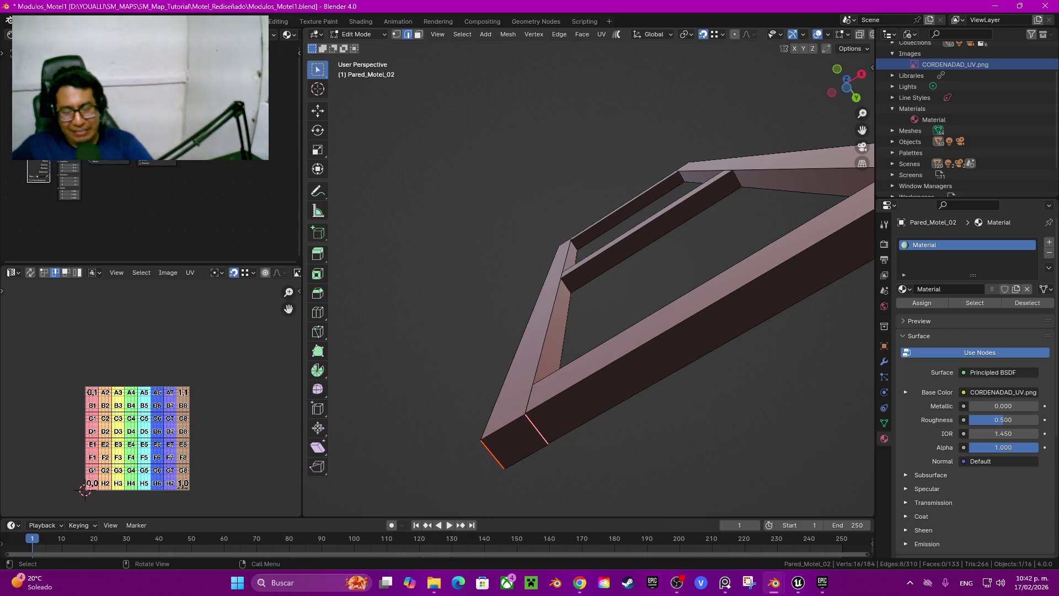
key("ctrl+l")
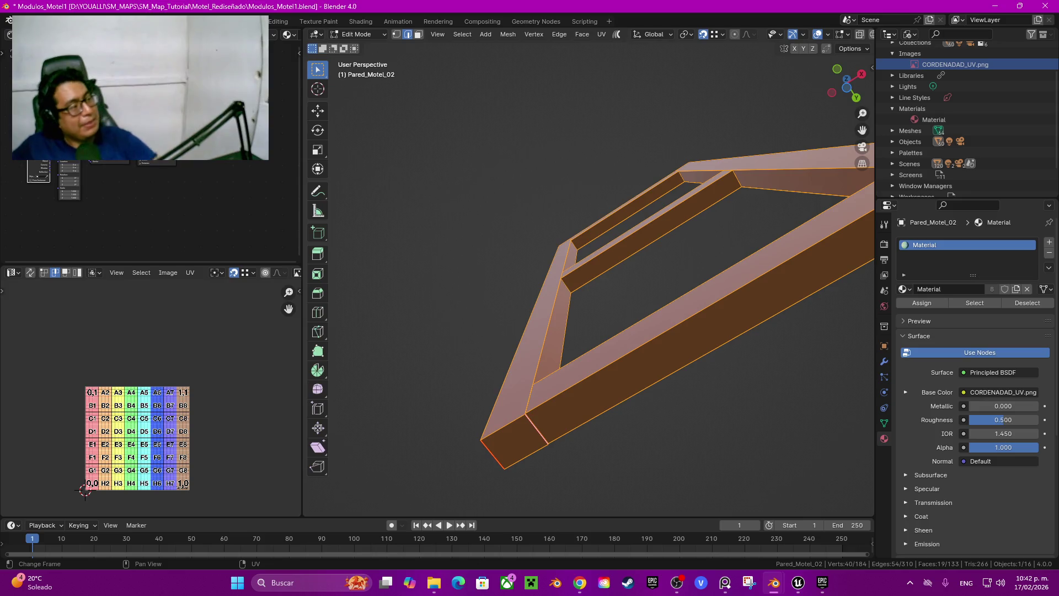
key("alt+Tab")
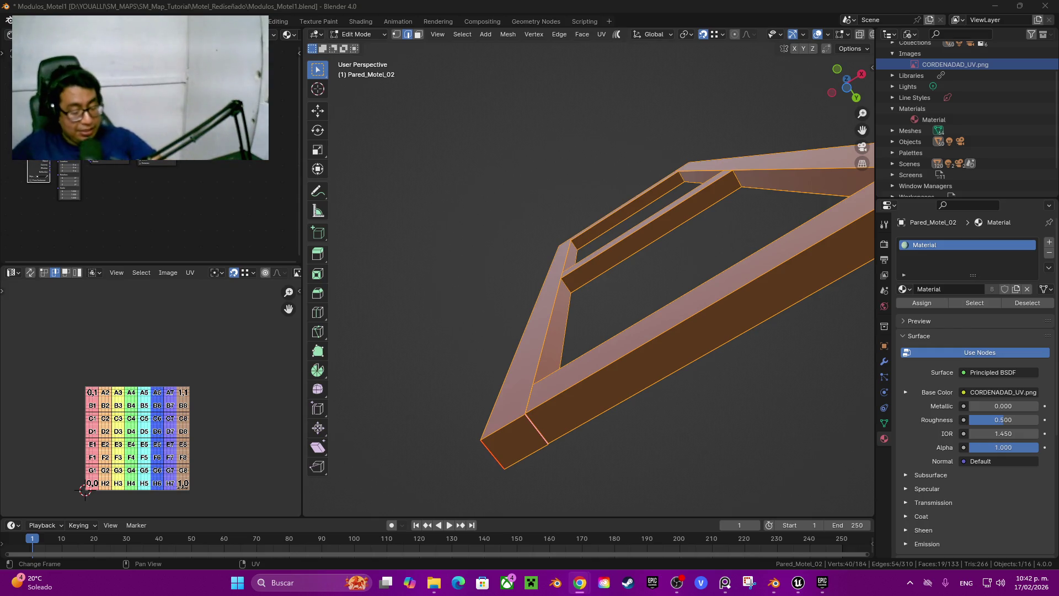
middle_click_drag(607, 303, 640, 242)
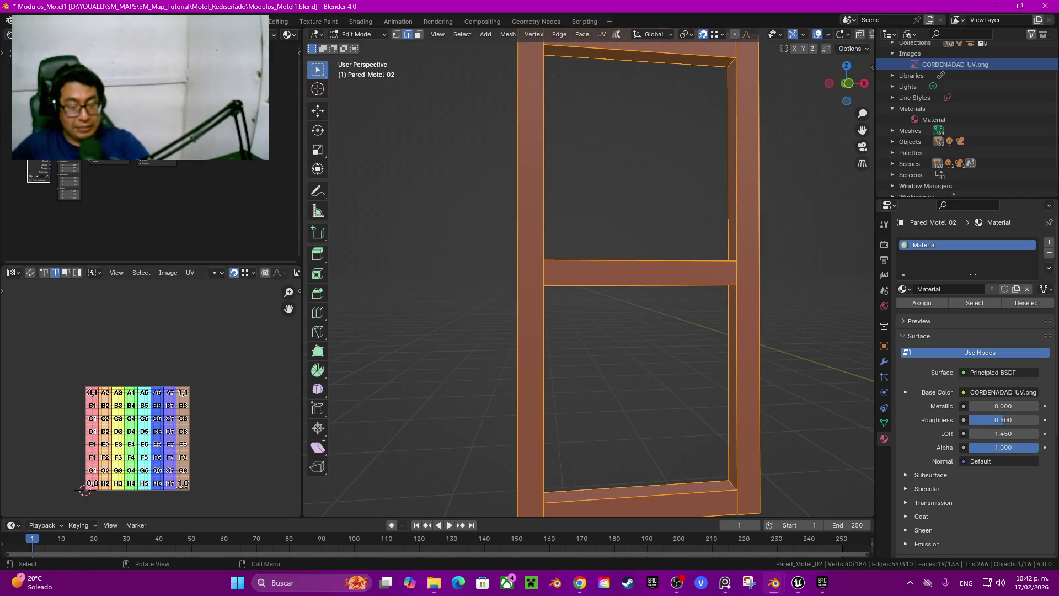
Step: Unwrap the isolated window frame onto the UV grid texture
key("u")
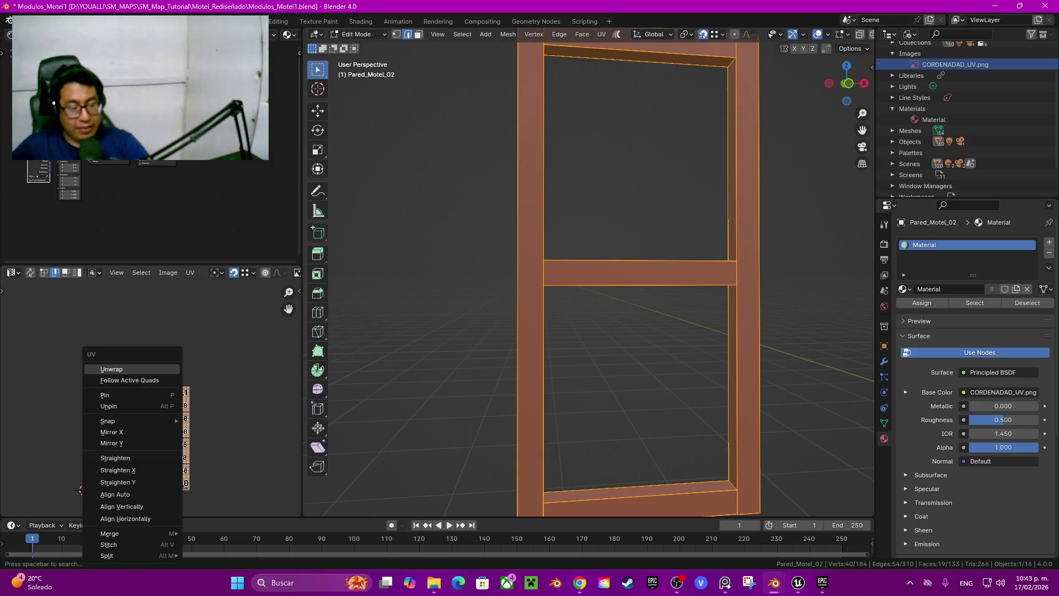
left_click(104, 369)
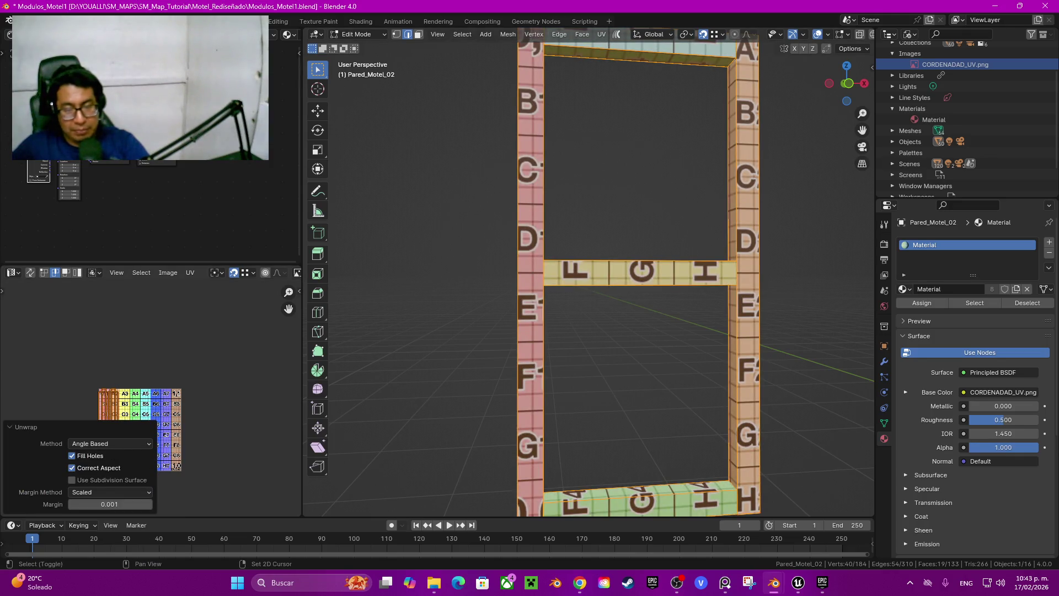
mouse_move(165, 359)
middle_mouse_down()
mouse_move(174, 325)
mouse_move(213, 283)
middle_mouse_up()
scroll(178, 383, "up", 7)
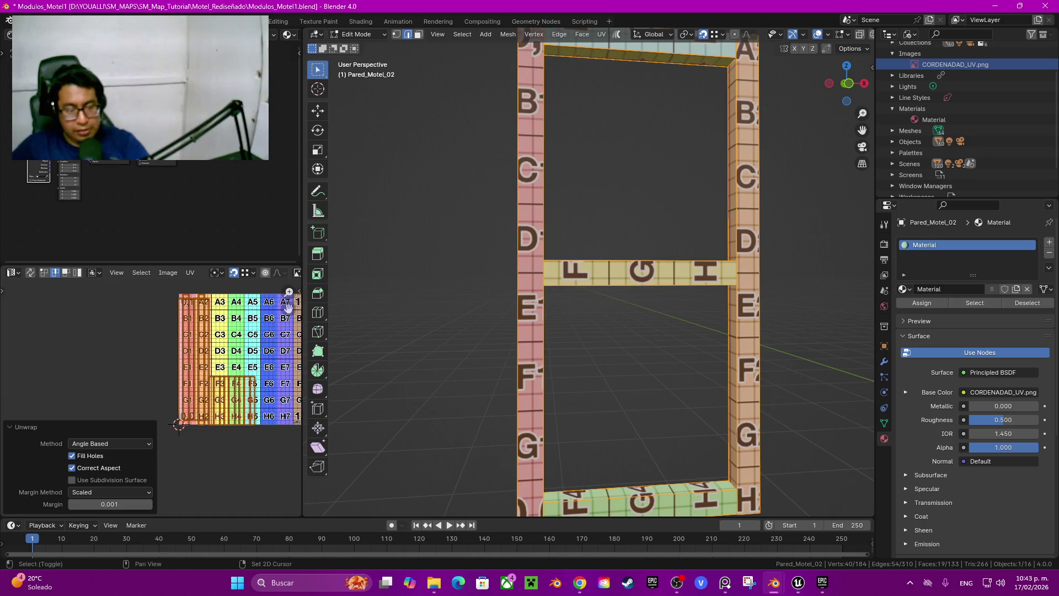
middle_click_drag(177, 383, 150, 437)
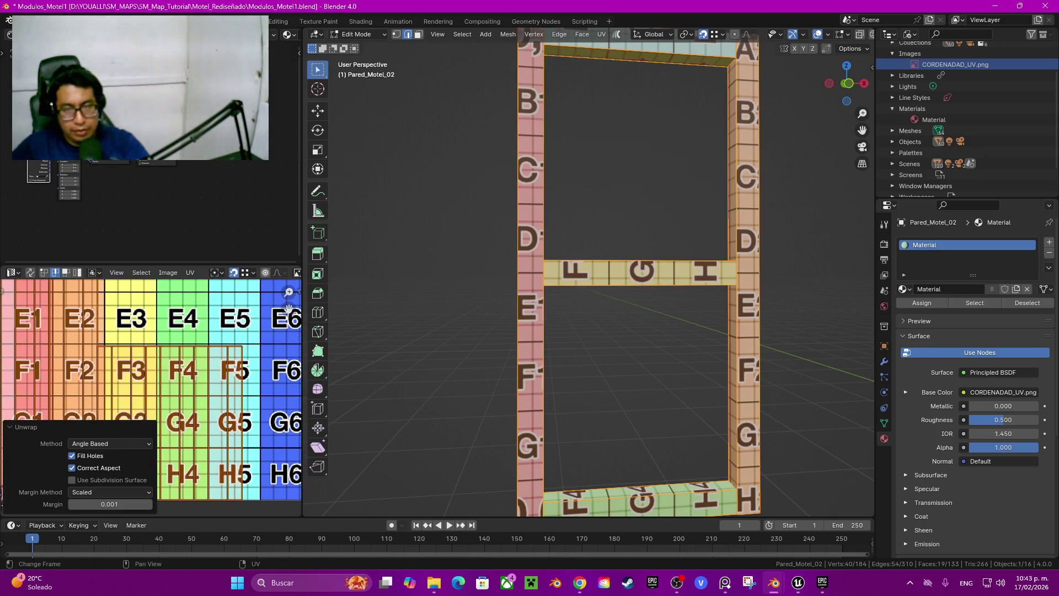
mouse_move(635, 304)
middle_mouse_down()
mouse_move(634, 265)
mouse_move(538, 251)
middle_mouse_up()
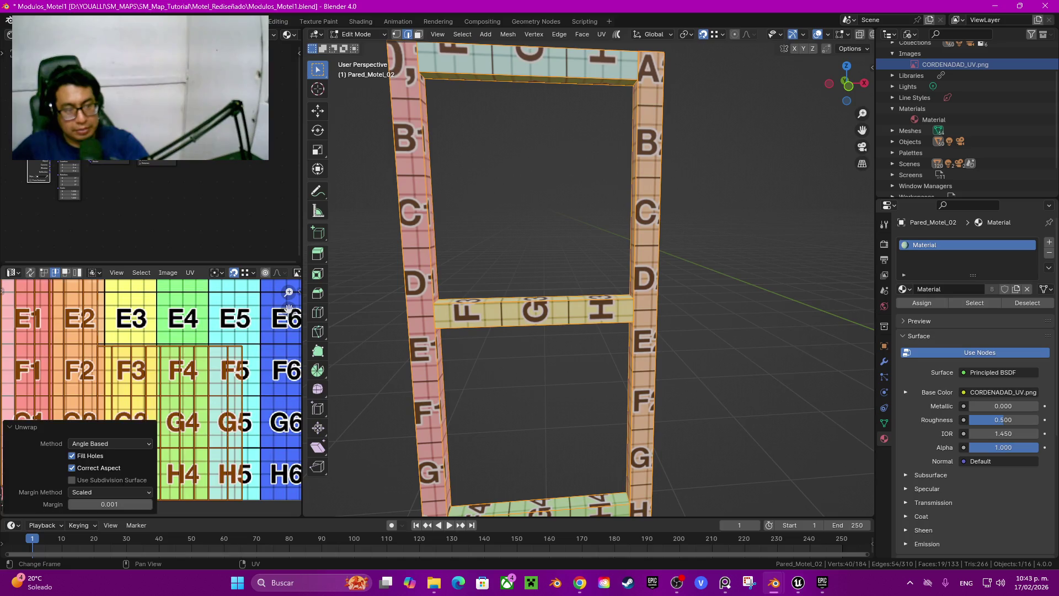
Step: Rotate the crossbar's UV island 90° then -90°, place it on F3–H5, and reveal the wall
key("l")
key("l")
key("l")
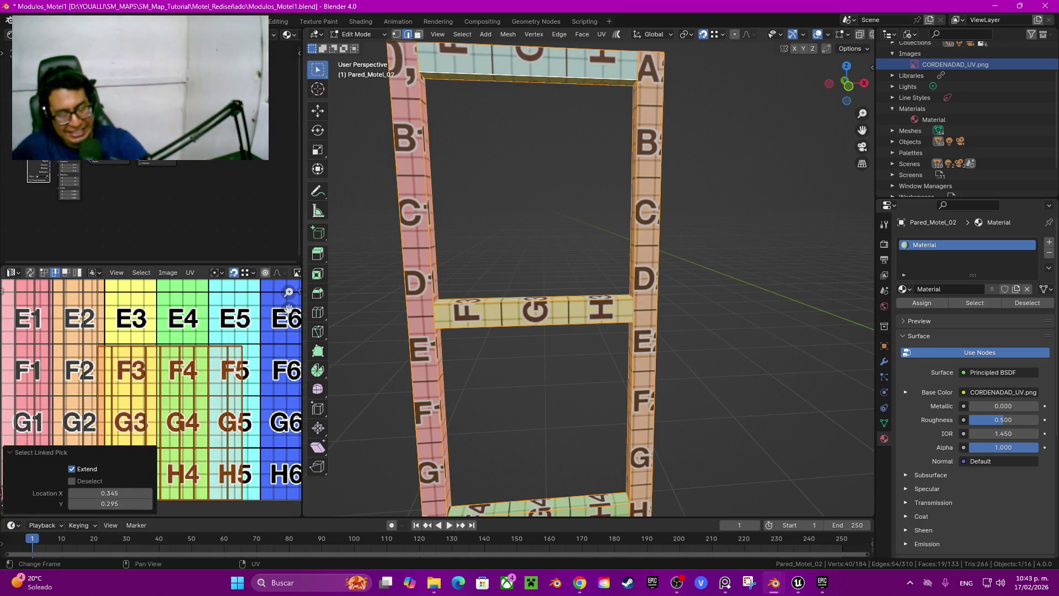
type("r90")
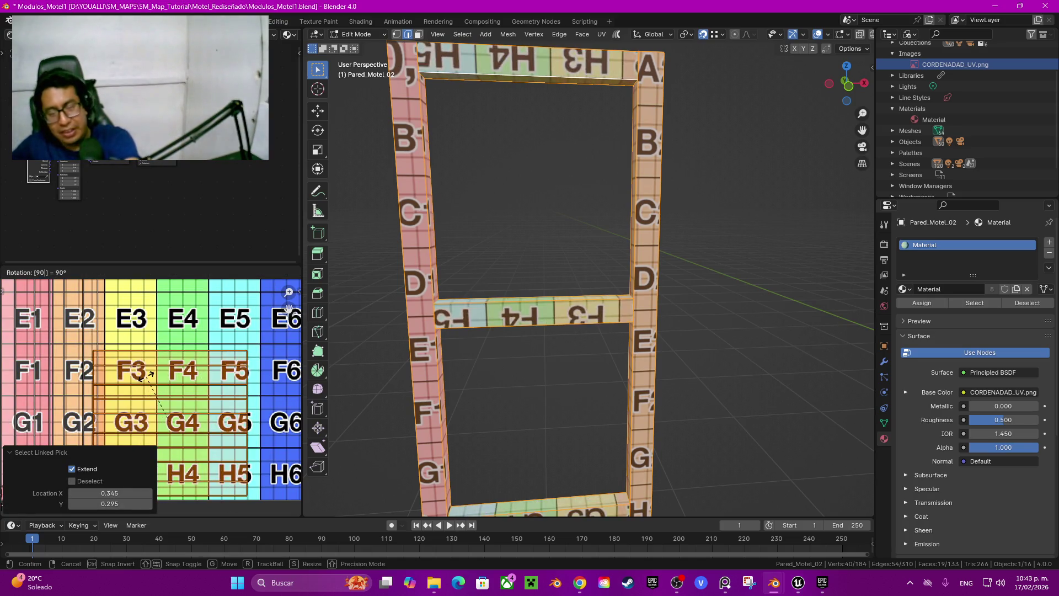
key("Return")
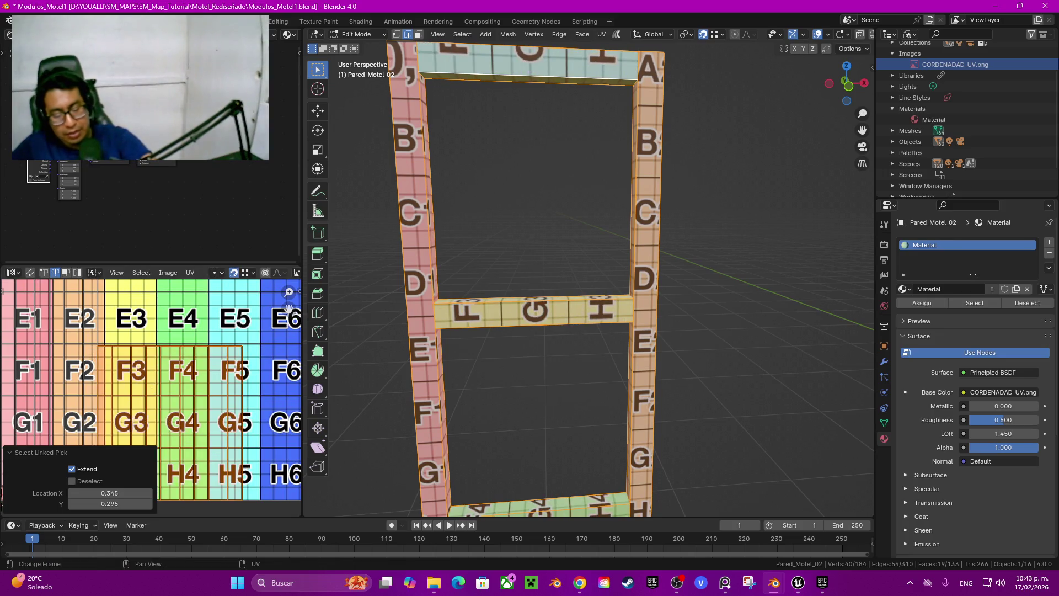
type("r-90")
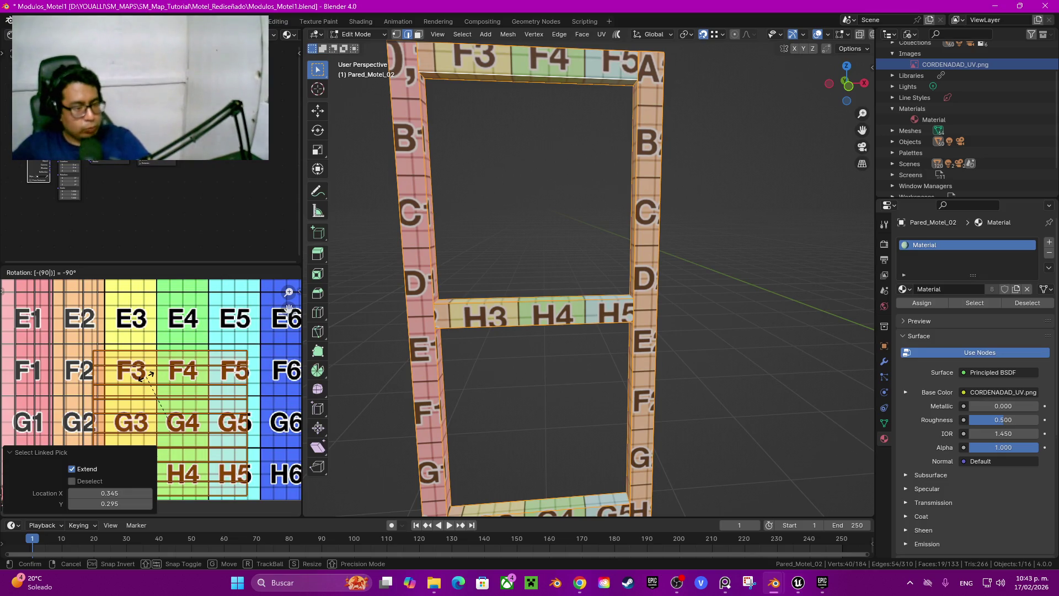
key("Return")
key("g")
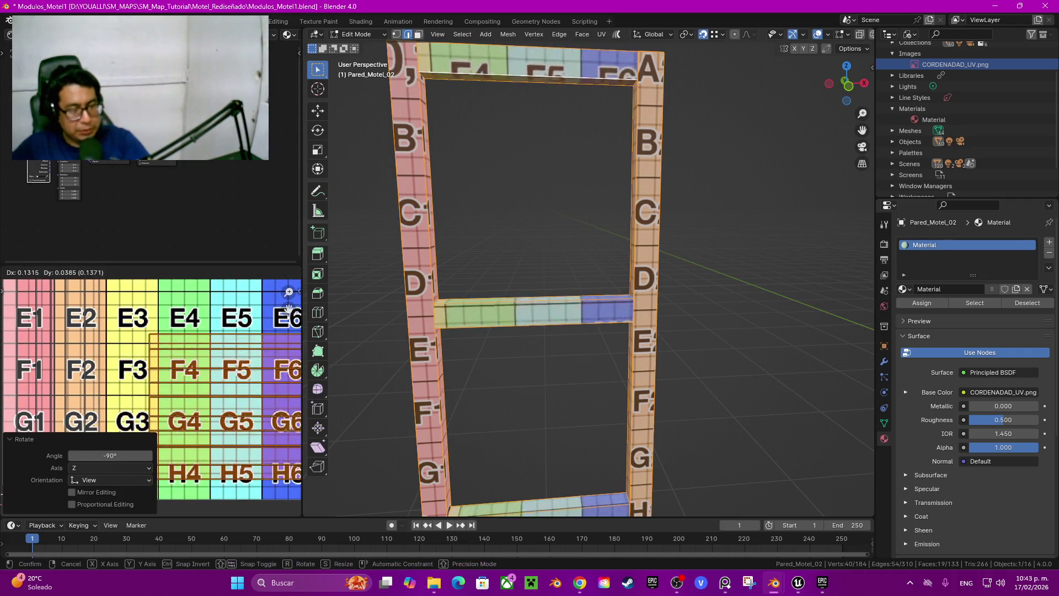
key("Return")
scroll(554, 290, "down", 3)
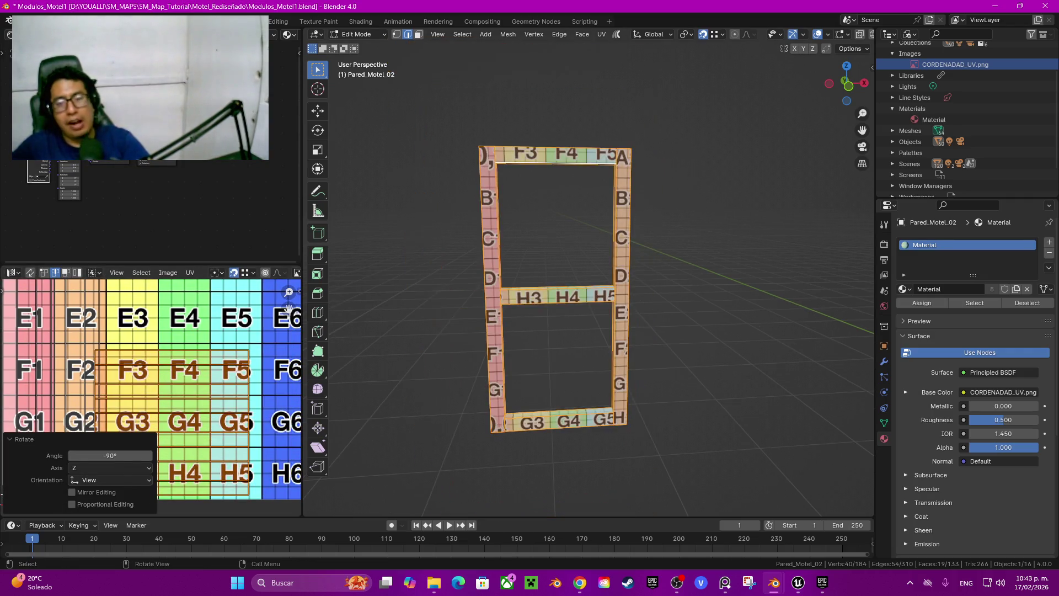
key("alt+h")
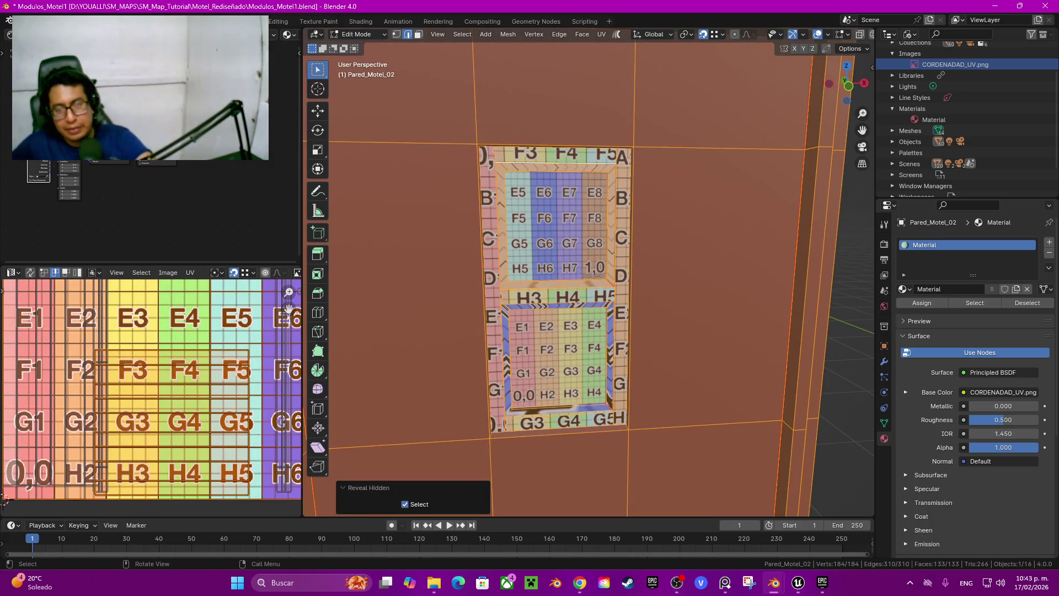
Step: Select the linked wall faces and unwrap them with fresh UVs
scroll(588, 276, "down", 3)
middle_click_drag(588, 276, 571, 282)
left_click(670, 377)
key("ctrl+l")
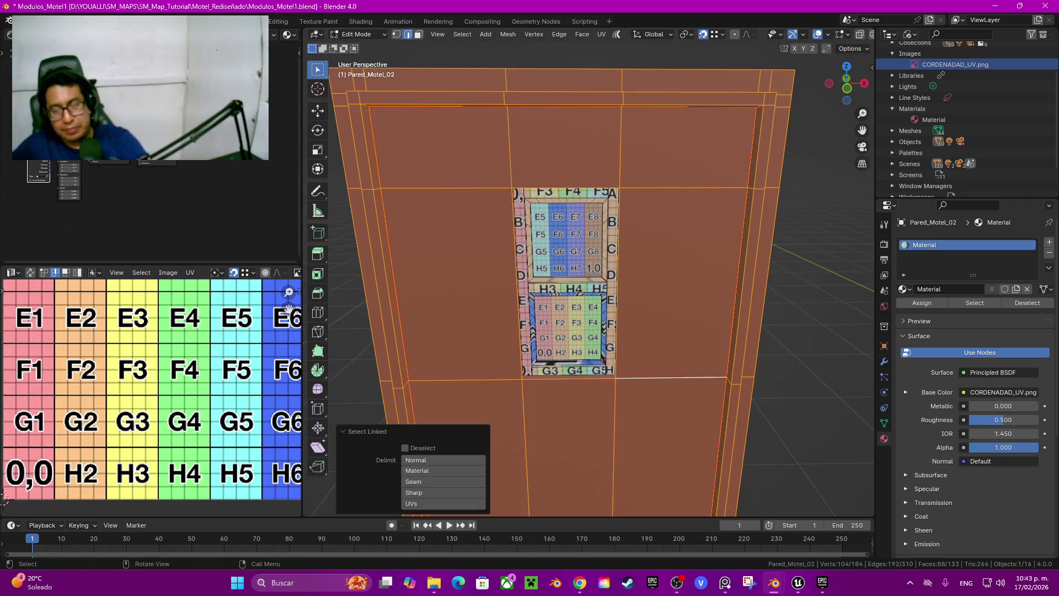
scroll(590, 293, "down", 2)
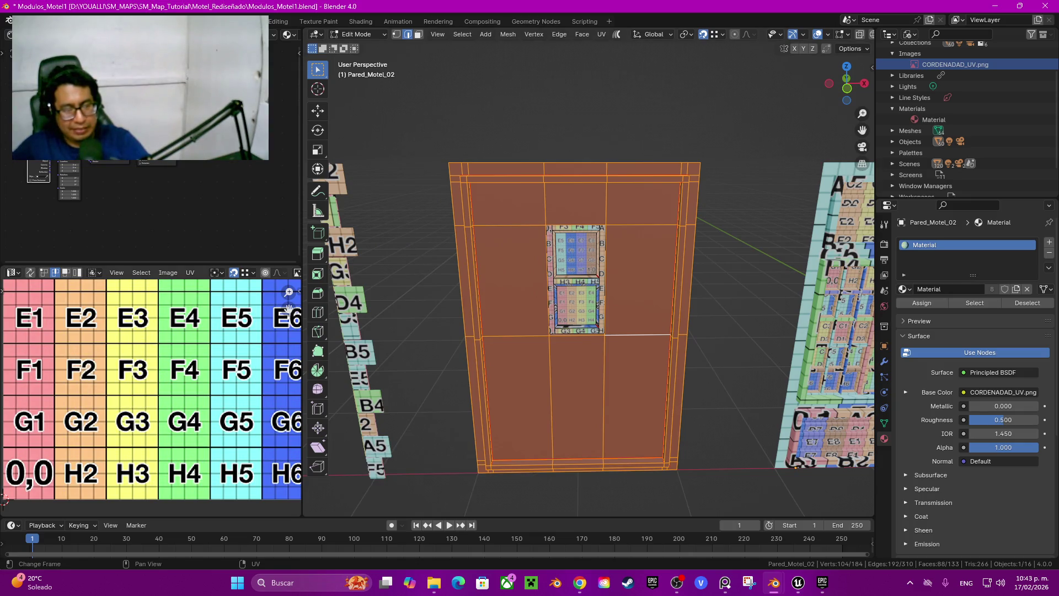
key("u")
left_click(135, 370)
scroll(153, 401, "down", 1)
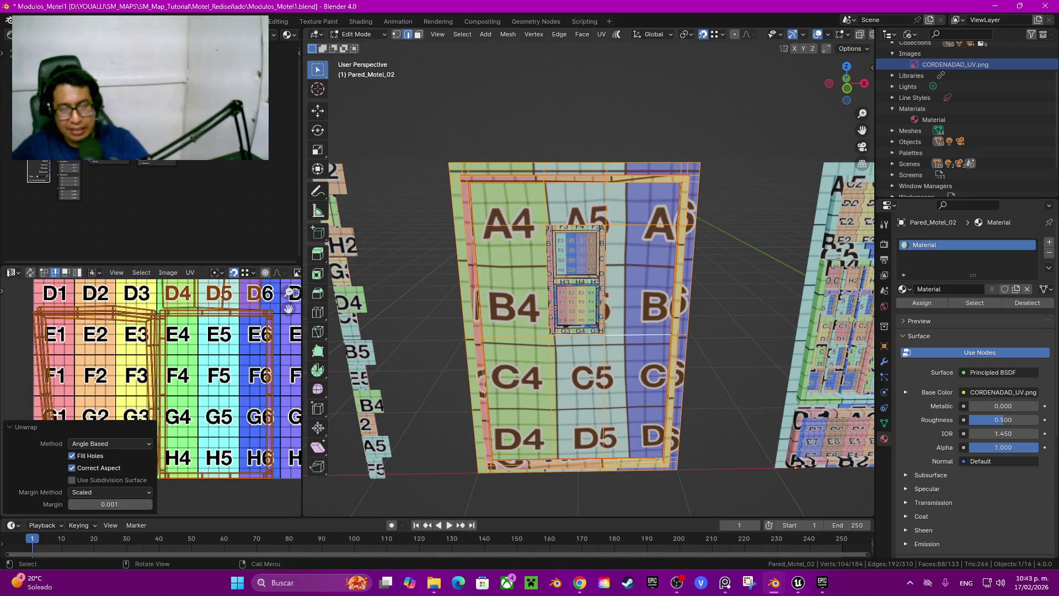
middle_click_drag(552, 332, 486, 342)
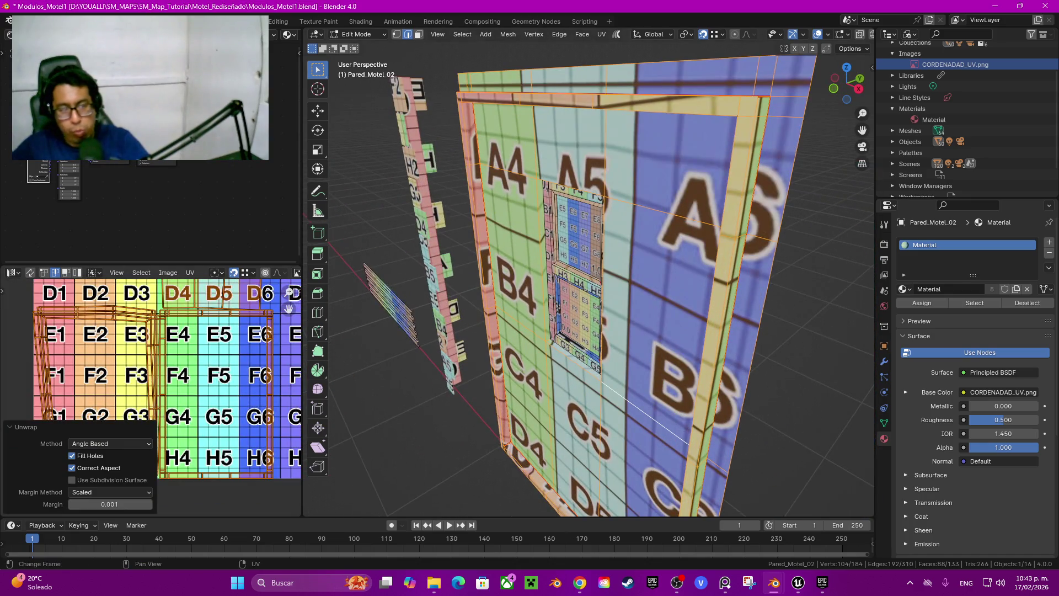
left_click_drag(288, 309, 264, 460)
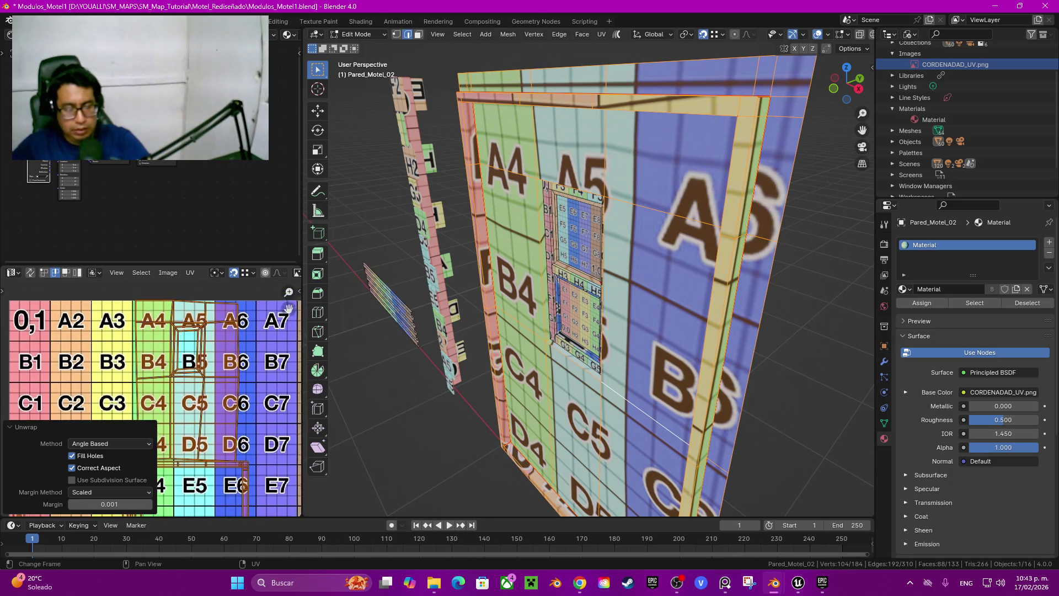
scroll(263, 460, "up", 1)
middle_click_drag(264, 461, 265, 485)
mouse_move(552, 331)
middle_mouse_down()
mouse_move(585, 325)
mouse_move(552, 331)
mouse_move(489, 370)
middle_mouse_up()
scroll(150, 397, "up", 4)
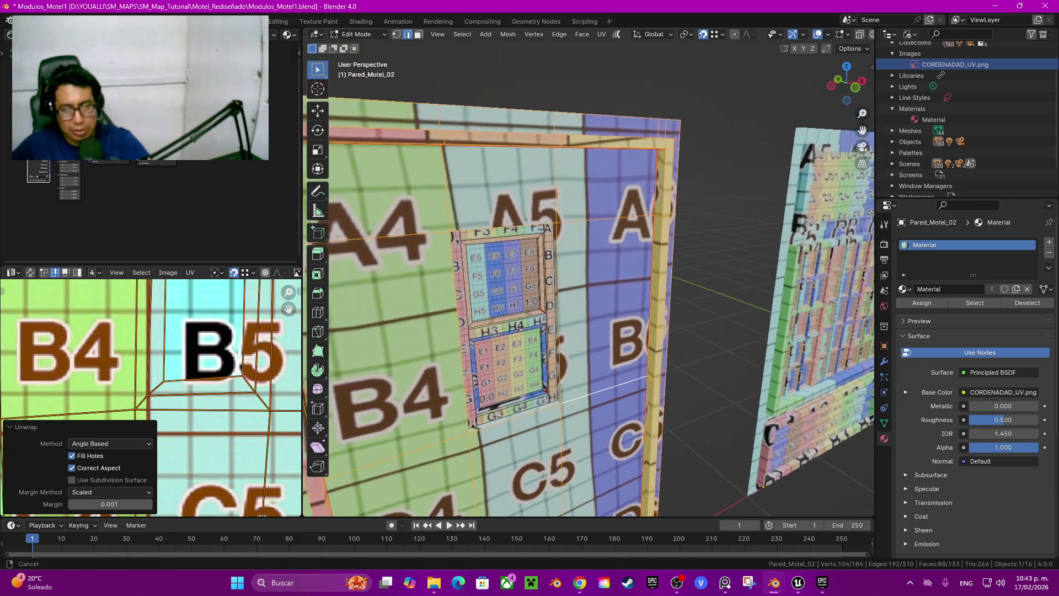
Step: Hide the window frame piece and leftover opening faces, then select an opening edge
key("l")
key("l")
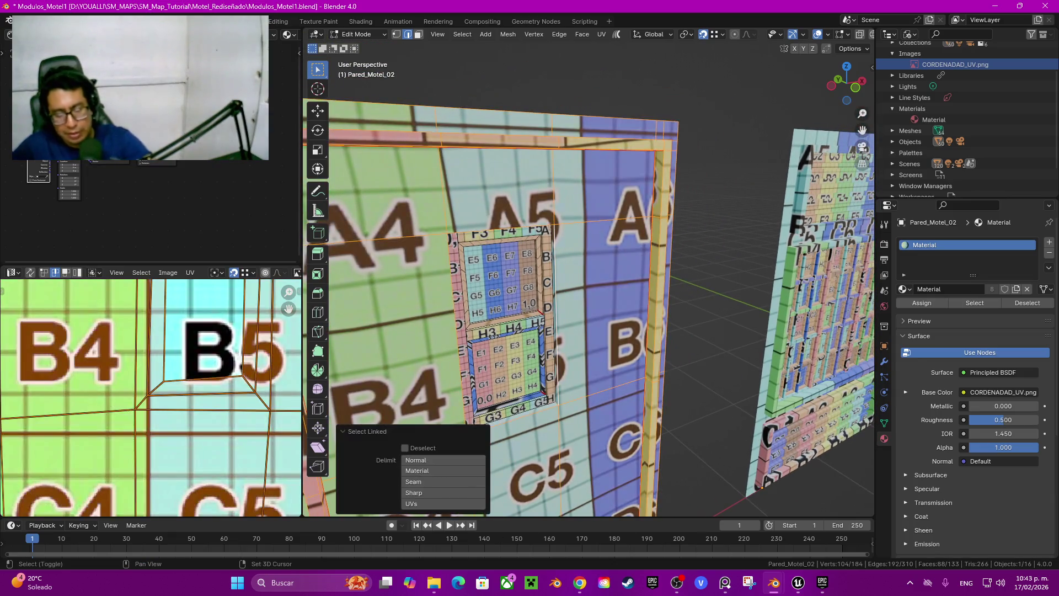
key("shift+h")
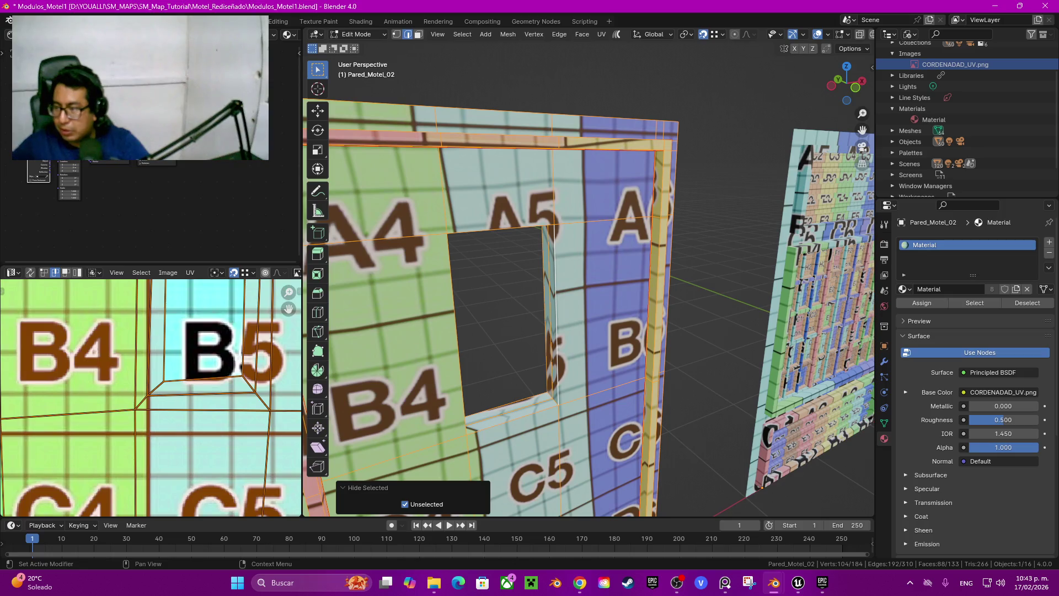
key("alt+Tab")
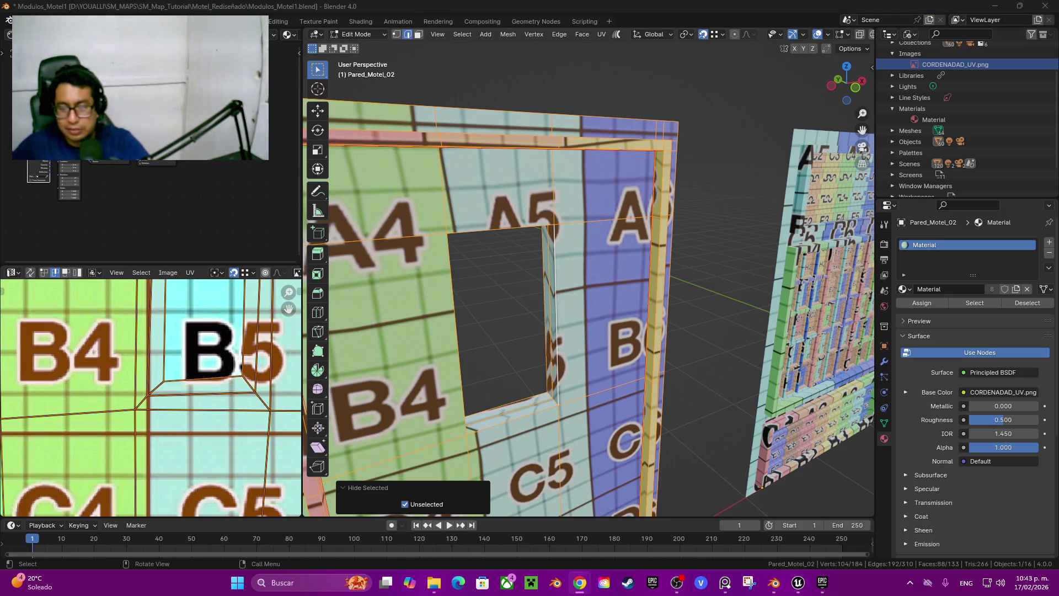
middle_click_drag(591, 276, 579, 364)
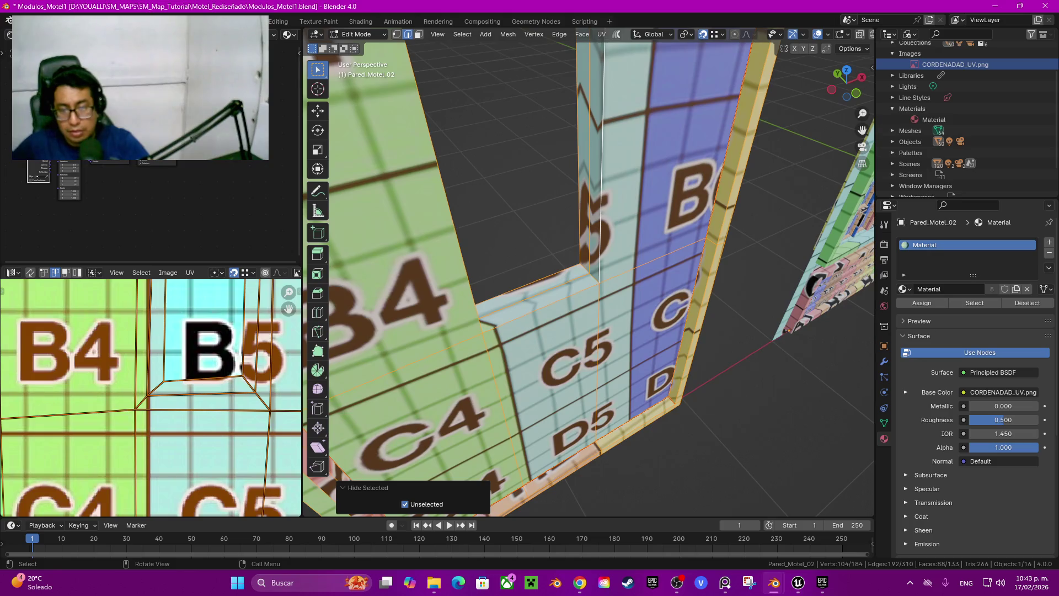
left_click(590, 155)
key("h")
left_click(589, 273)
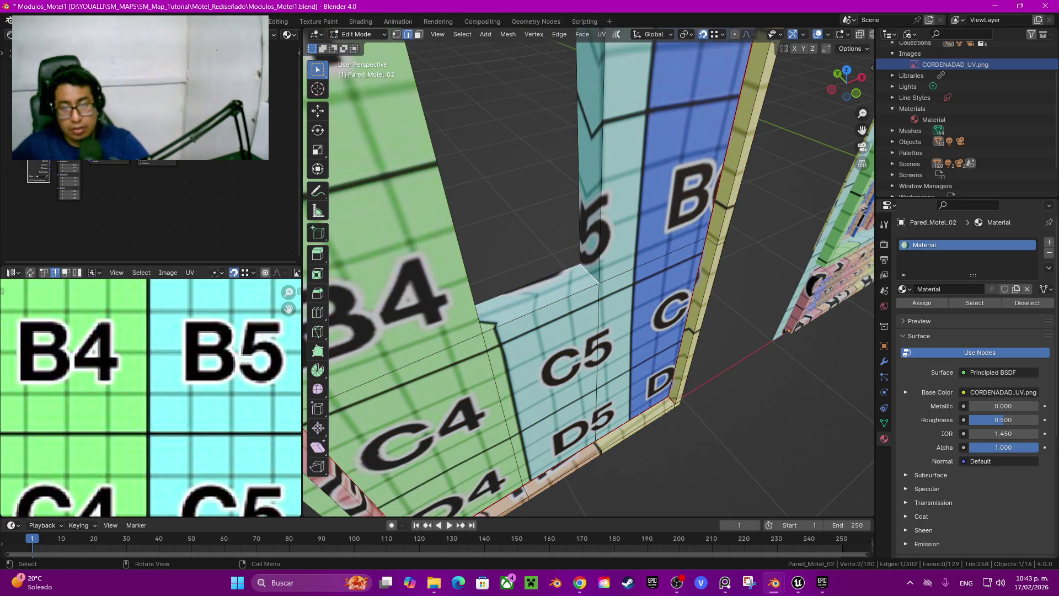
Step: Mark the selected wall opening edges as UV seams
middle_click_drag(579, 276, 587, 303)
left_click(550, 252, "shift")
mouse_move(549, 251)
middle_mouse_down()
mouse_move(568, 331)
mouse_move(595, 171)
middle_mouse_up()
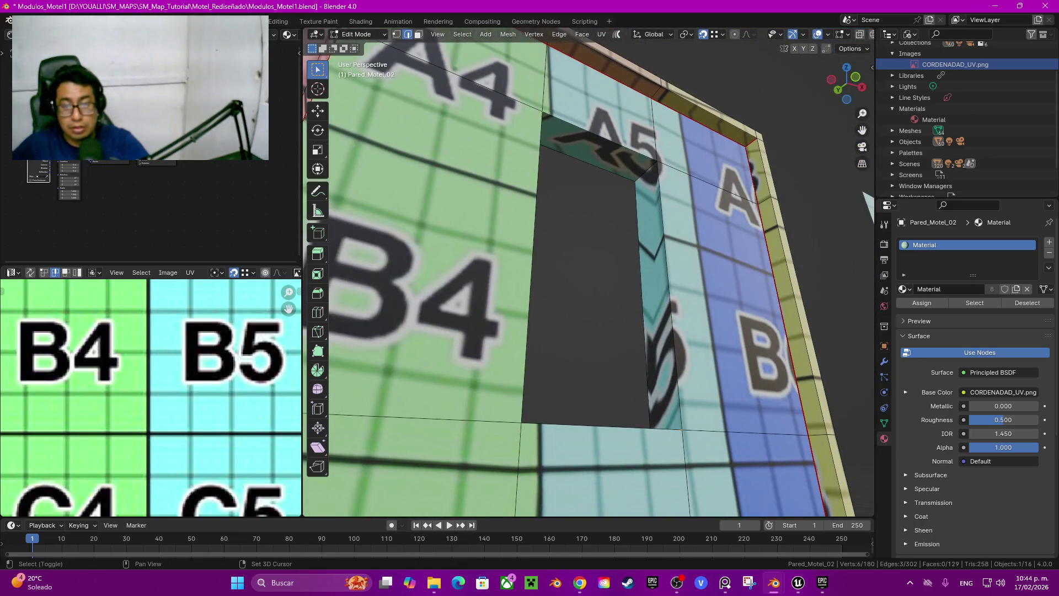
left_click(596, 168, "shift")
key("q")
left_click(596, 167)
scroll(596, 249, "down", 5)
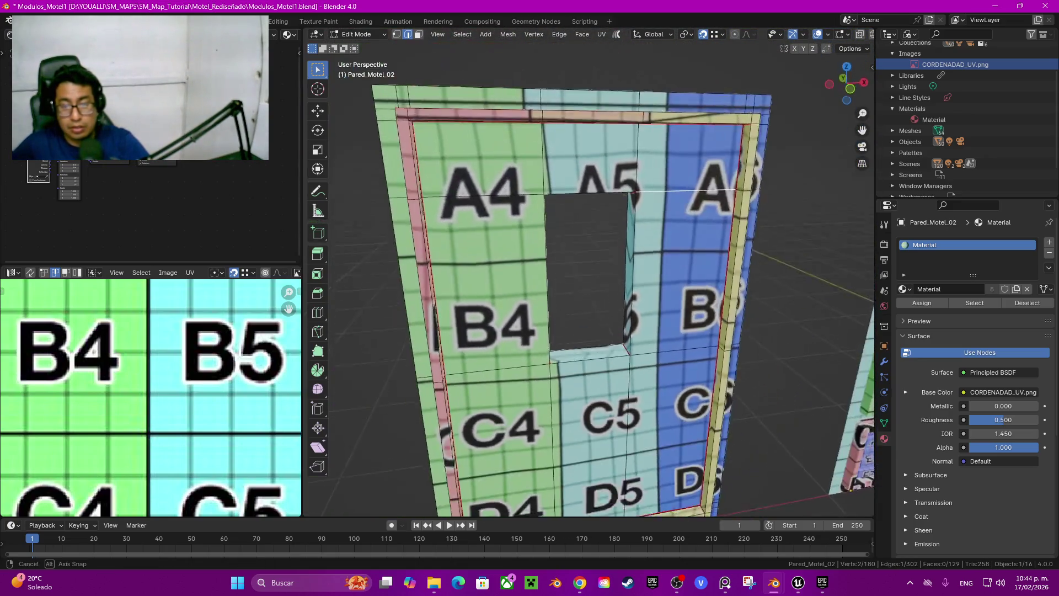
middle_click_drag(596, 248, 607, 259)
Step: Select all the wall's faces and re-unwrap them with Angle Based and Fill Holes
left_click(631, 271)
key("a")
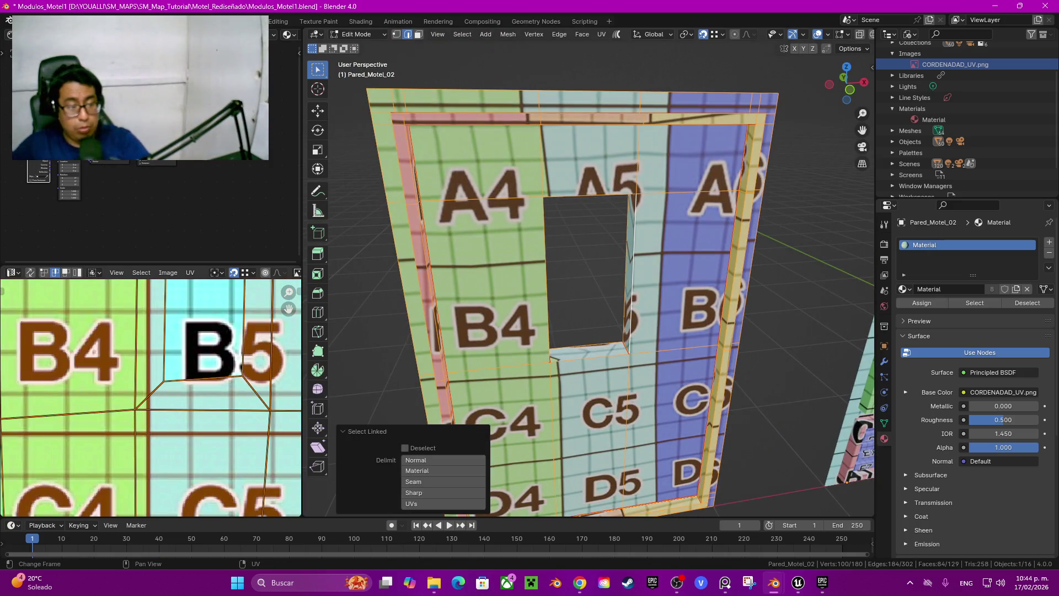
key("u")
left_click(148, 355)
scroll(147, 356, "down", 5)
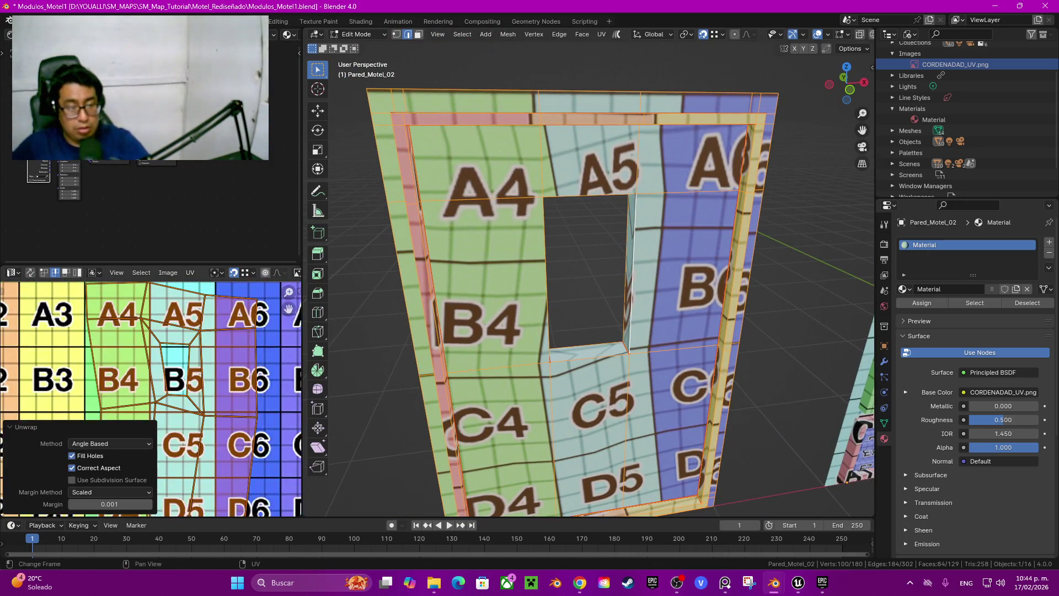
middle_click_drag(147, 356, 149, 351)
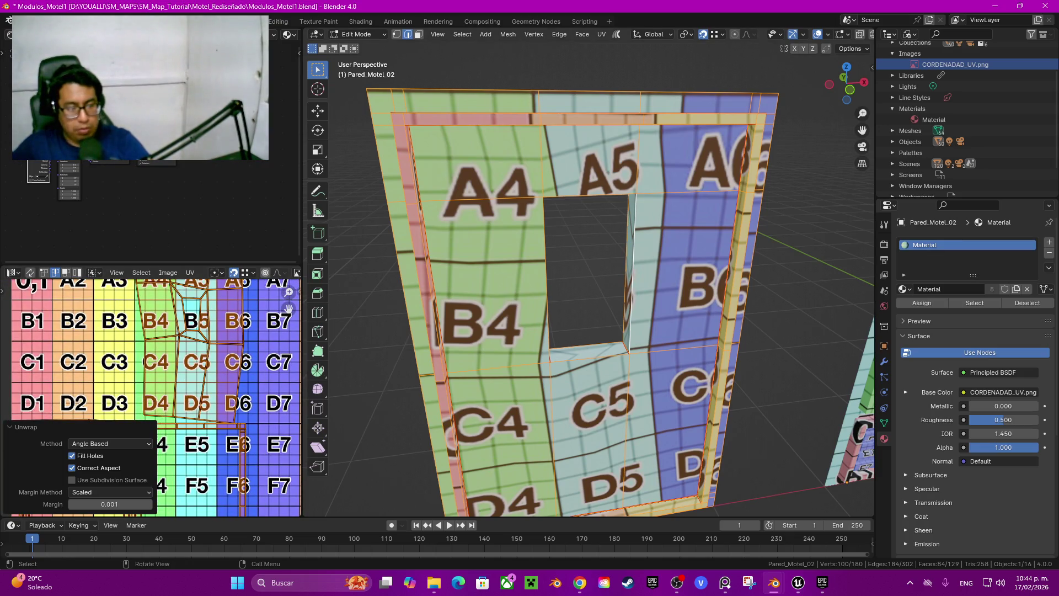
scroll(198, 322, "up", 4)
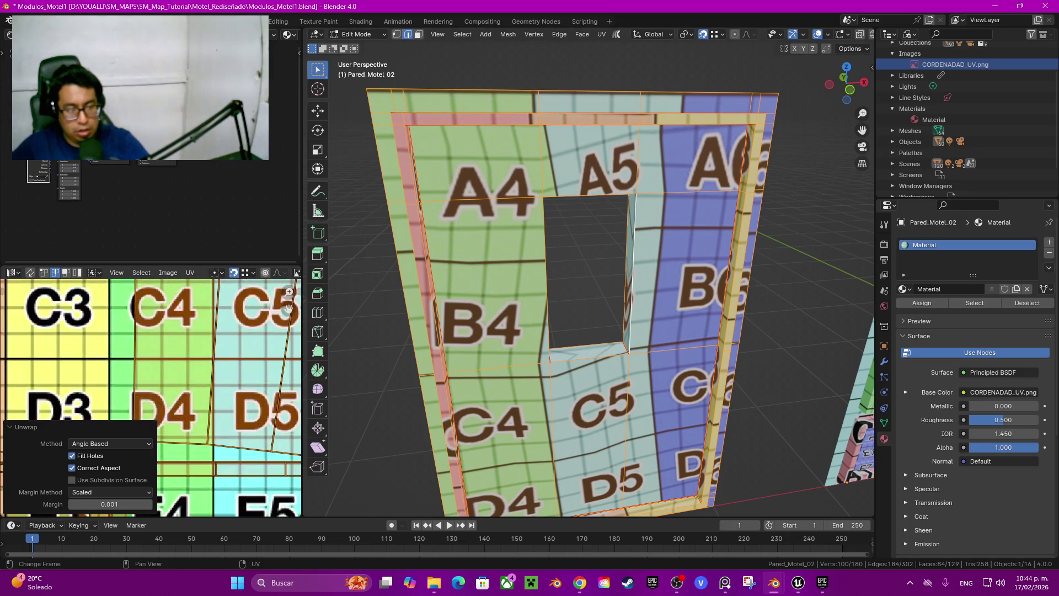
scroll(288, 309, "up", 3)
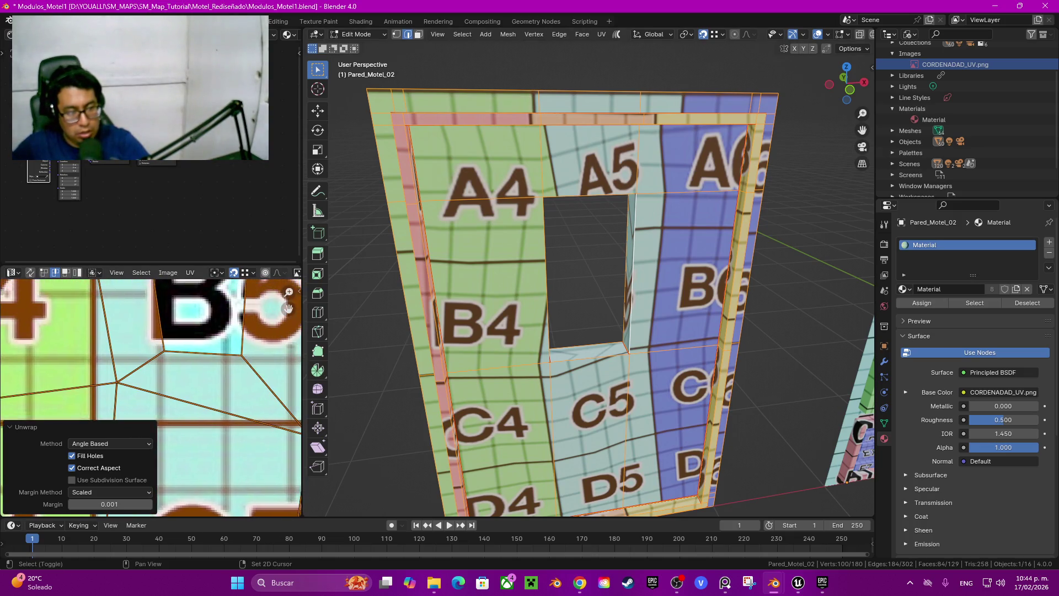
Step: Switch UV selection to vertices, pick a vertex near B5, then select one opening edge
key("1")
left_click(164, 350)
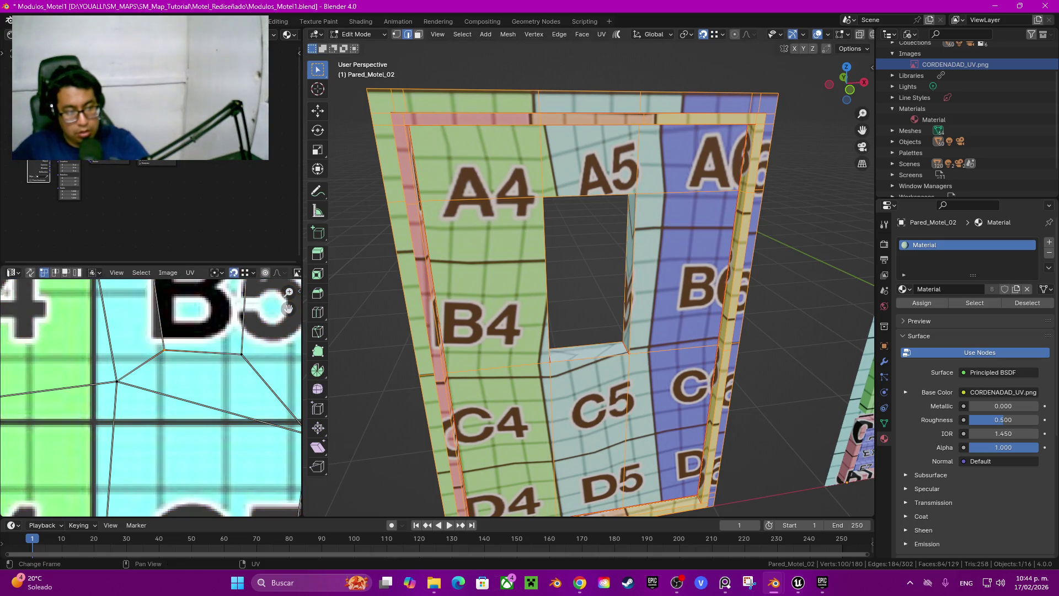
scroll(288, 309, "down", 3)
scroll(151, 397, "down", 2)
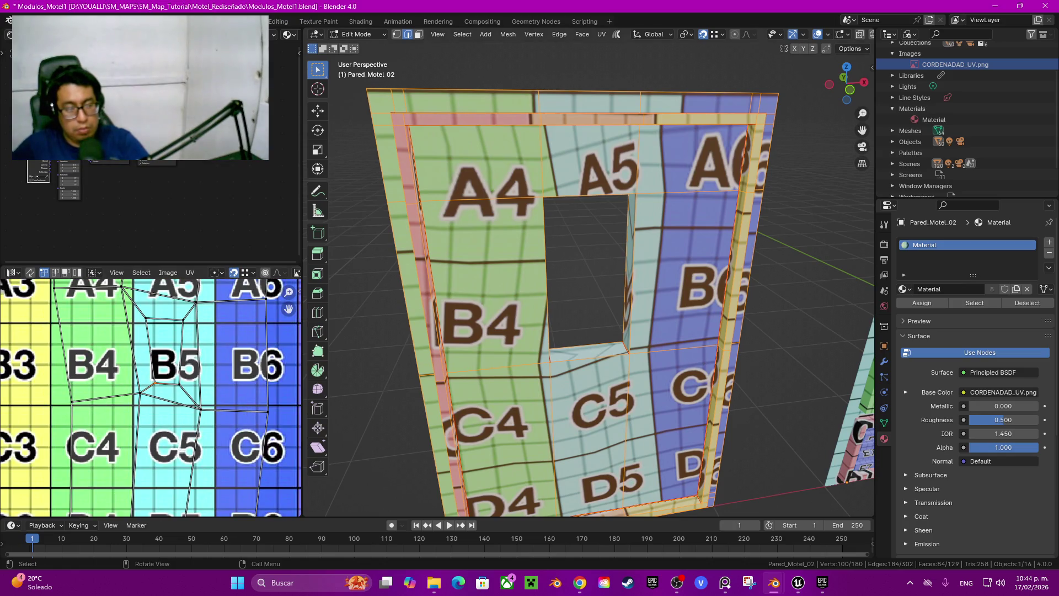
left_click(673, 349)
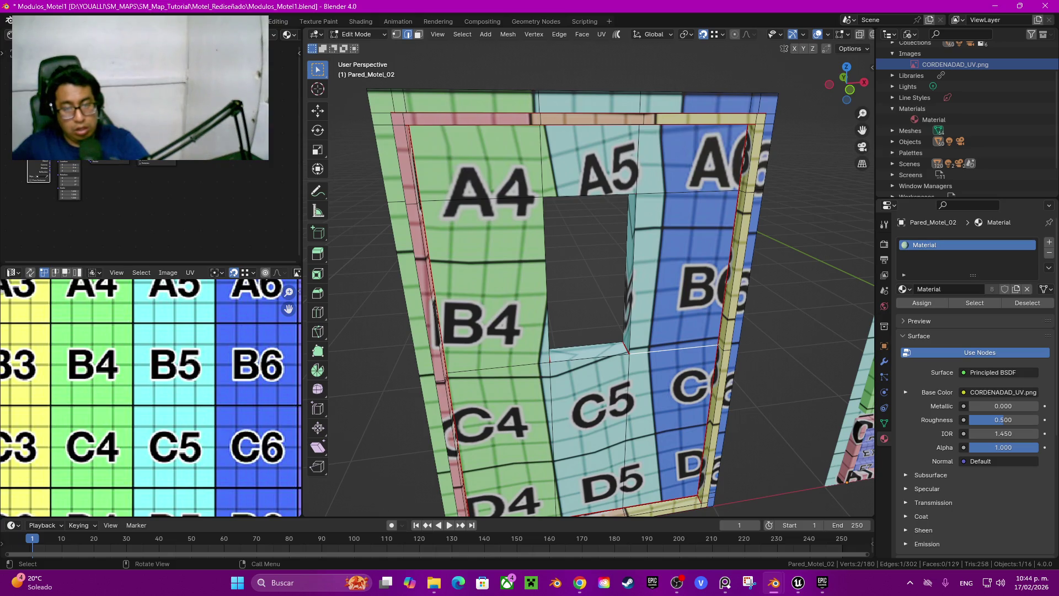
mouse_move(590, 287)
middle_mouse_down()
mouse_move(541, 287)
mouse_move(585, 276)
mouse_move(590, 298)
middle_mouse_up()
Step: Clear the seams on the selected edges around the wall opening
left_click(626, 204, "shift")
middle_click_drag(626, 205, 596, 210)
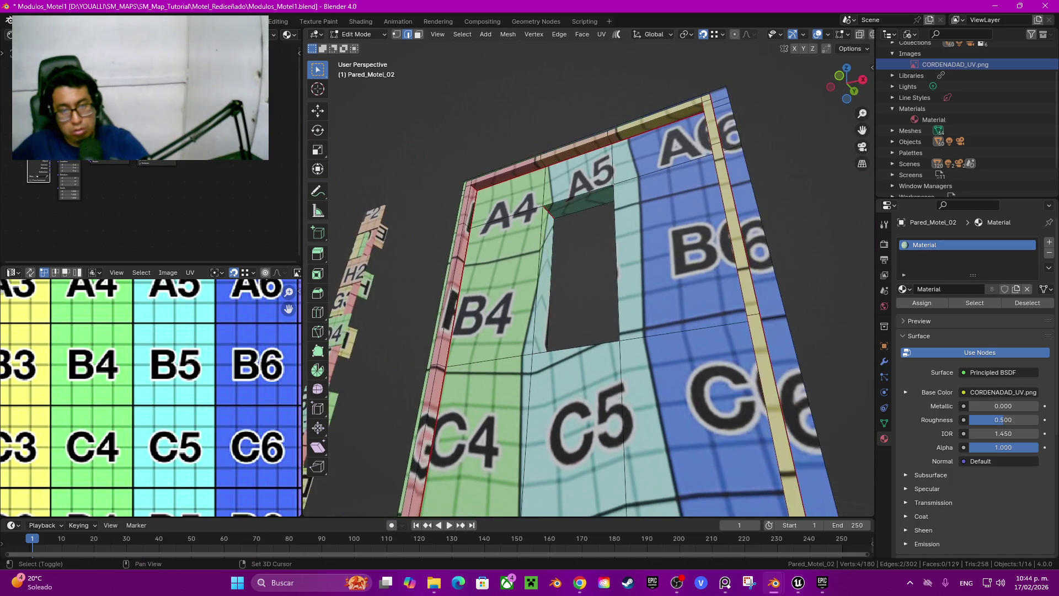
left_click(582, 349, "shift")
middle_click_drag(582, 349, 521, 315)
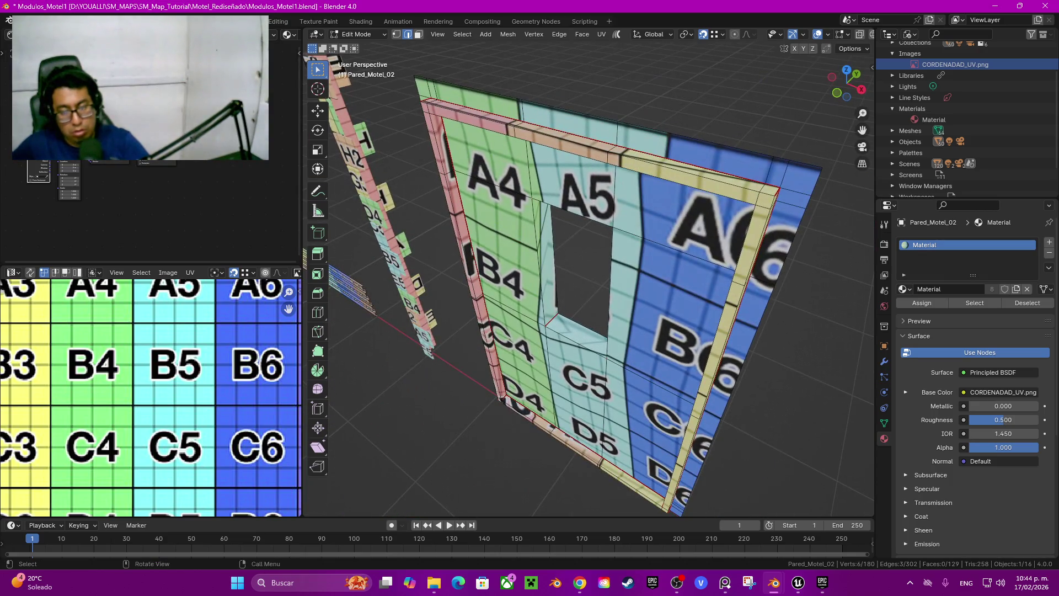
key("q")
left_click(521, 349)
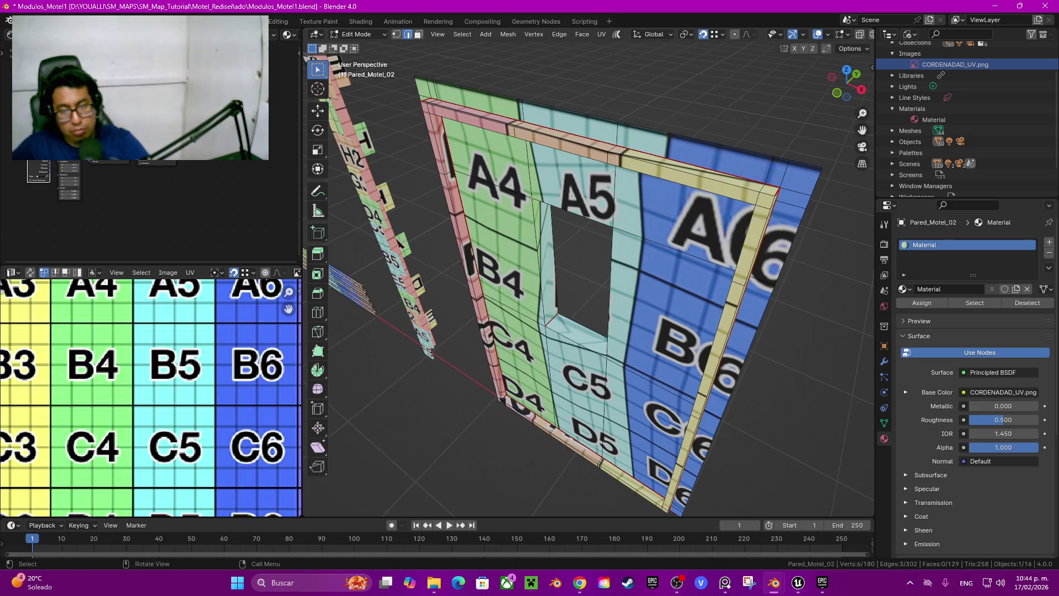
Step: Mark the opening's right, bottom, left and top edges as seams
left_click(609, 292)
left_click(577, 327, "shift")
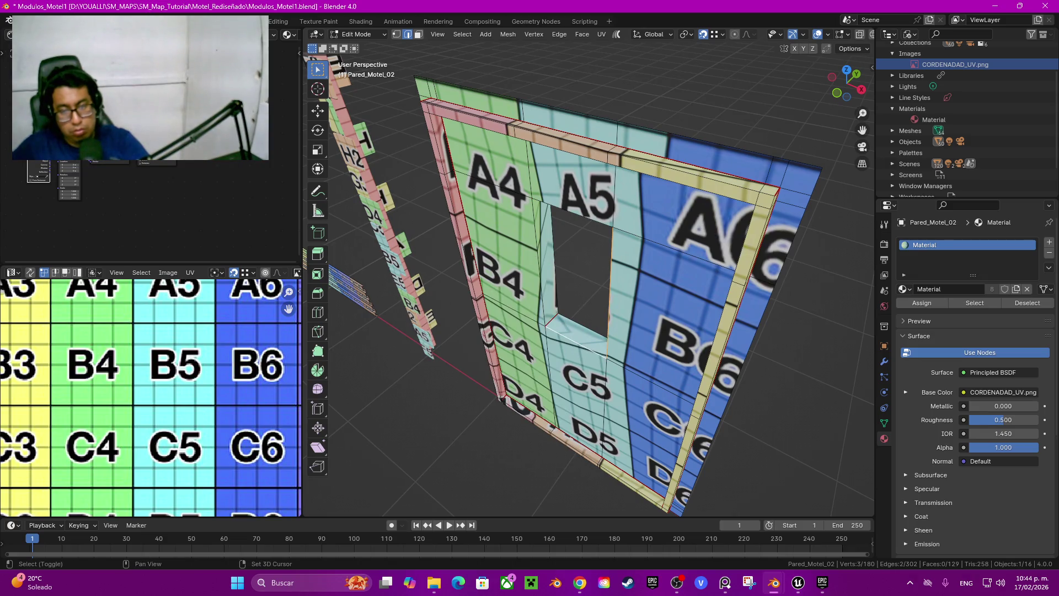
left_click(538, 260, "shift")
left_click(574, 213, "shift")
key("q")
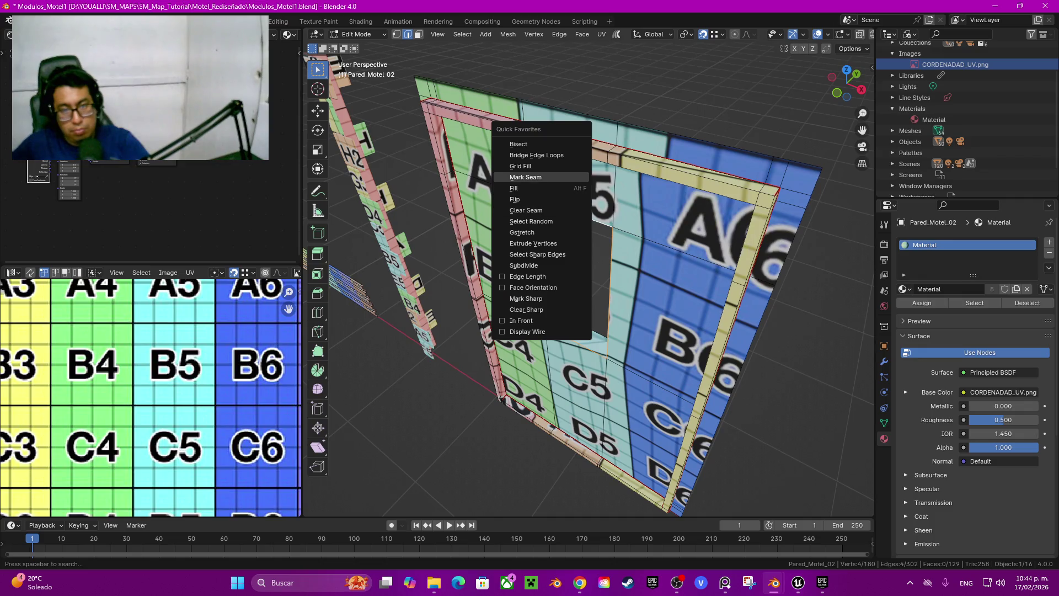
left_click(573, 177)
Step: Select all the wall's faces and re-unwrap them with the new seams
key("ctrl+l")
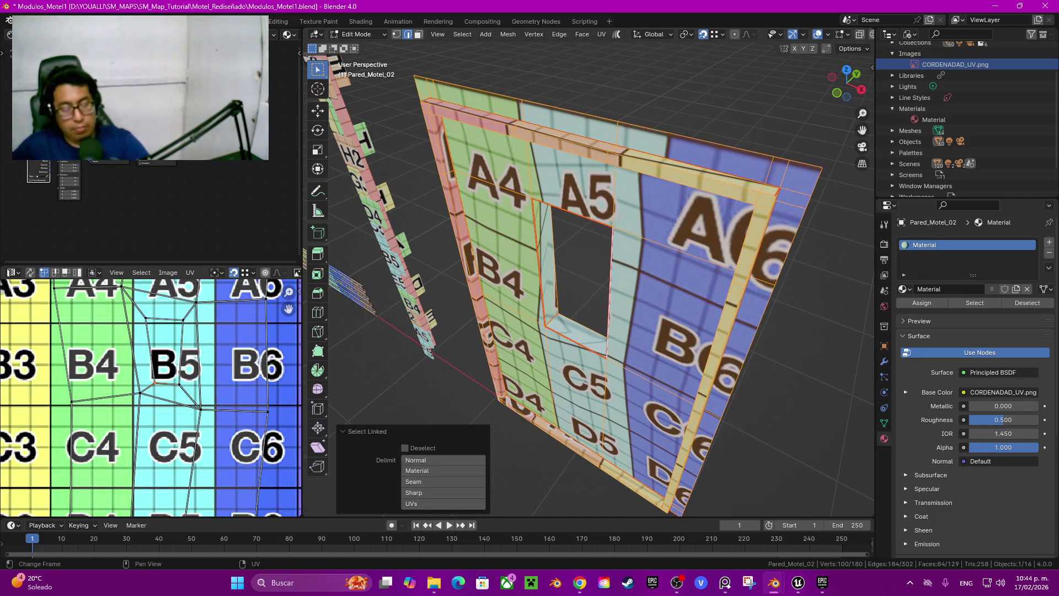
key("u")
left_click(77, 369)
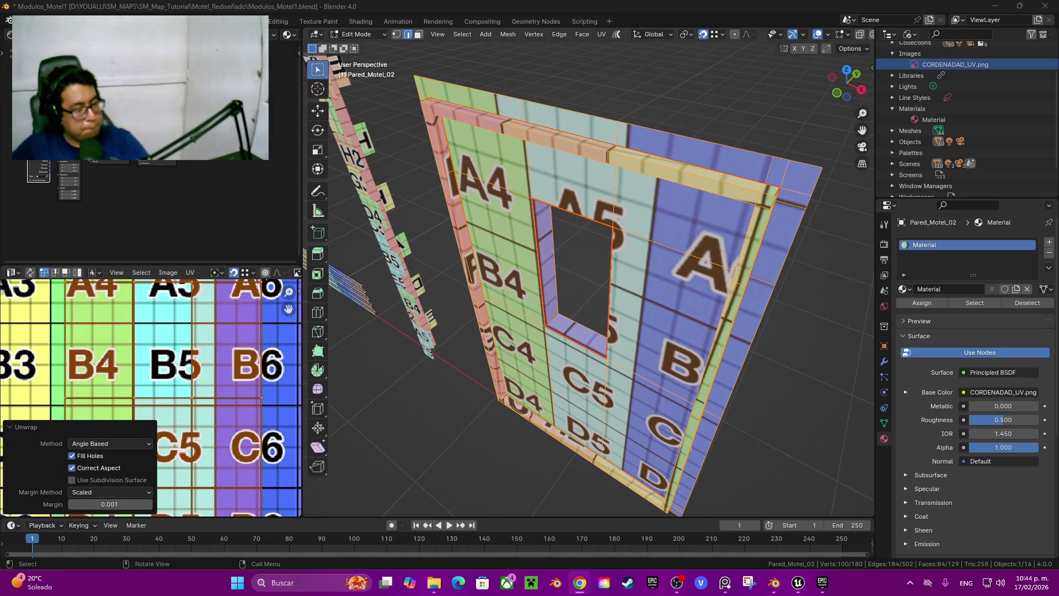
middle_click_drag(591, 276, 607, 265)
scroll(591, 265, "up", 4)
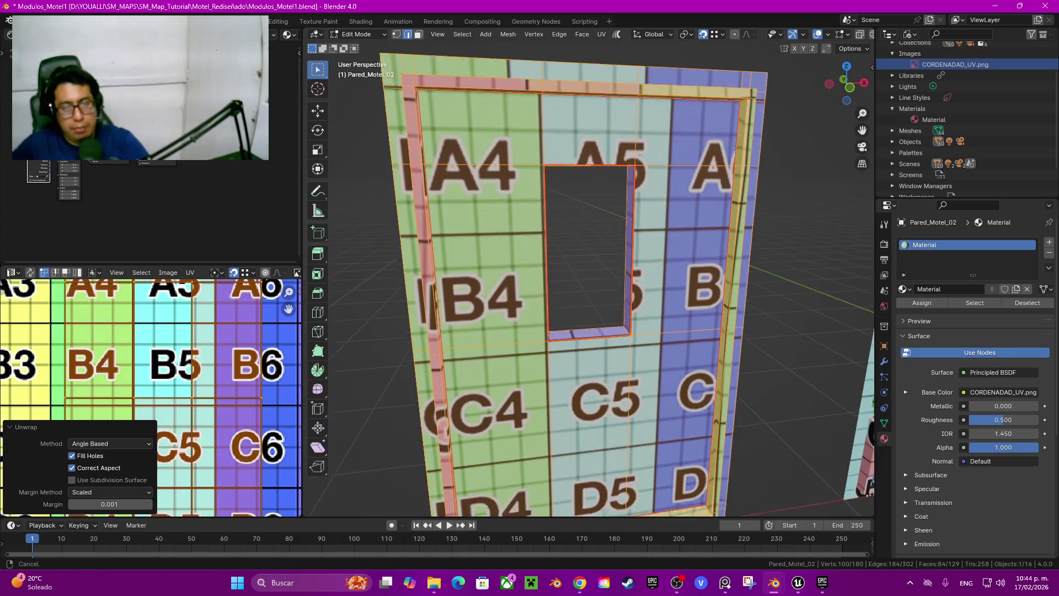
scroll(152, 397, "down", 4)
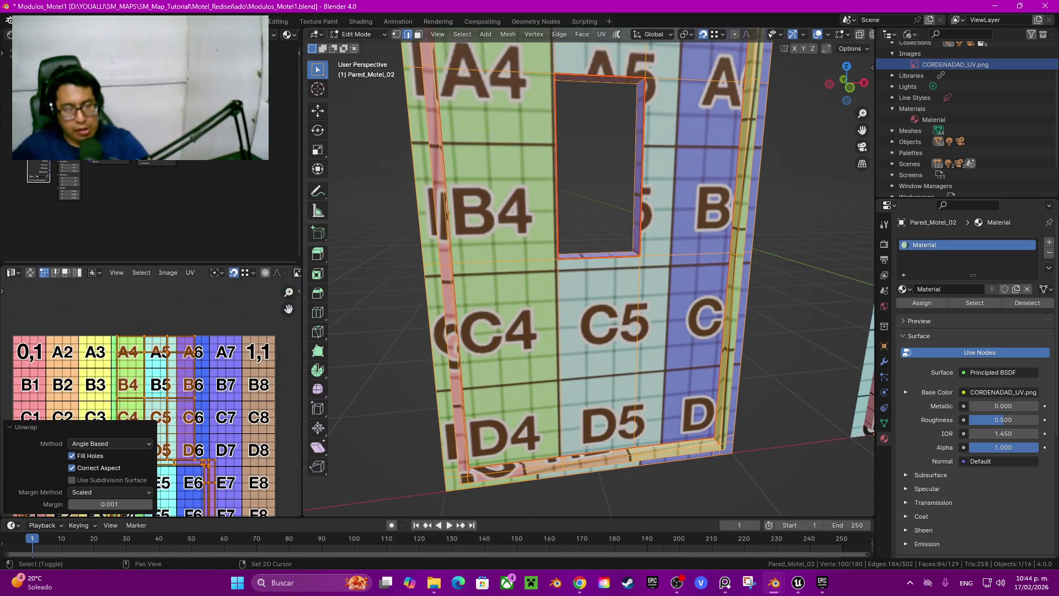
Step: Pan the UV Editor to inspect the D1 and E1 tiles of the grid
left_click_drag(288, 308, 289, 299)
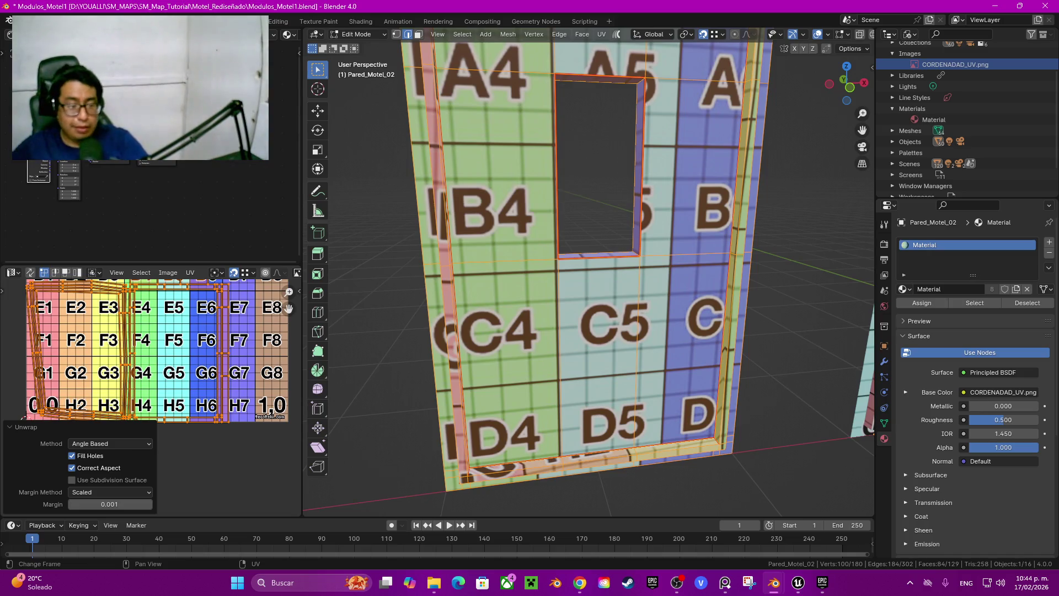
scroll(152, 397, "down", 1)
scroll(68, 298, "up", 4)
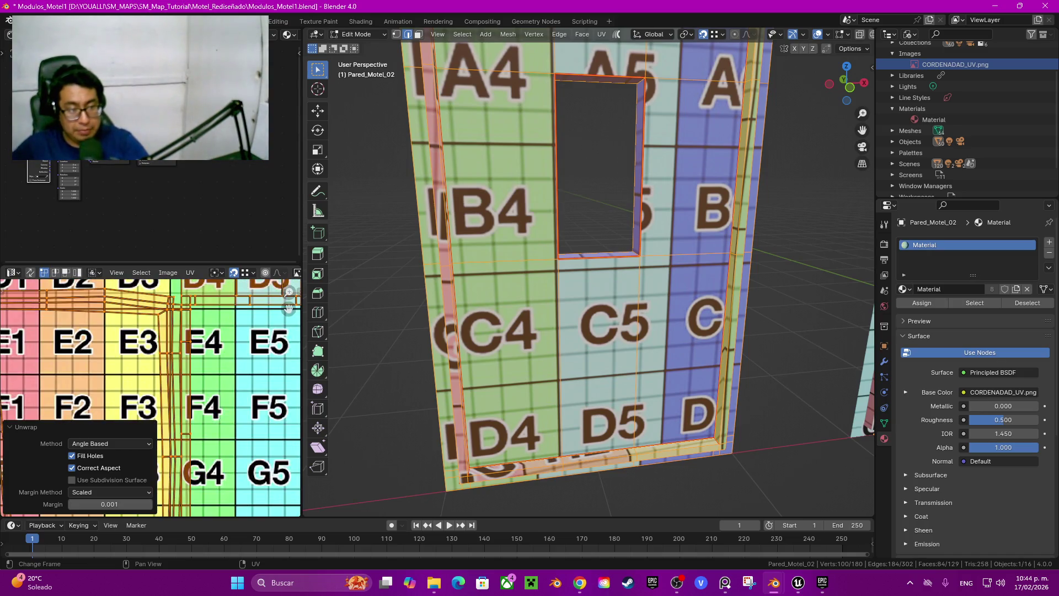
left_click_drag(288, 308, 387, 320)
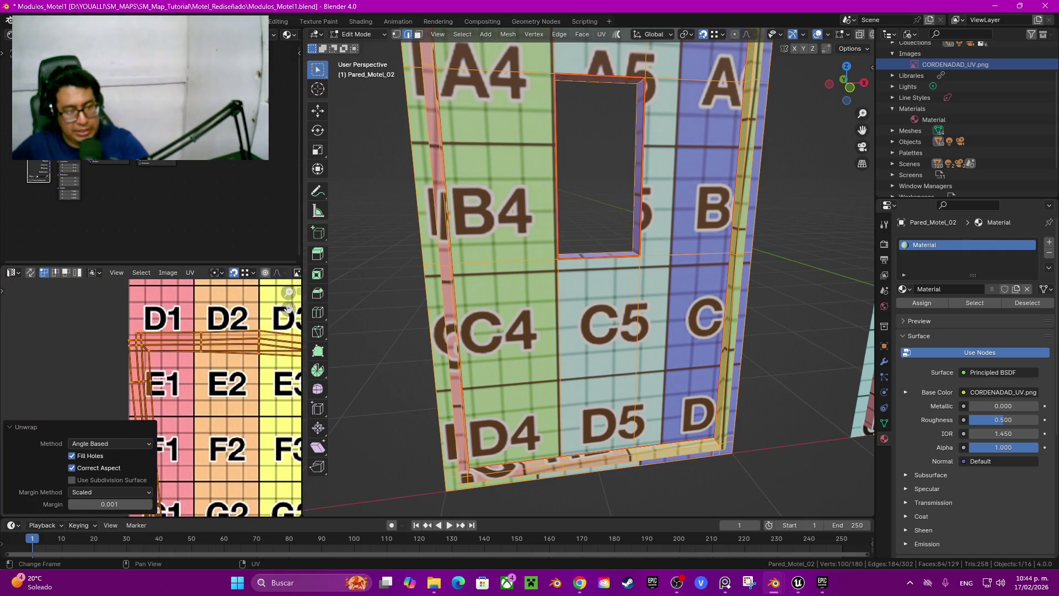
scroll(288, 308, "up", 2)
left_click_drag(288, 308, 319, 359)
scroll(289, 308, "up", 4)
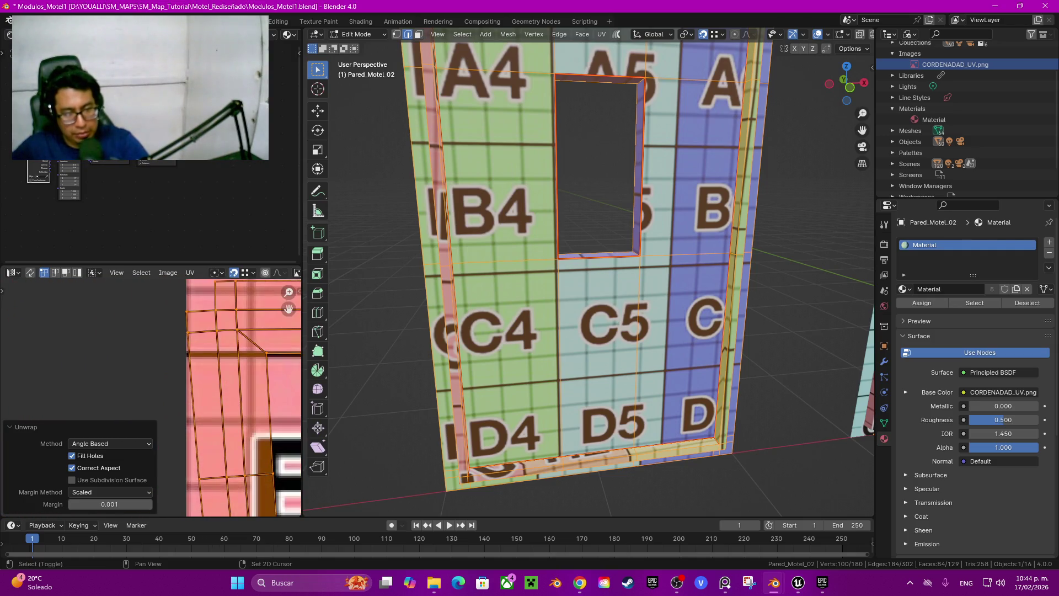
left_click_drag(289, 307, 288, 308)
Step: Orbit to a low front view and select only the wall's right vertical edge
middle_click_drag(607, 249, 607, 304, "shift")
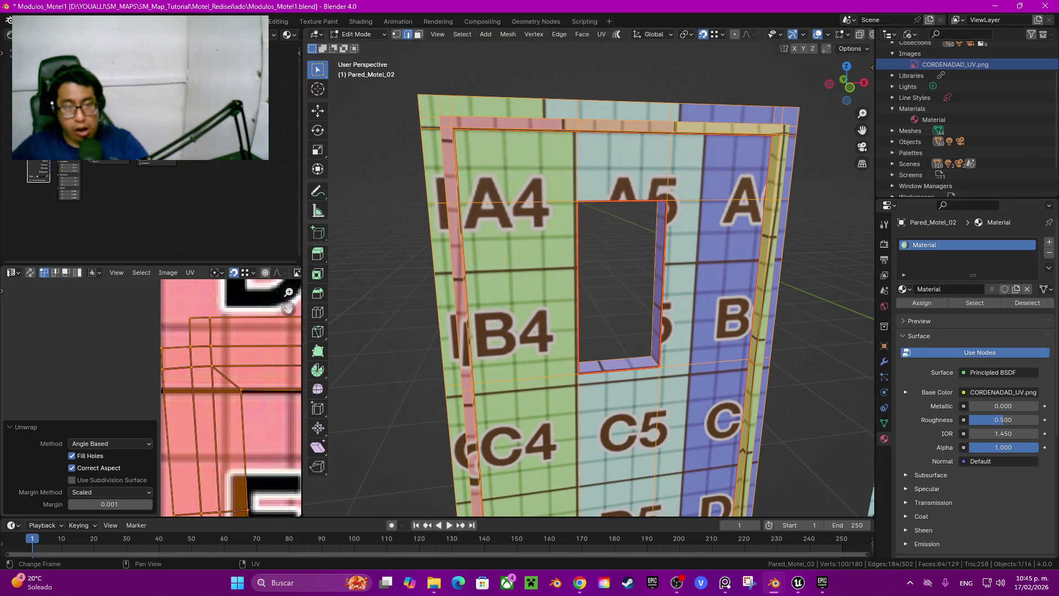
scroll(288, 308, "down", 8)
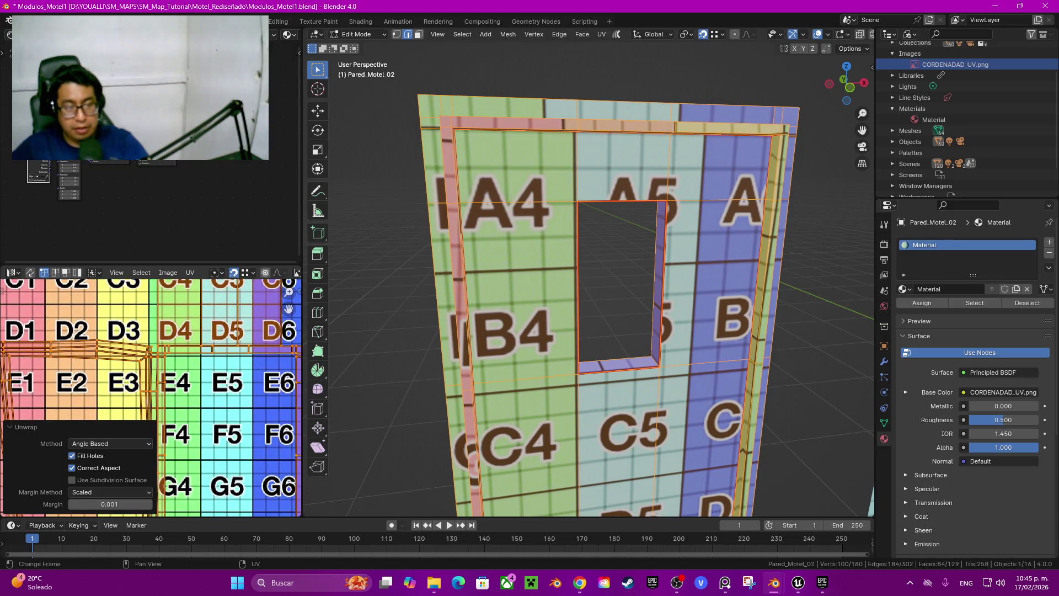
mouse_move(607, 276)
middle_mouse_down()
mouse_move(480, 269)
mouse_move(397, 231)
mouse_move(419, 259)
middle_mouse_up()
left_click(551, 265)
mouse_move(552, 265)
middle_mouse_down()
mouse_move(596, 232)
mouse_move(574, 292)
middle_mouse_up()
scroll(590, 276, "up", 5)
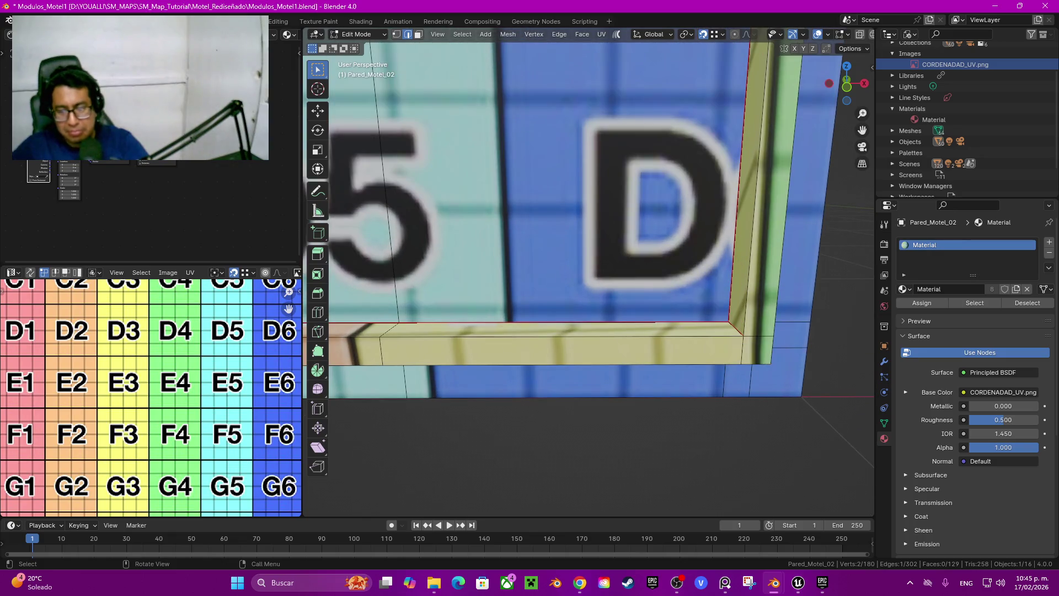
scroll(591, 276, "down", 6)
middle_click_drag(591, 276, 591, 298)
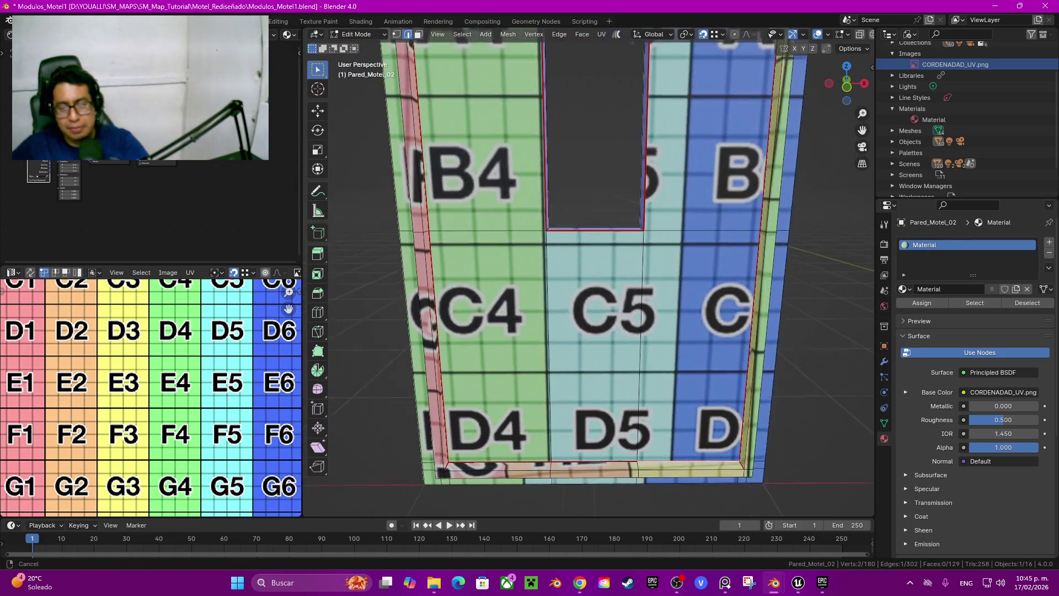
scroll(590, 248, "down", 5)
left_click(675, 307)
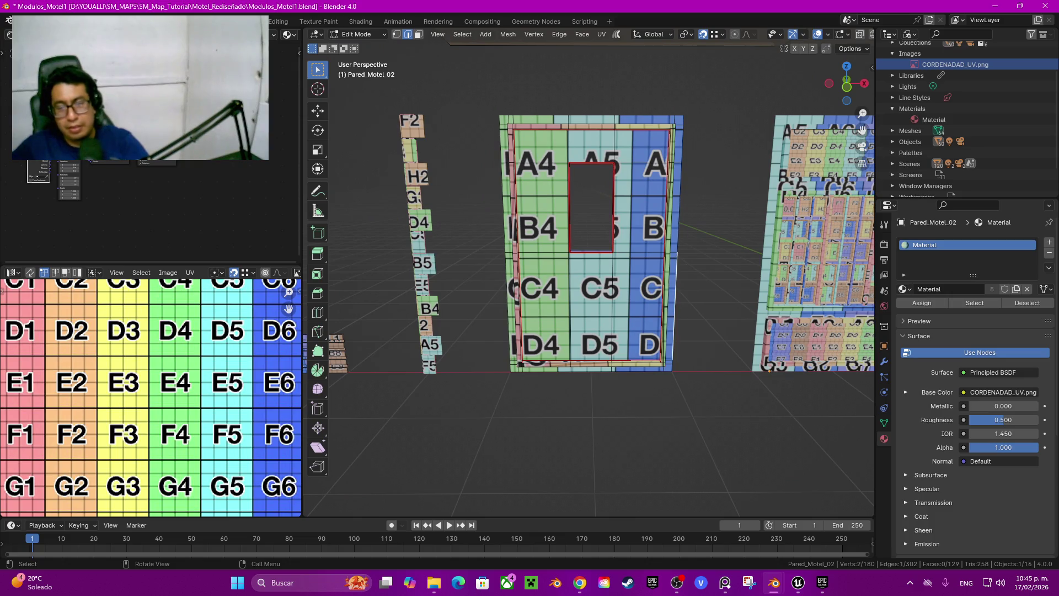
Step: Select the frame-shaped UV island around E4–E6 and move it up and left
key("l")
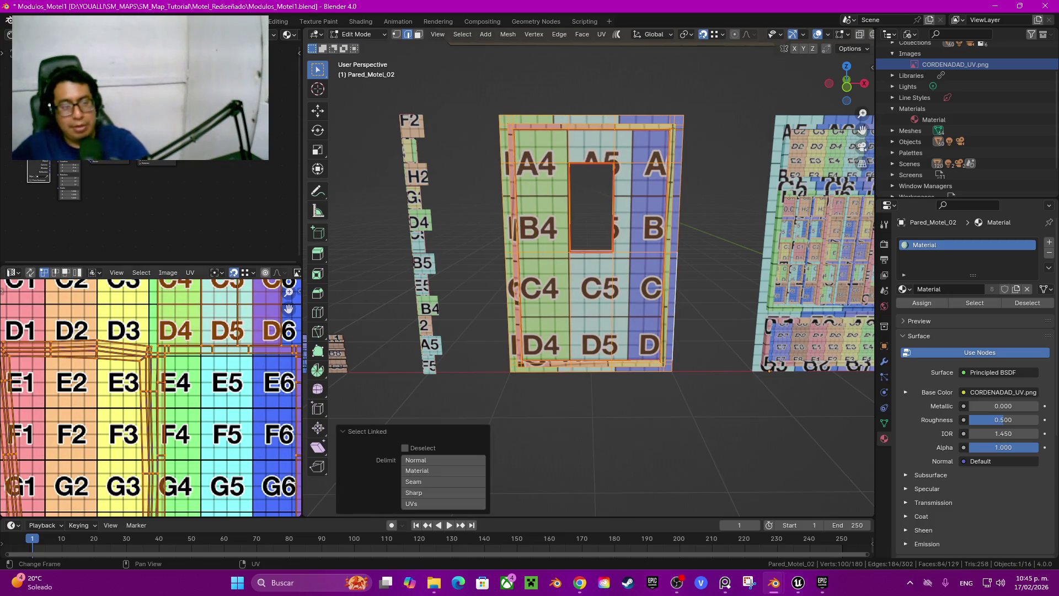
scroll(135, 401, "down", 3)
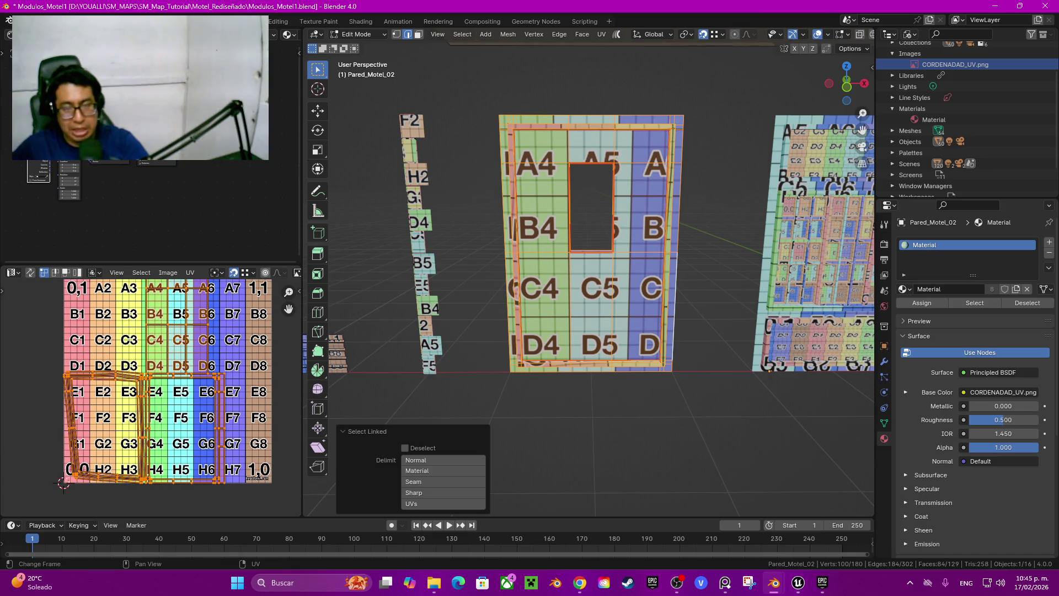
scroll(226, 388, "up", 3)
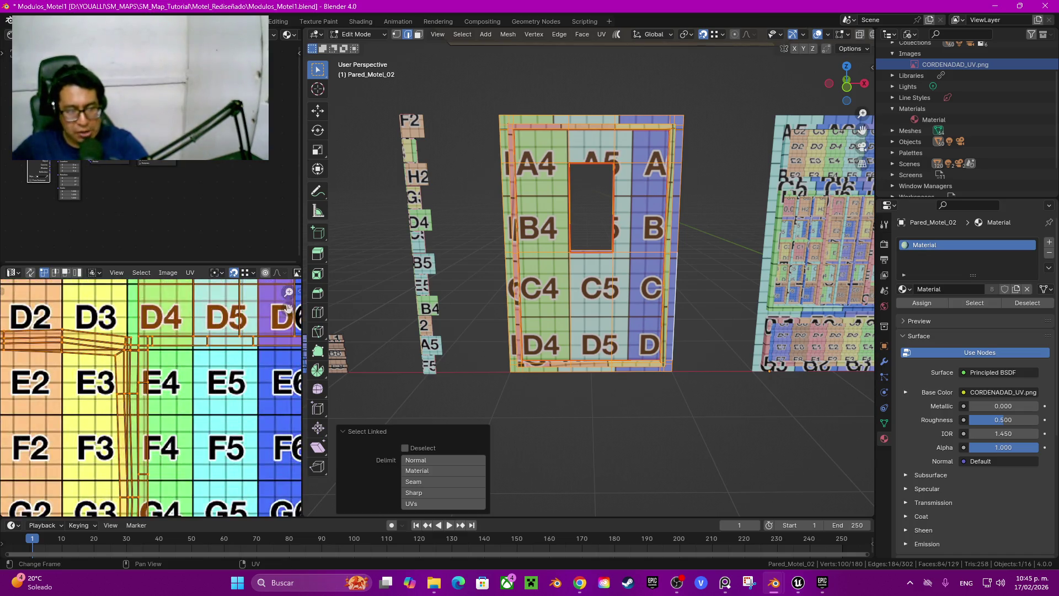
key("alt+a")
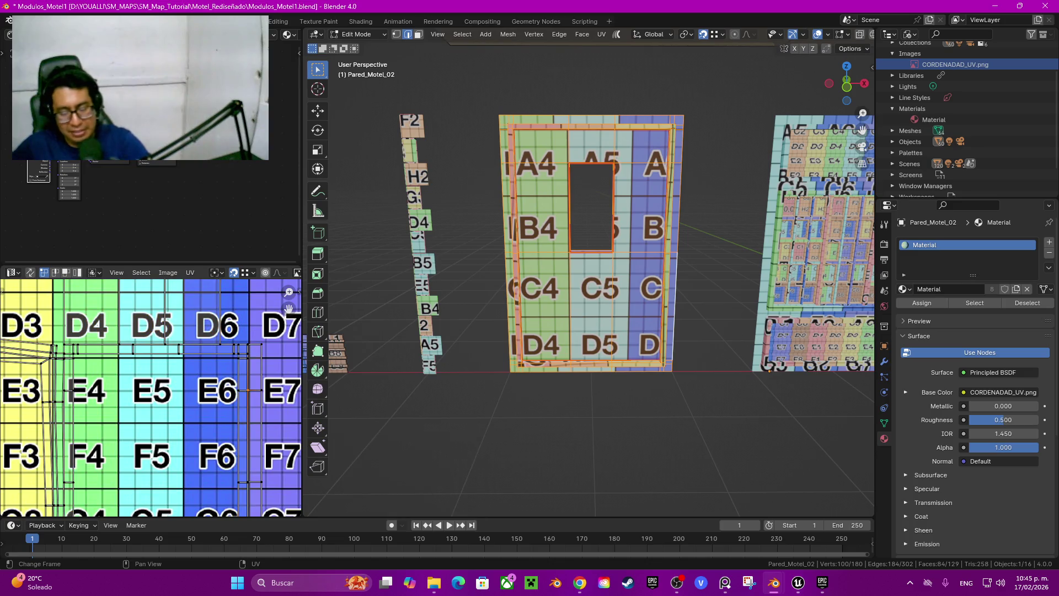
key("l")
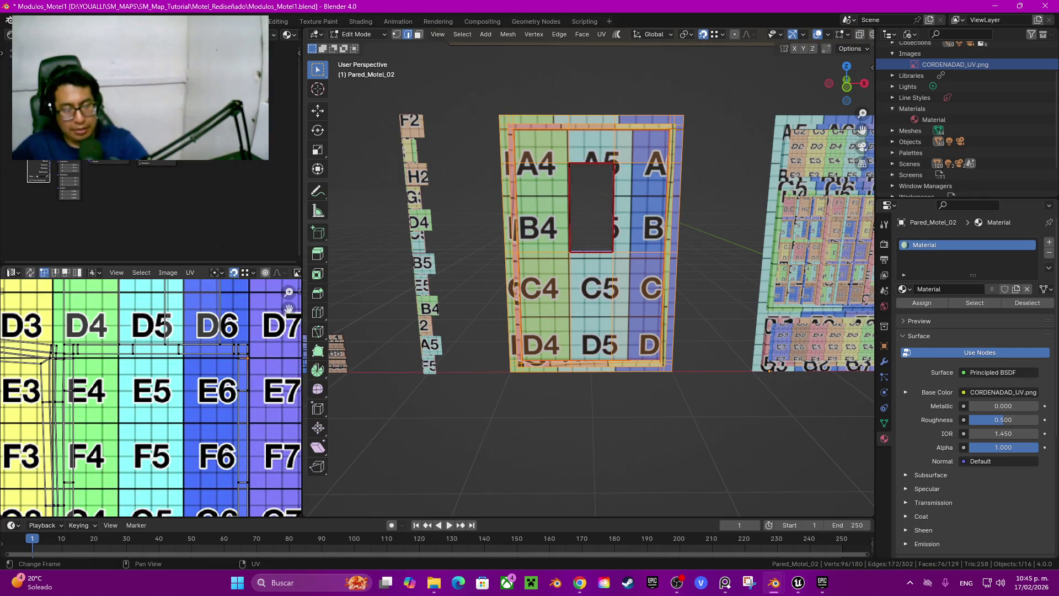
key("l")
middle_click_drag(150, 397, 197, 397)
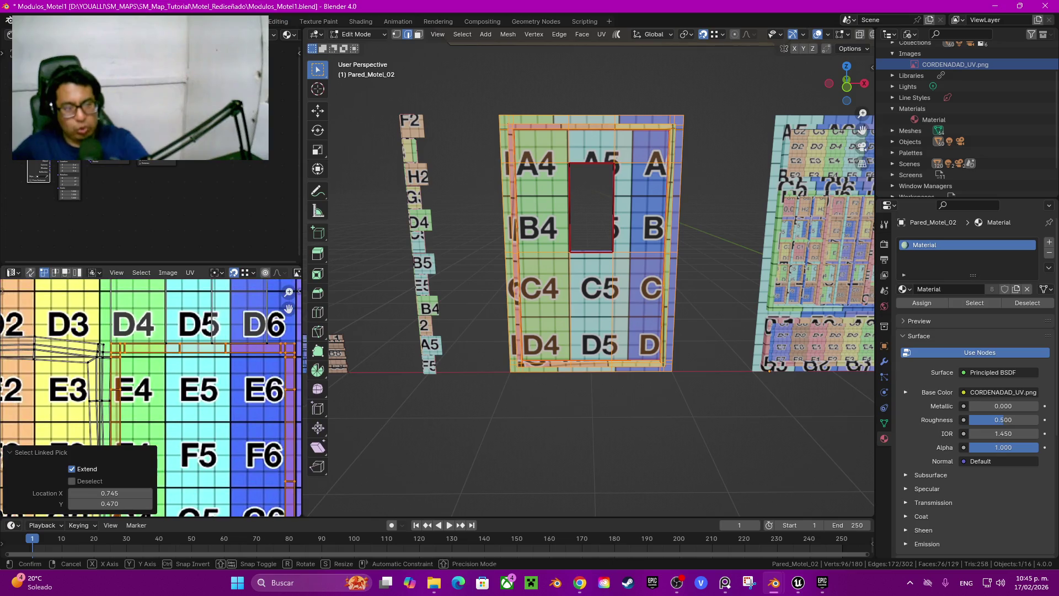
key("g")
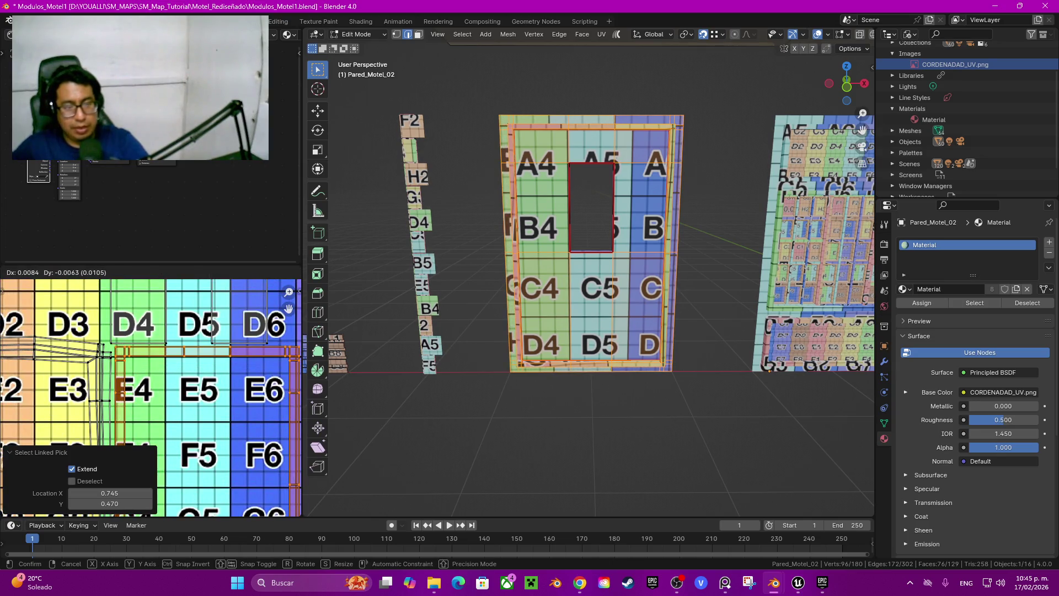
key("Return")
Step: Auto-align a UV edge in the D3/E3 area
middle_click_drag(138, 397, 266, 373)
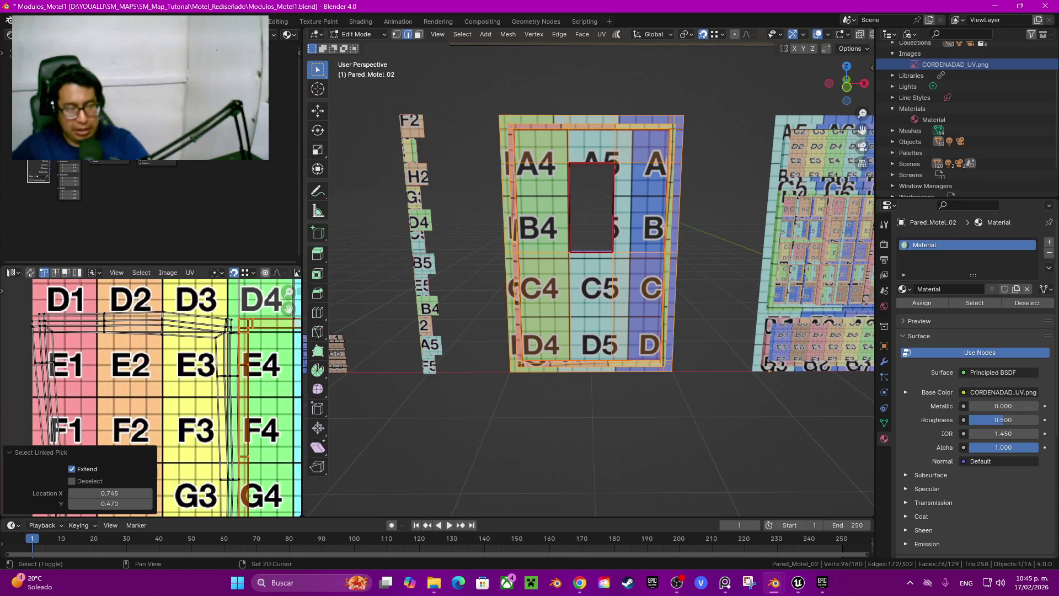
middle_click_drag(48, 325, 110, 362)
scroll(111, 363, "up", 4)
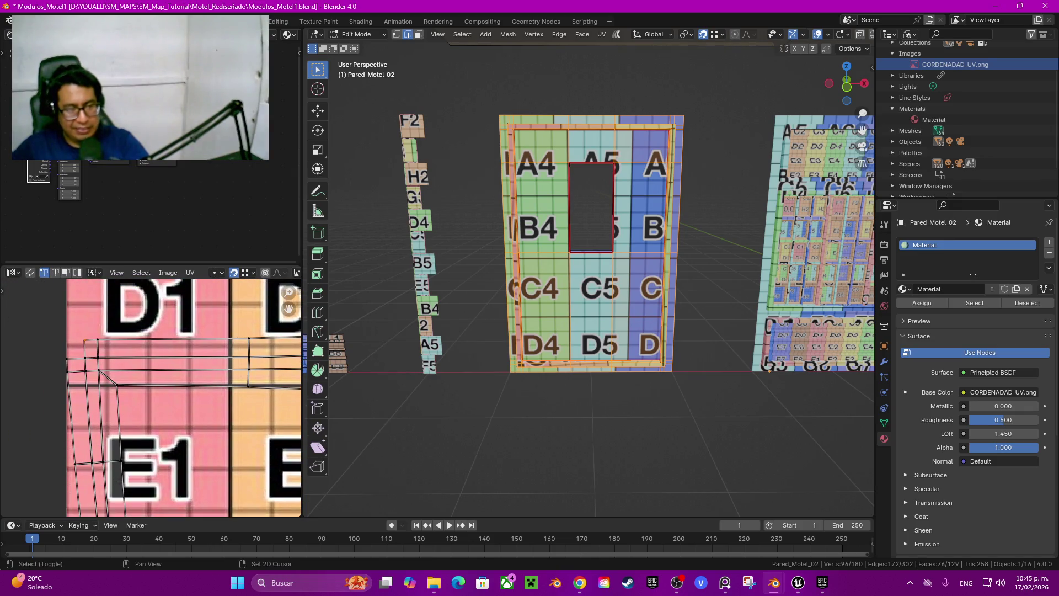
middle_click_drag(287, 397, 5, 397, "shift")
left_click(207, 349, "ctrl")
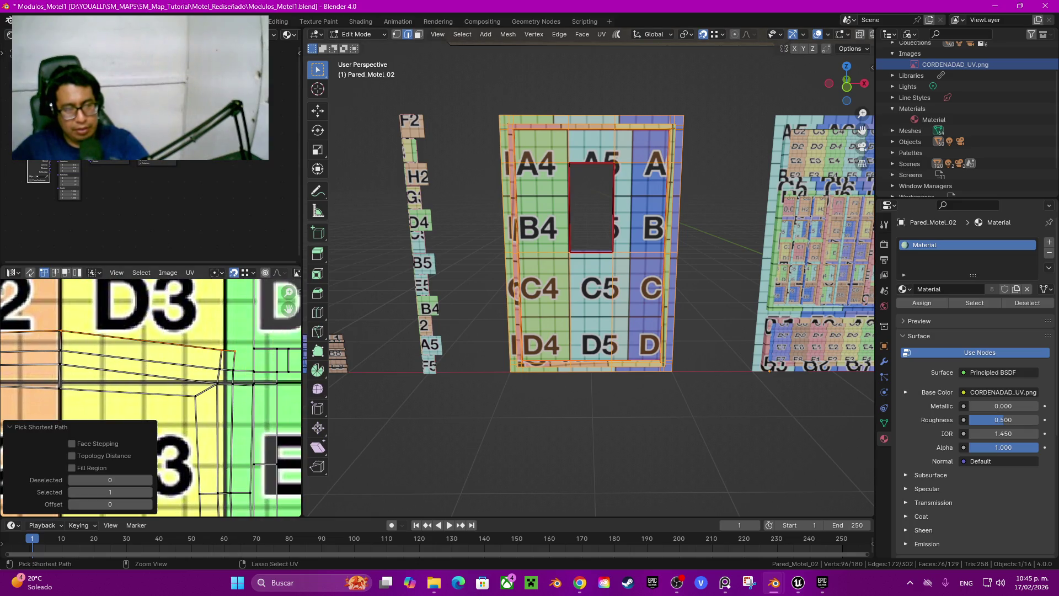
key("q")
left_click(192, 353)
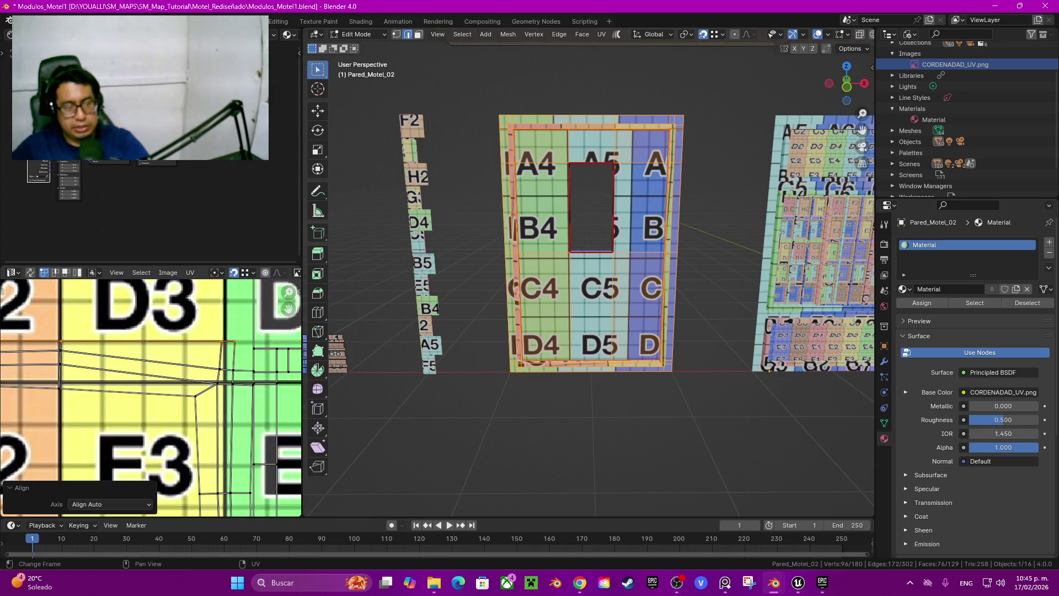
Step: Try auto and vertical alignment on the long left UV edge, undoing both
scroll(166, 343, "down", 2)
middle_click_drag(142, 308, 288, 308, "shift")
left_click_drag(290, 308, 316, 325)
left_click(123, 414)
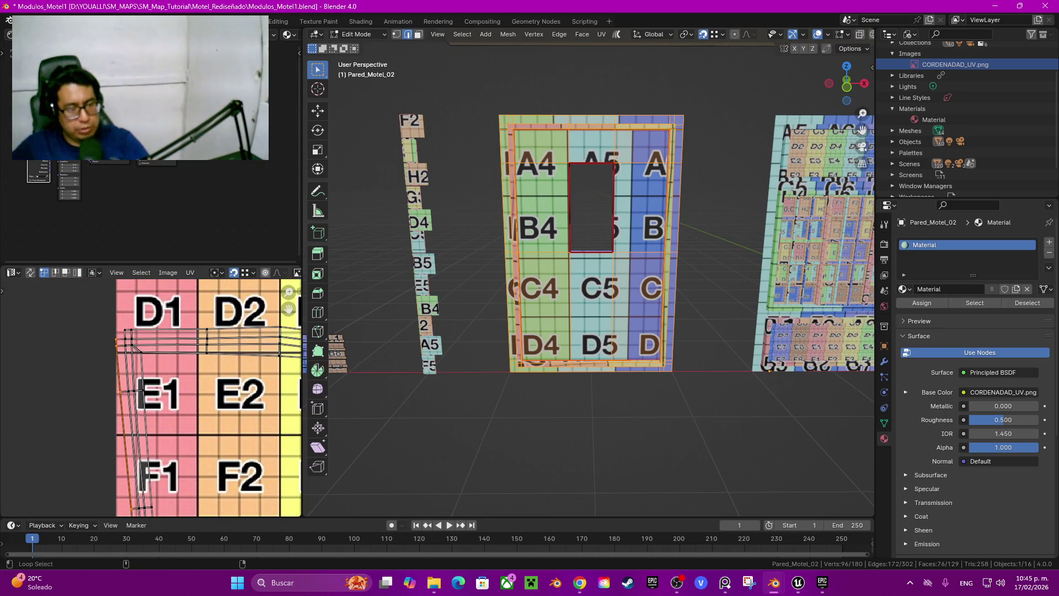
scroll(127, 386, "up", 2)
key("q")
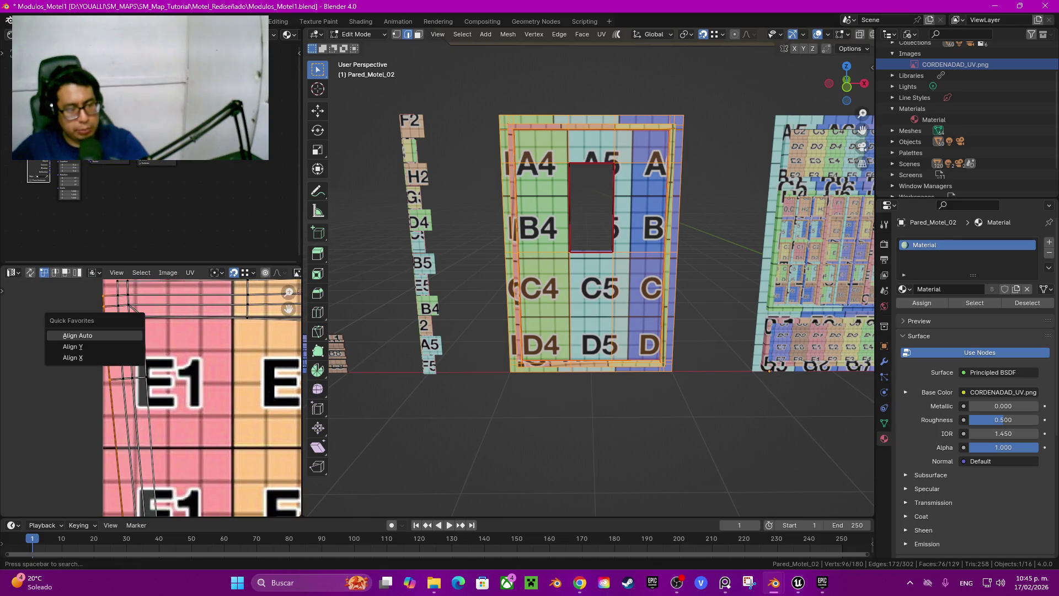
left_click(77, 335)
key("ctrl+z")
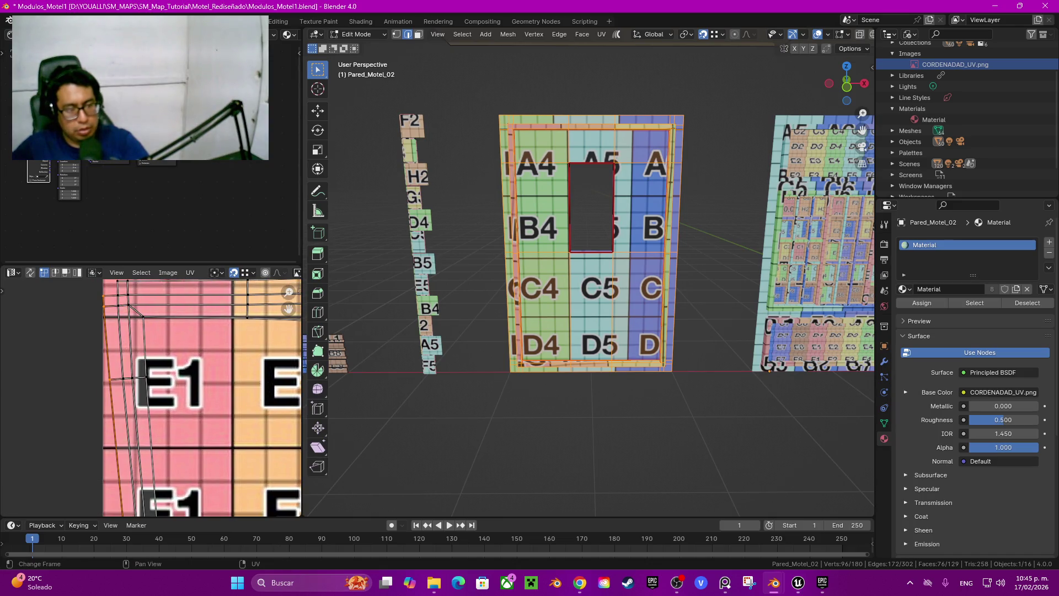
key("q")
left_click(79, 340)
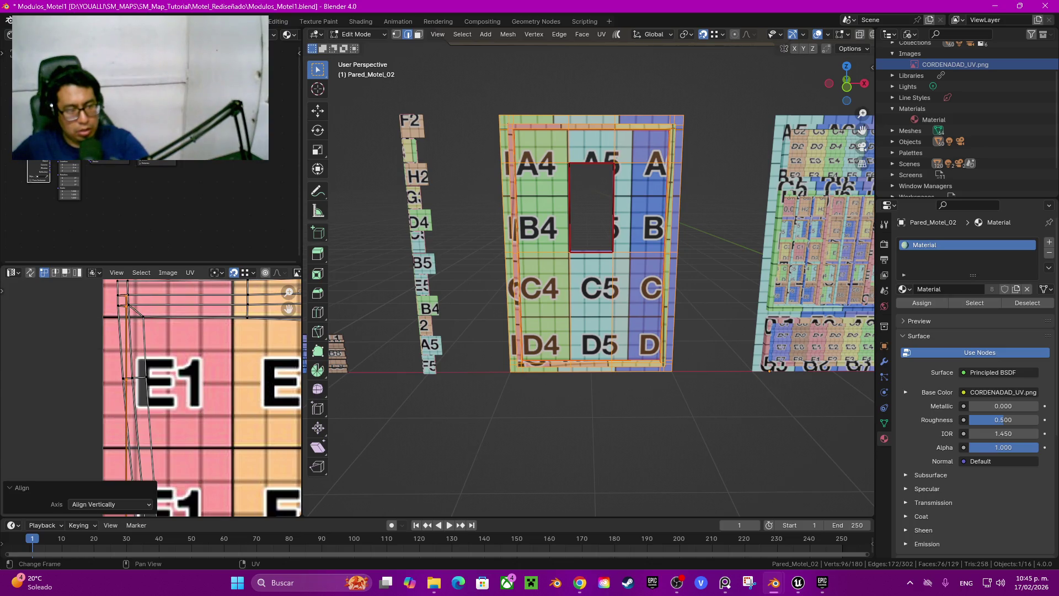
key("ctrl+z")
key("ctrl+z")
key("ctrl+z")
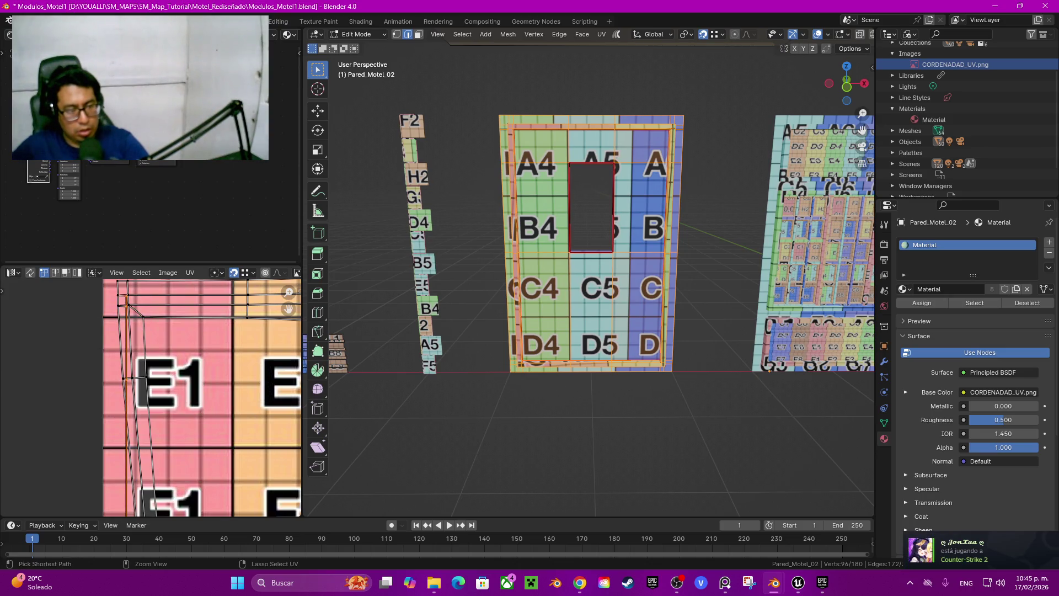
Step: Auto-align the short UV edges around the 0,0 corner
mouse_move(202, 397)
middle_mouse_down()
mouse_move(209, 419)
mouse_move(161, 381)
mouse_move(163, 300)
middle_mouse_up()
left_click(118, 316, "alt")
scroll(151, 397, "down", 3)
scroll(132, 386, "up", 5)
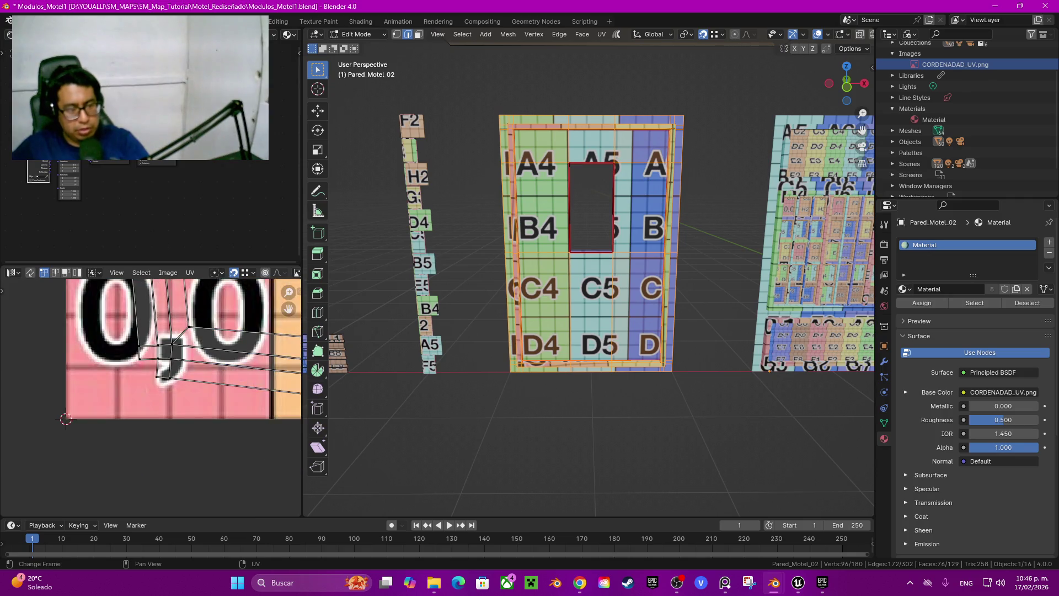
left_click(126, 374, "ctrl")
key("q")
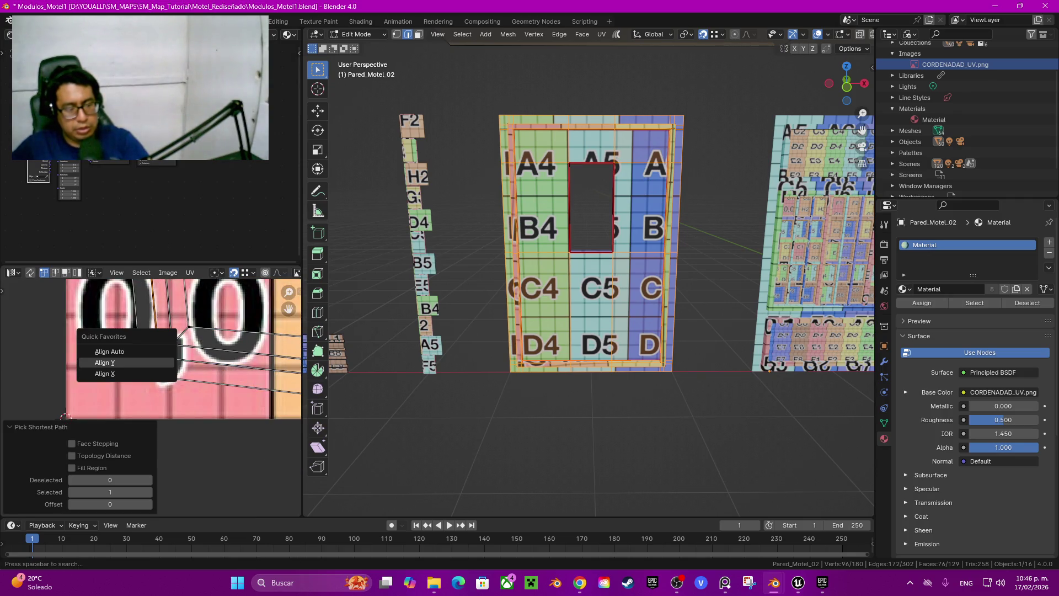
left_click(110, 351)
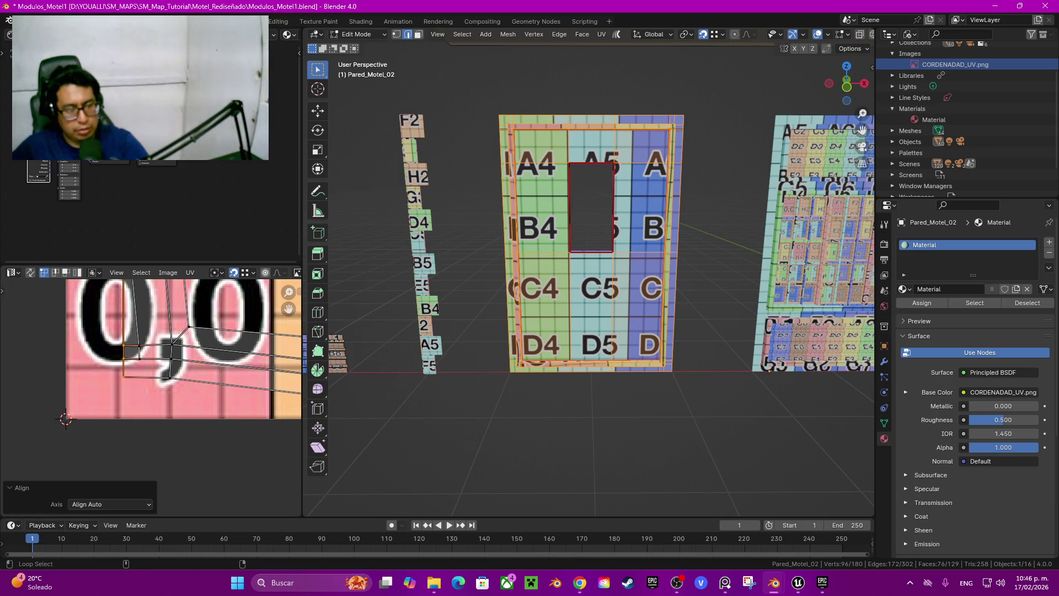
left_click(135, 309)
key("q")
left_click(91, 336)
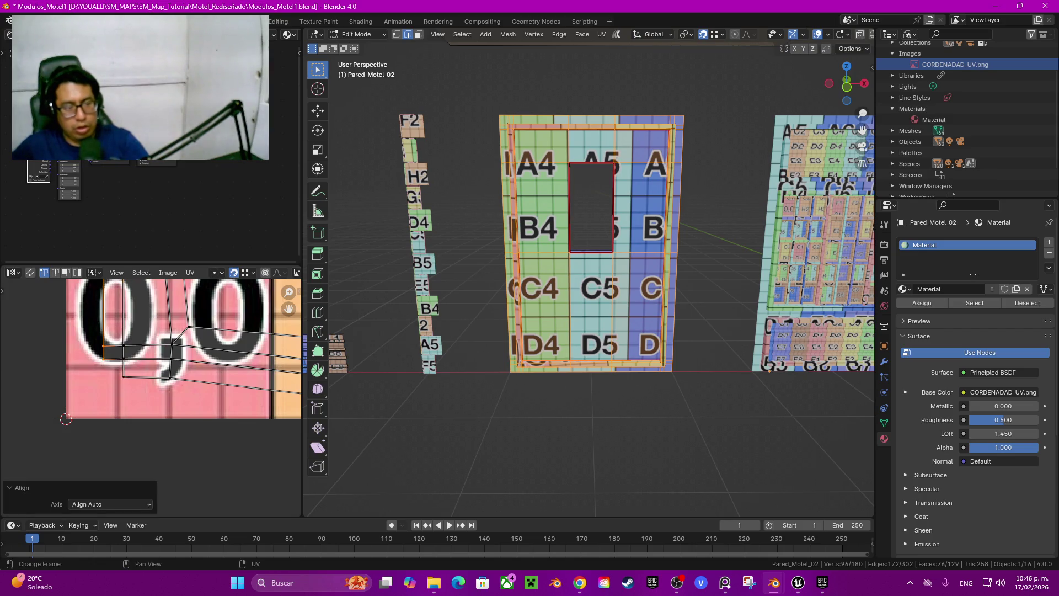
scroll(91, 336, "up", 2)
Step: Undo the recent corner alignments, restoring the left UV edge to vertical
left_click(162, 392)
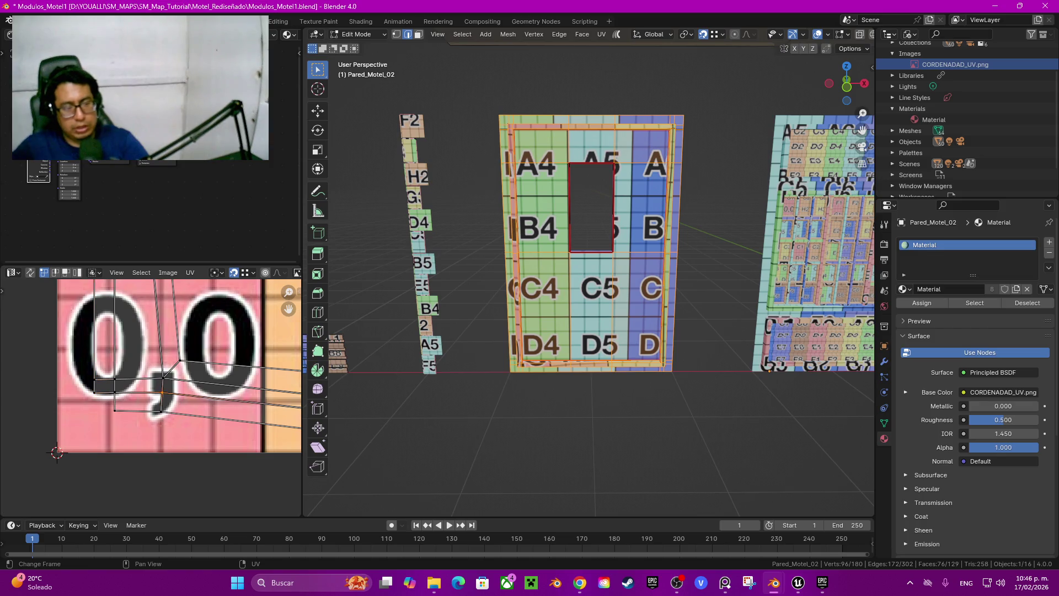
scroll(193, 430, "down", 2)
scroll(193, 430, "up", 8, "shift")
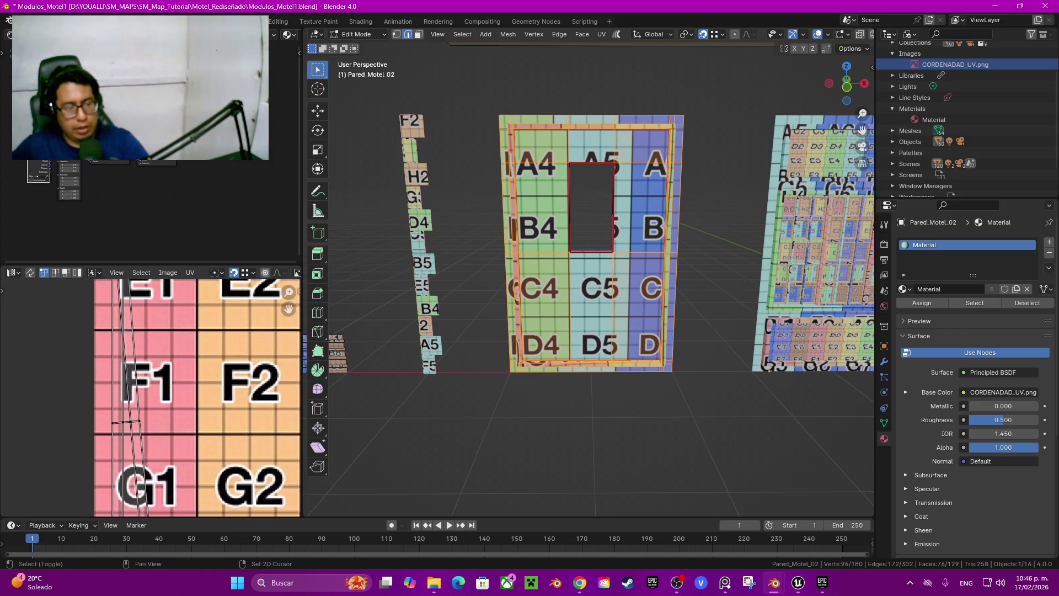
scroll(182, 420, "up", 2, "shift")
scroll(183, 419, "up", 3)
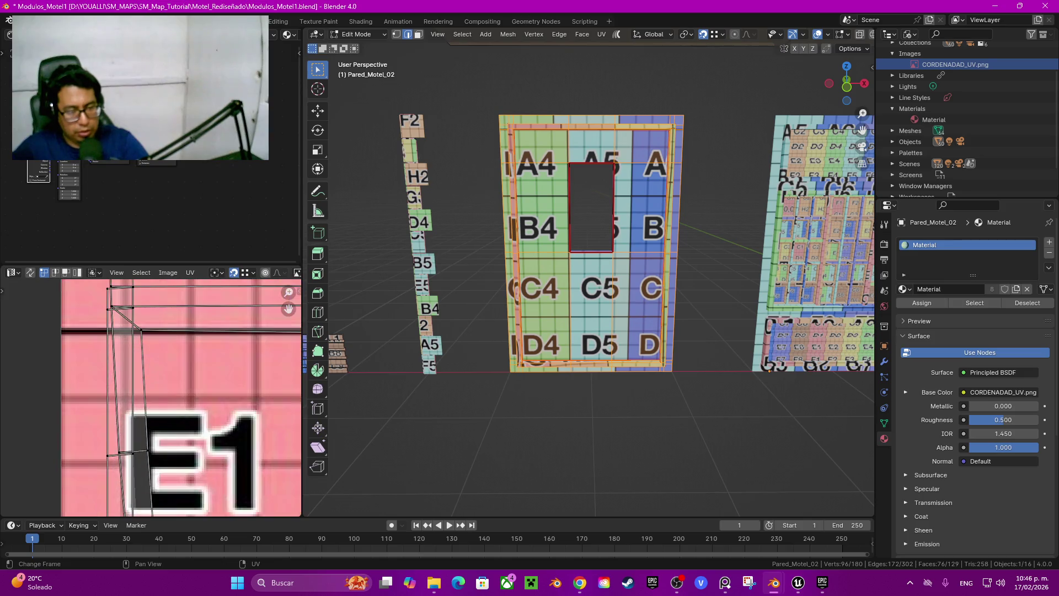
scroll(182, 420, "down", 2)
key("ctrl+z")
key("ctrl+z")
key("ctrl+z")
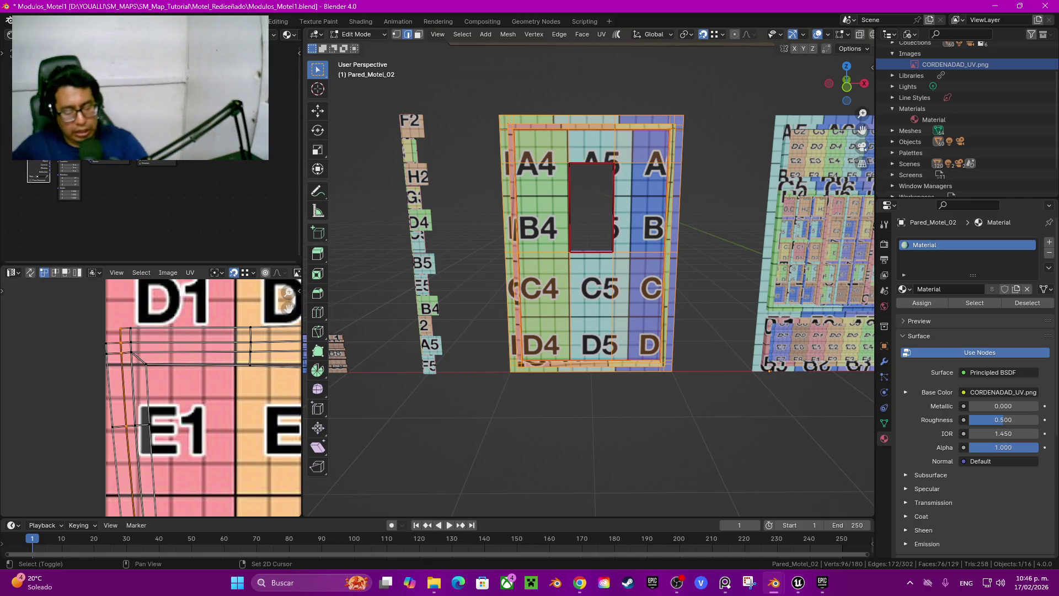
key("ctrl+z")
key("ctrl+z")
key("ctrl+z")
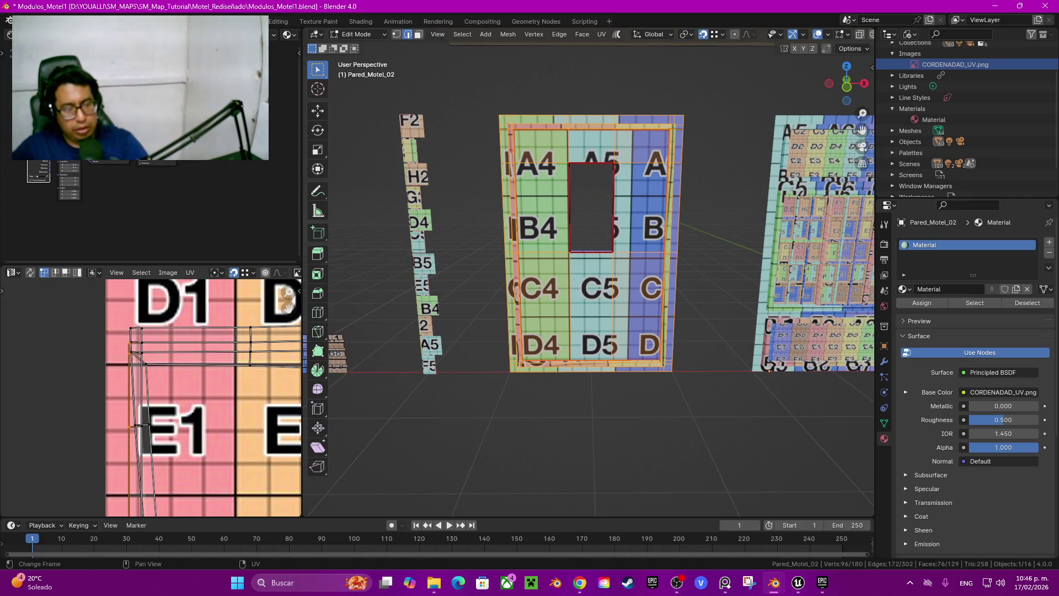
key("ctrl+z")
key("ctrl+z")
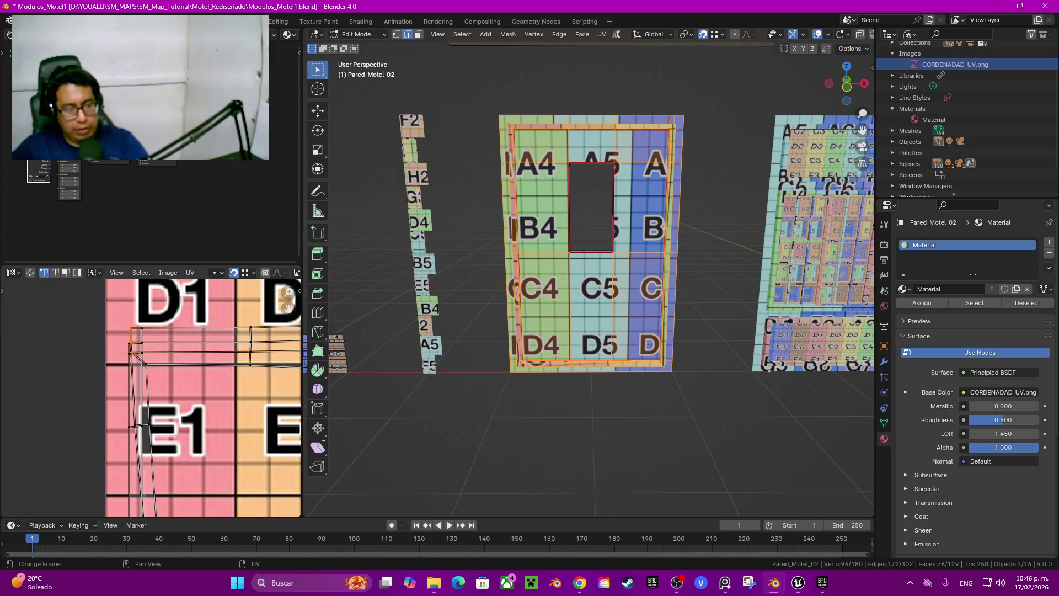
key("ctrl+z")
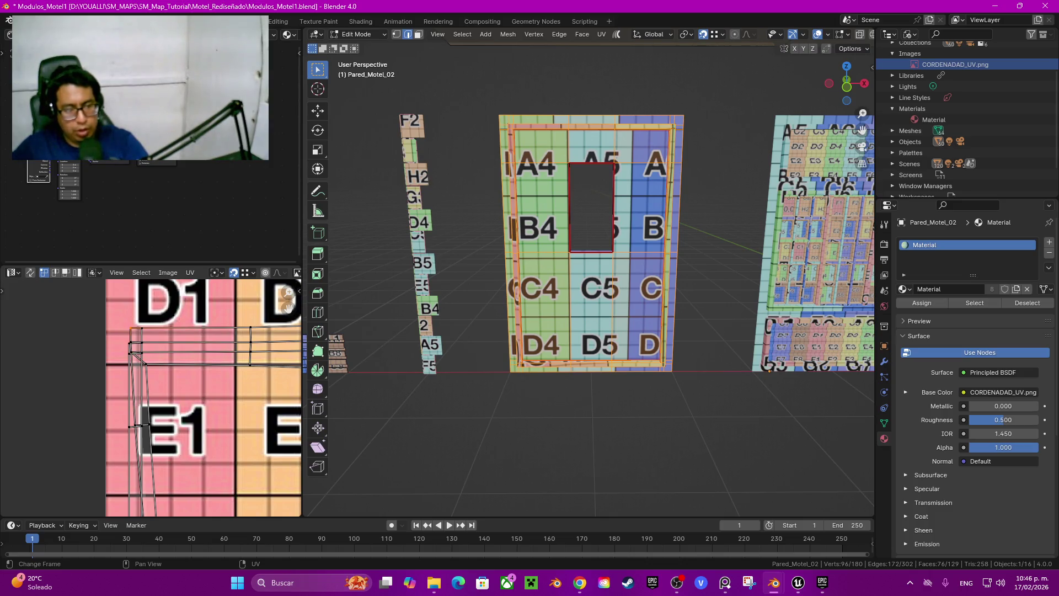
Step: Ctrl+click the shortest edge path along the island border near 0,0
scroll(204, 397, "down", 10, "shift")
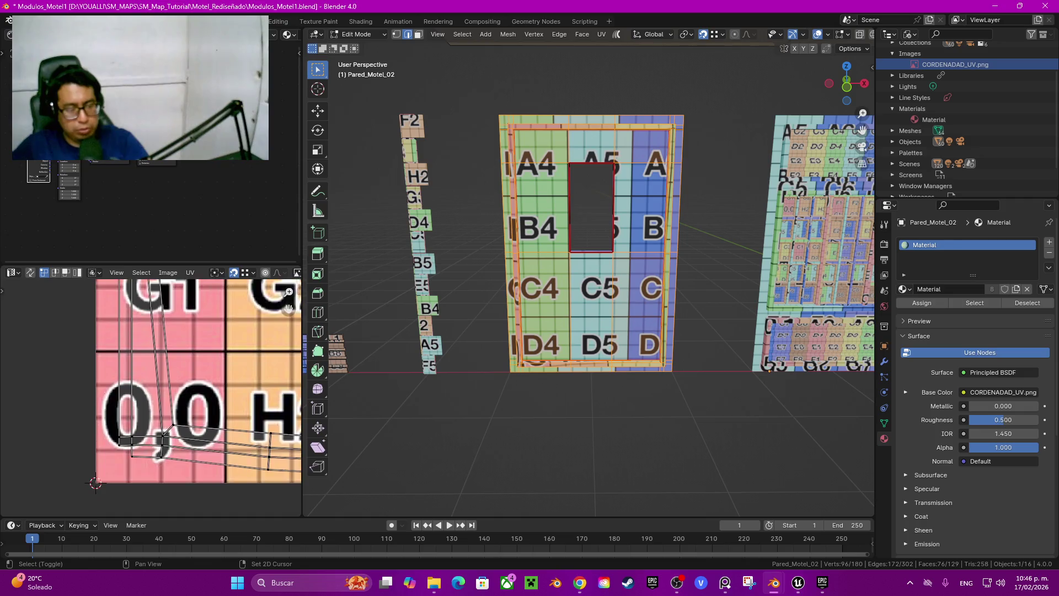
scroll(160, 436, "up", 4)
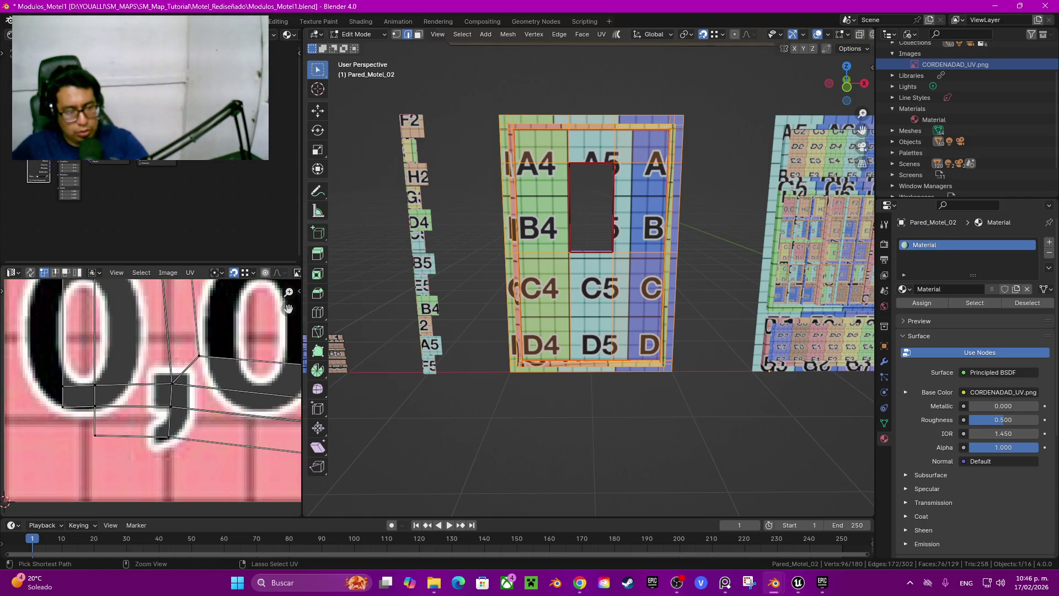
left_click(169, 435, "ctrl")
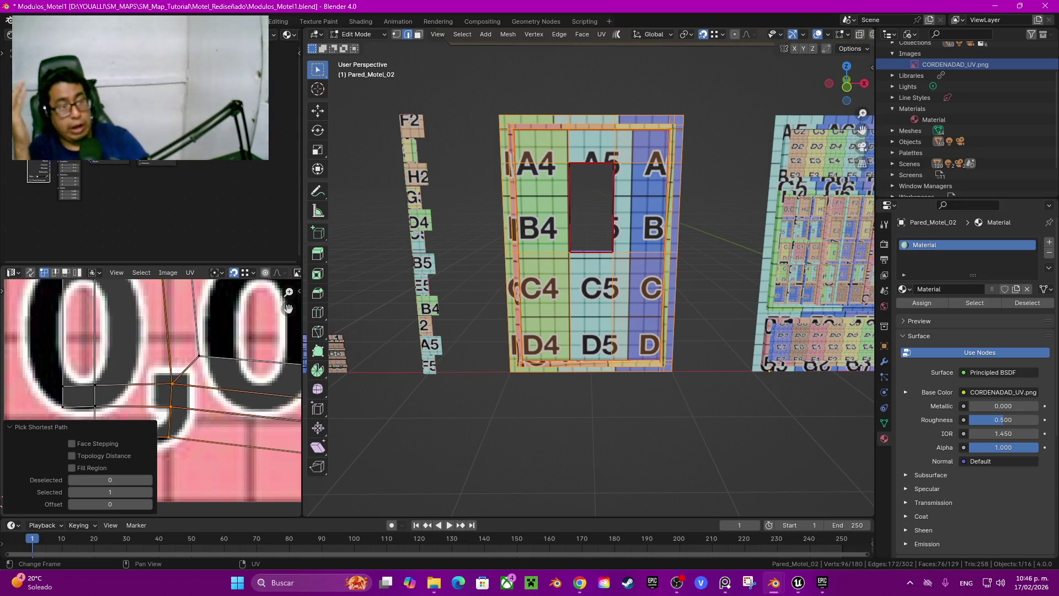
scroll(98, 370, "down", 3)
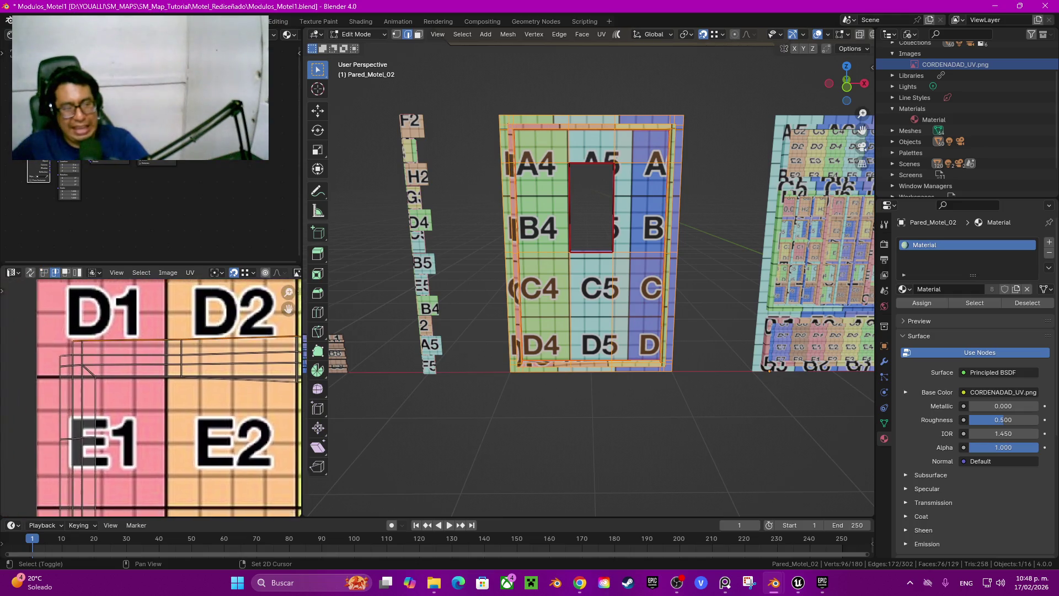
Step: Straighten the picked border edges near 0,0 with Align Auto
key("q")
left_click(81, 370)
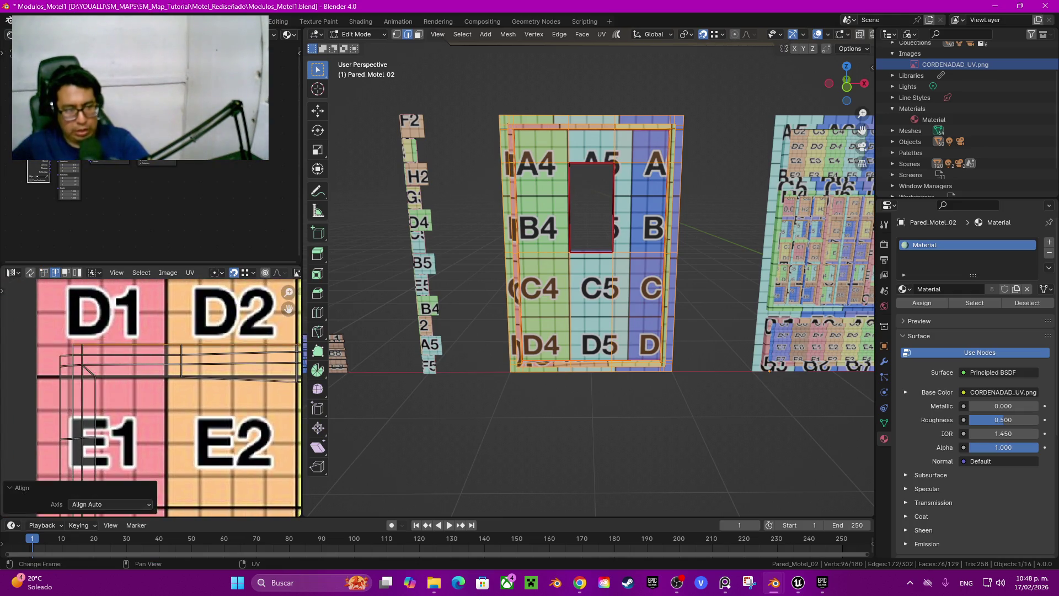
scroll(154, 436, "up", 3)
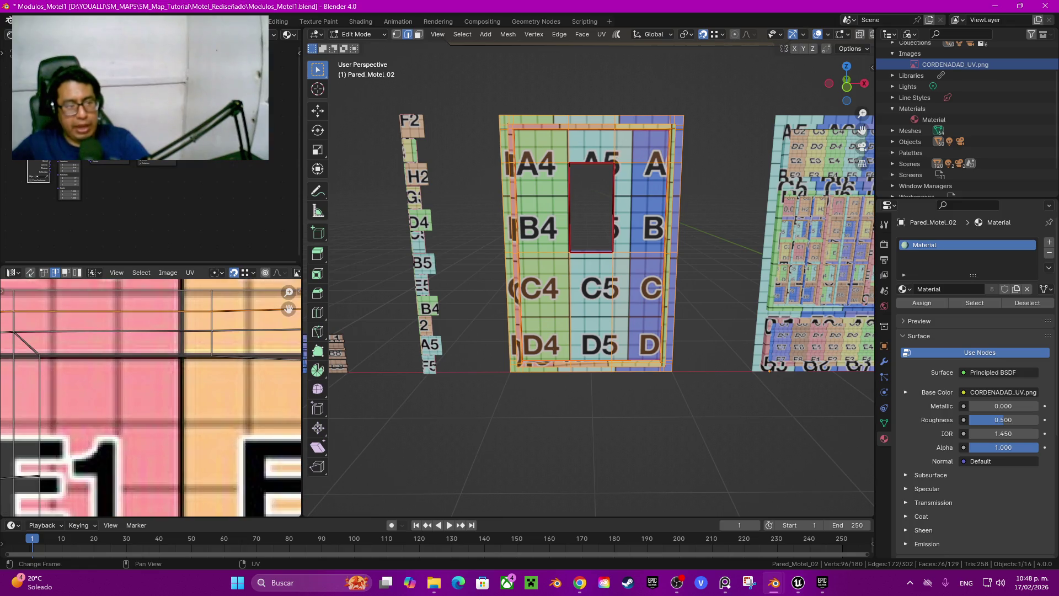
mouse_move(138, 386)
middle_mouse_down()
mouse_move(240, 425)
mouse_move(9, 409)
middle_mouse_up()
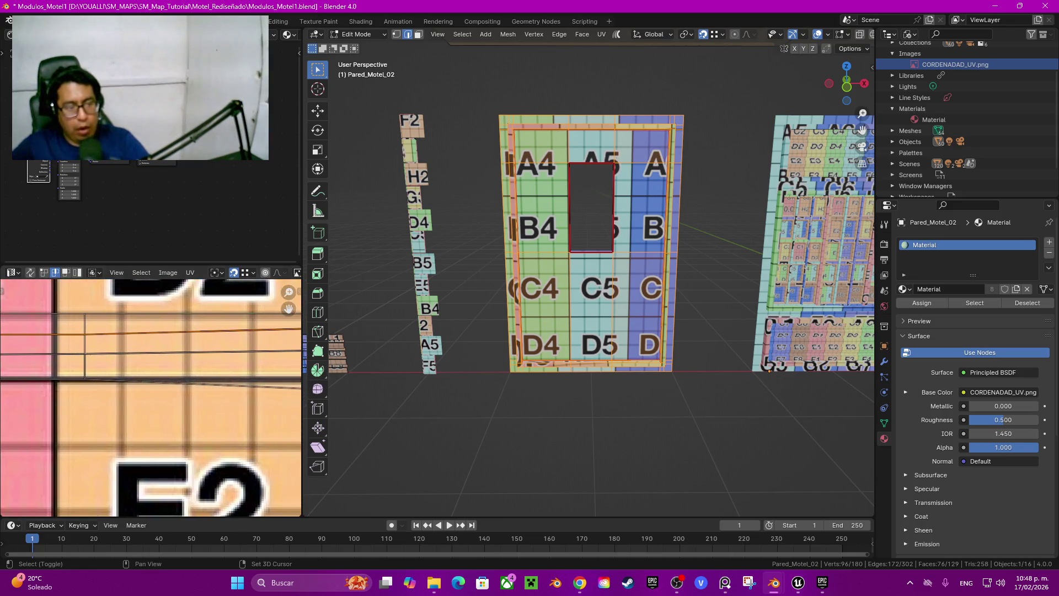
Step: Make the selected UV edge near E3 horizontal
middle_click_drag(287, 398, 2, 403)
key("shift+w")
left_click(143, 345)
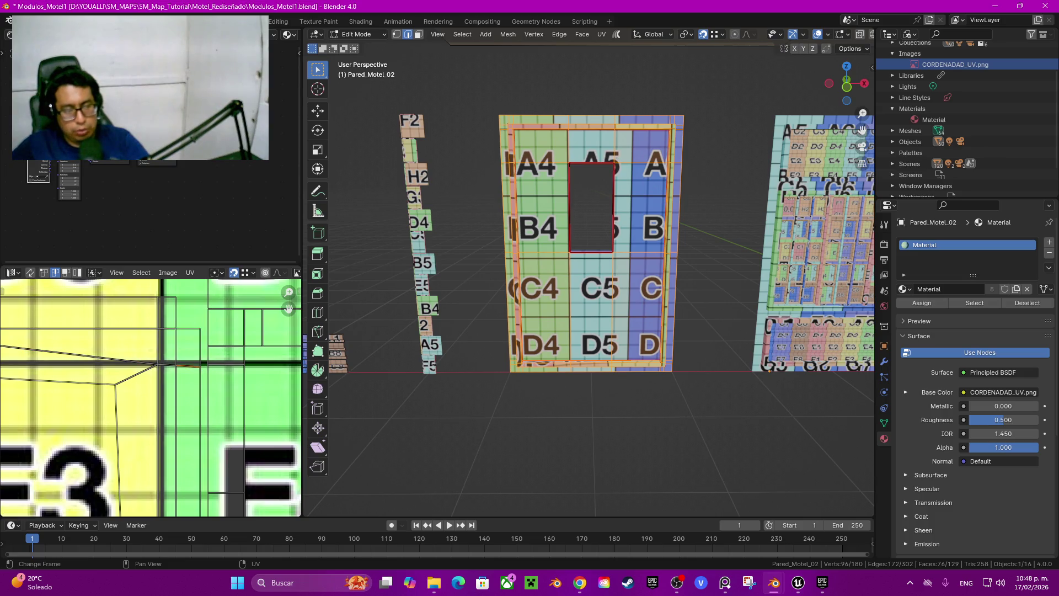
Step: Auto-align the horizontal UV edge path near E1
middle_click_drag(149, 309, 149, 497)
scroll(149, 397, "down", 2)
middle_click_drag(33, 397, 297, 397)
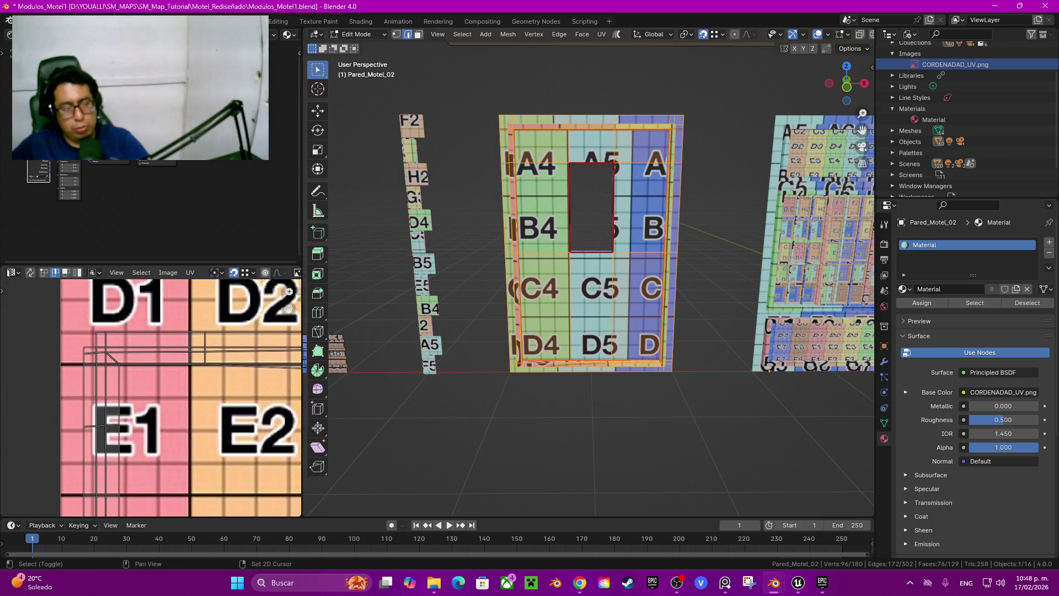
scroll(149, 397, "up", 5)
middle_click_drag(149, 331, 155, 371)
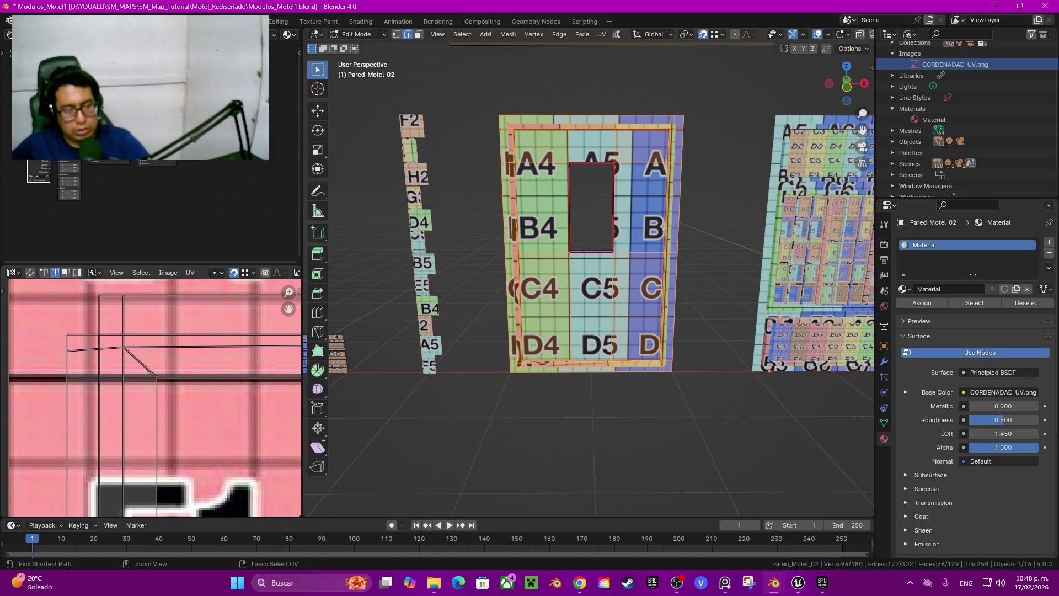
left_click(138, 347, "ctrl")
key("q")
key("Return")
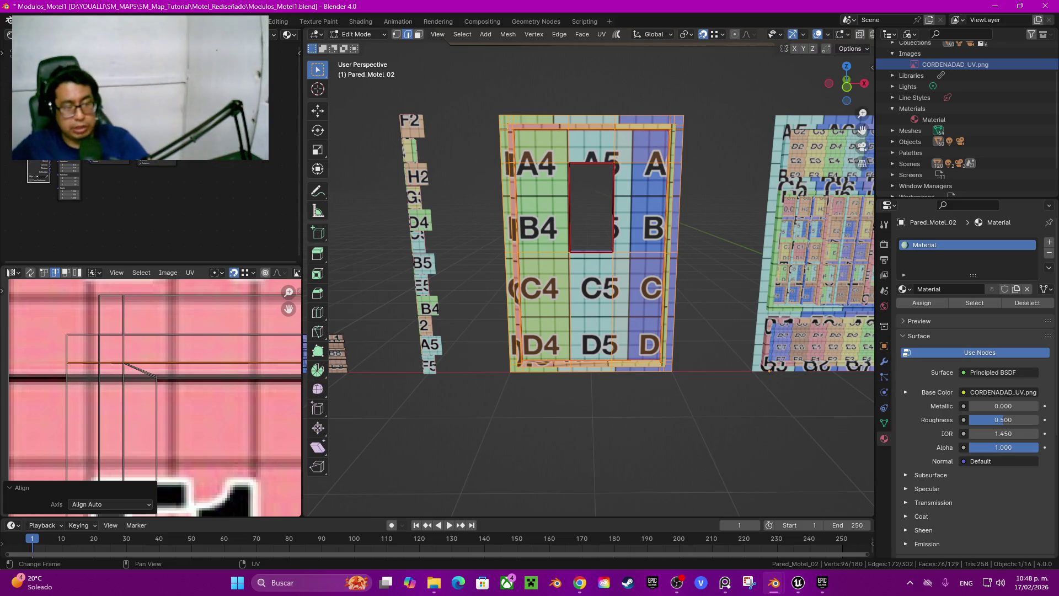
Step: Straighten the slanted UV edge path near E1 with Align Auto
scroll(151, 399, "down", 5)
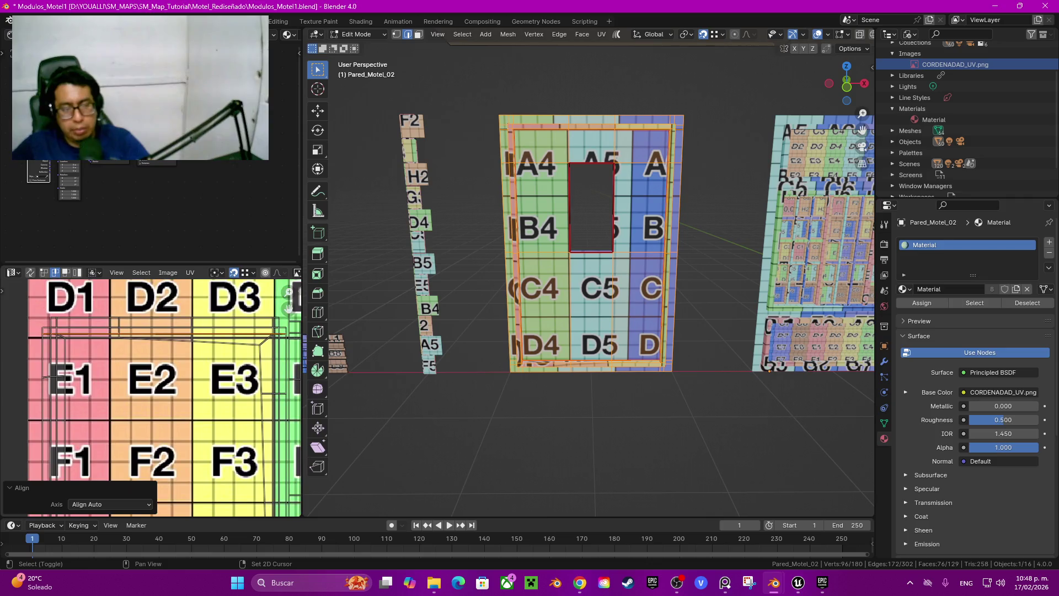
scroll(157, 395, "up", 4)
scroll(151, 397, "down", 1)
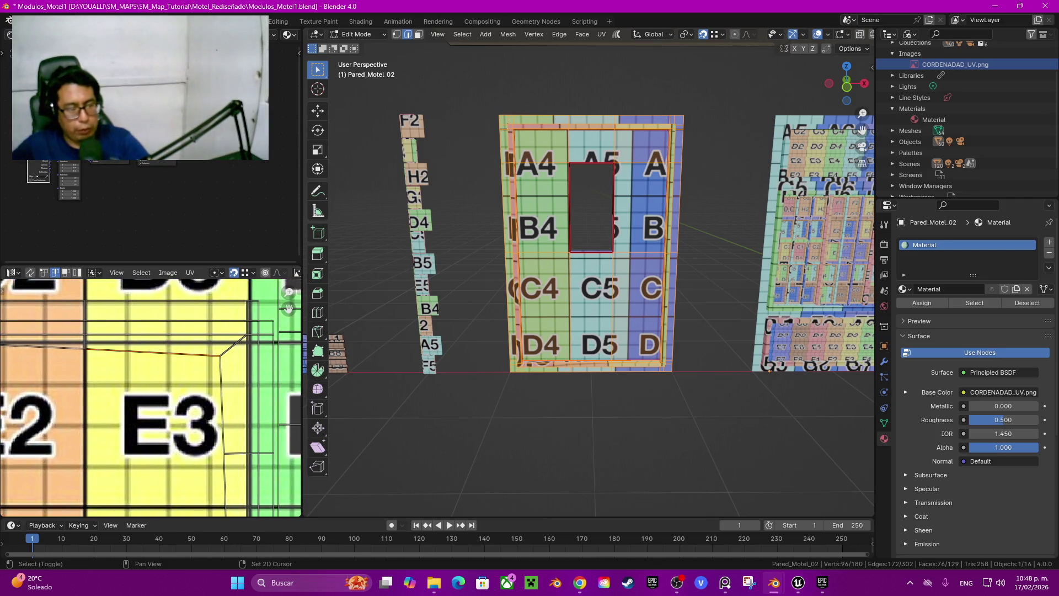
middle_click_drag(82, 397, 298, 411)
middle_click_drag(142, 387, 147, 364, "ctrl")
left_click(94, 342, "ctrl")
key("shift+w")
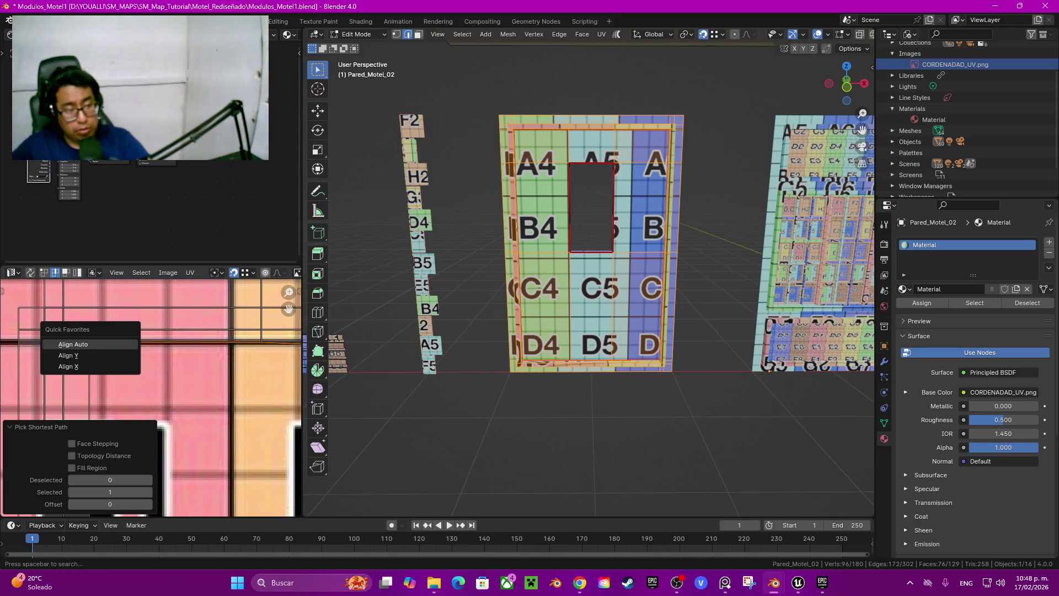
left_click(94, 342)
Step: Straighten the edge path below H3 with Align Auto
scroll(151, 397, "right", 8, "shift")
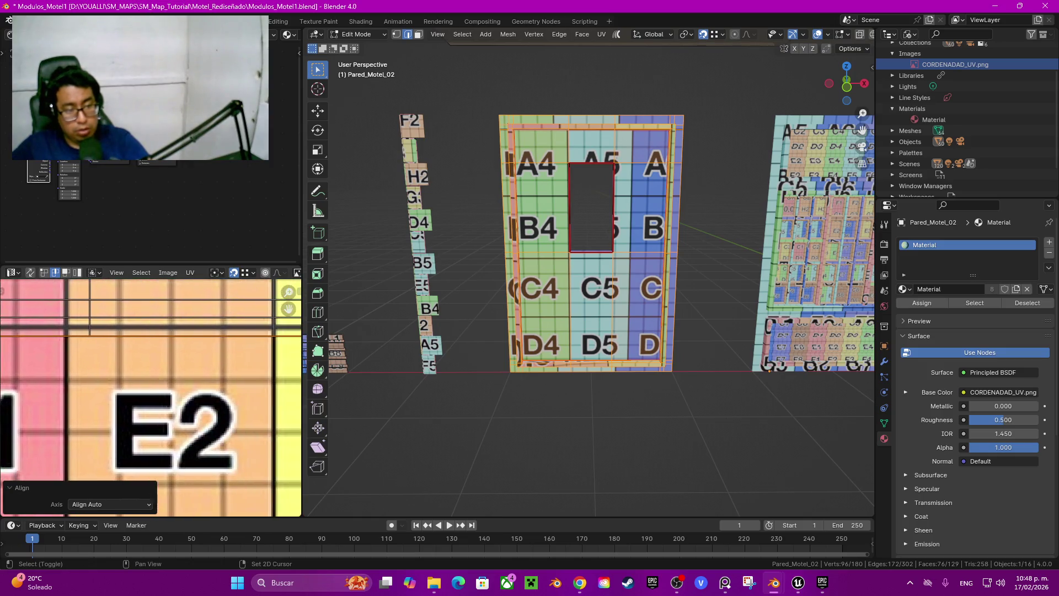
left_click(205, 397)
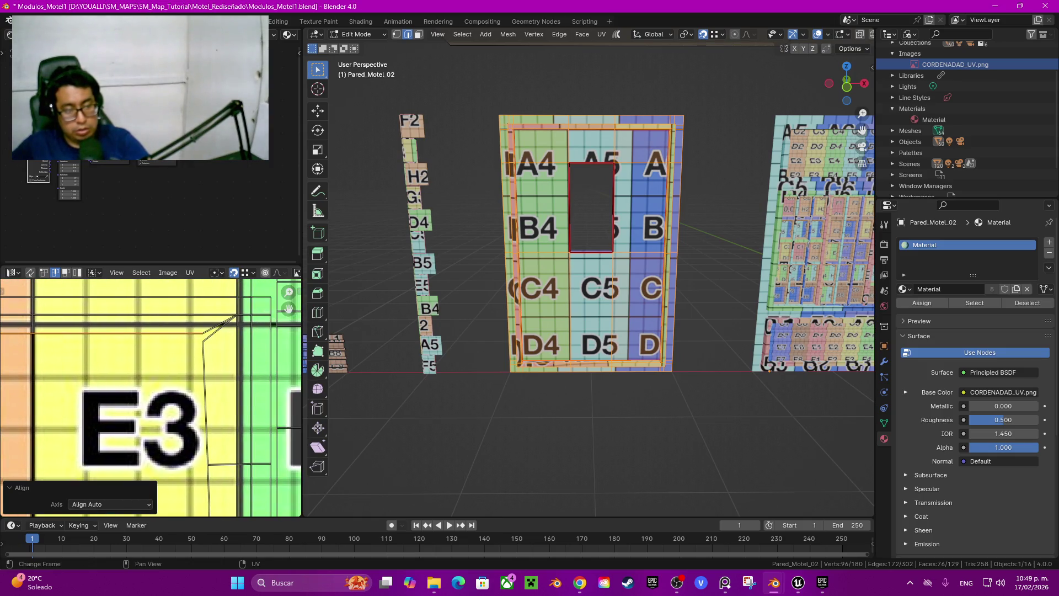
scroll(151, 397, "down", 3, "shift")
scroll(150, 397, "down", 4)
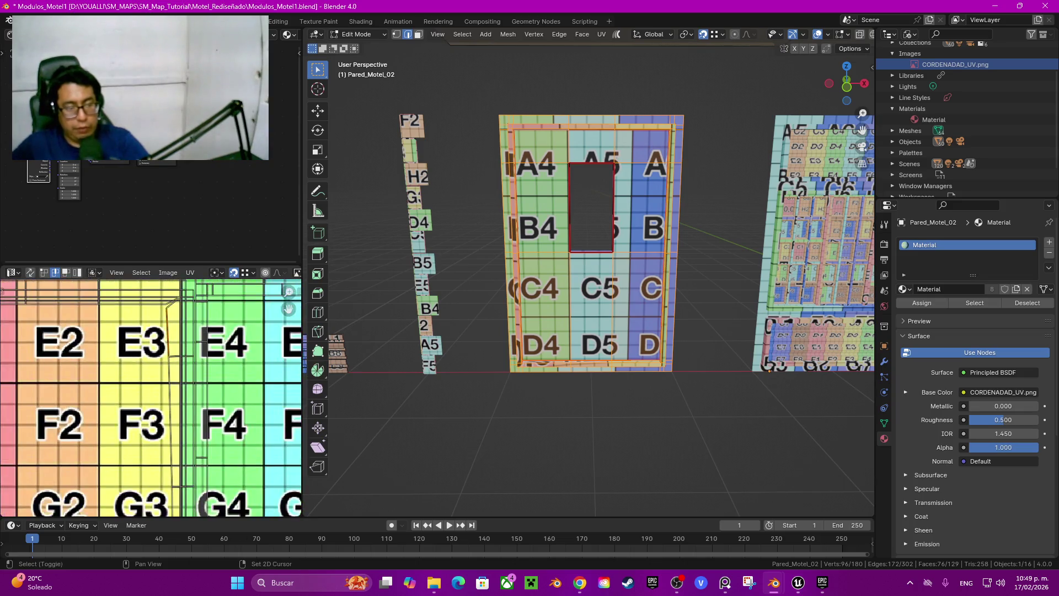
scroll(150, 397, "down", 4, "shift")
scroll(182, 370, "down", 3, "shift")
scroll(182, 370, "up", 5)
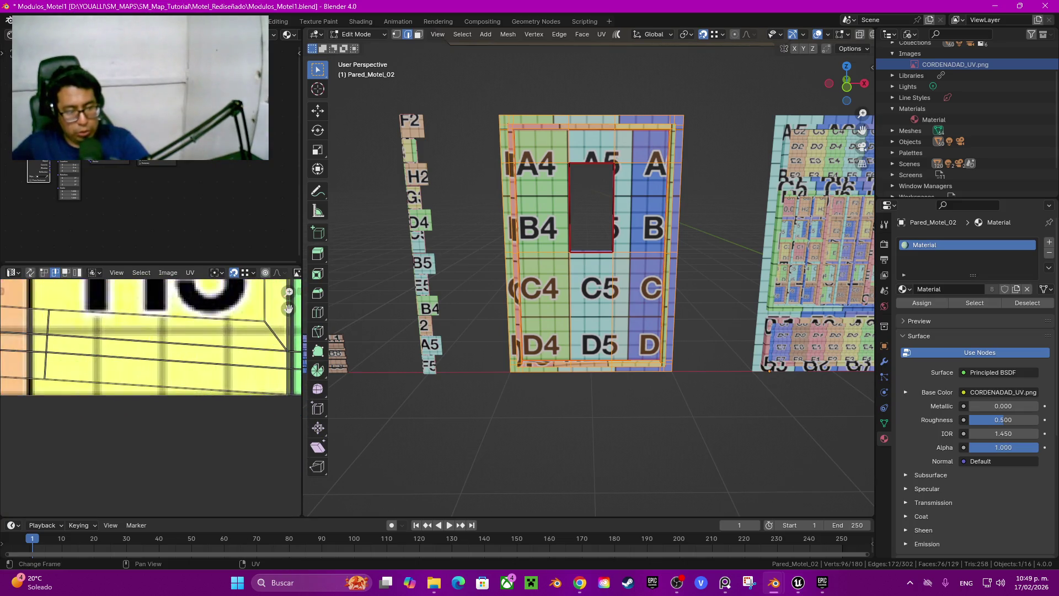
left_click(193, 297, "ctrl")
key("shift+w")
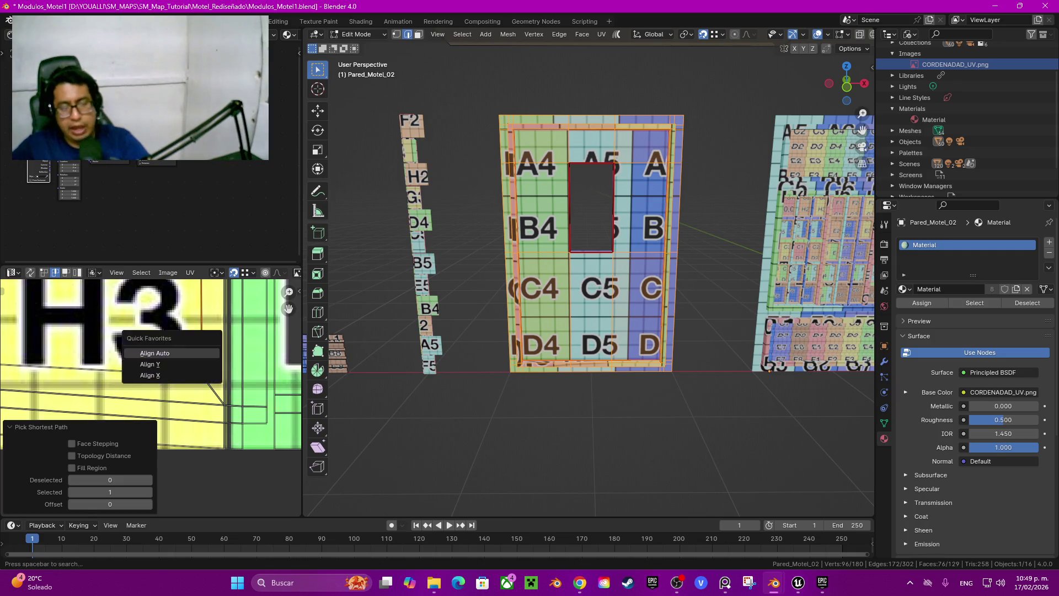
left_click(165, 364)
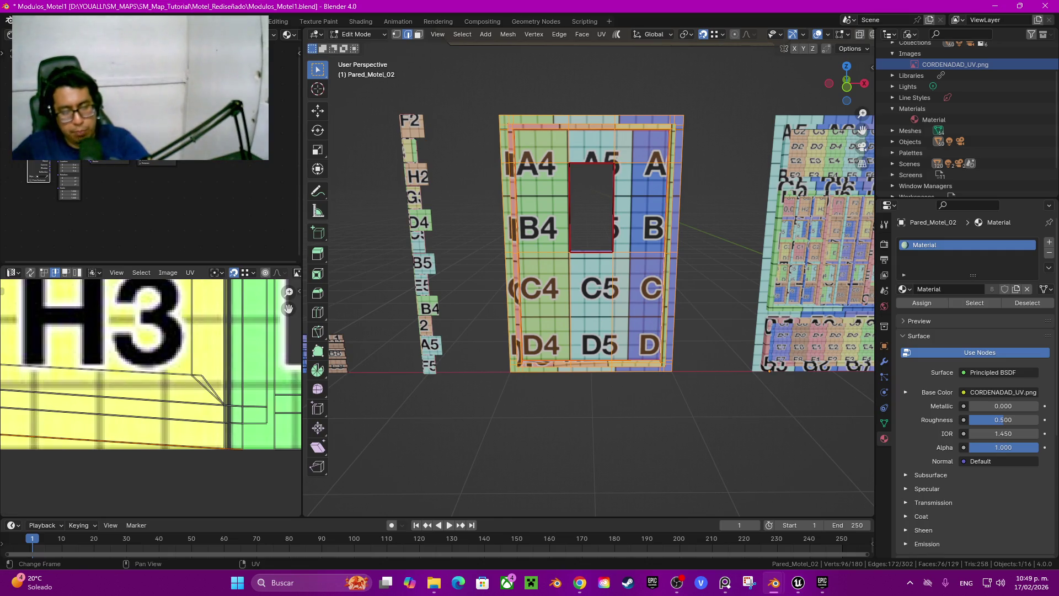
Step: Auto-align the edge path near the 0,0 corner
left_click(121, 423)
scroll(151, 364, "left", 5, "shift")
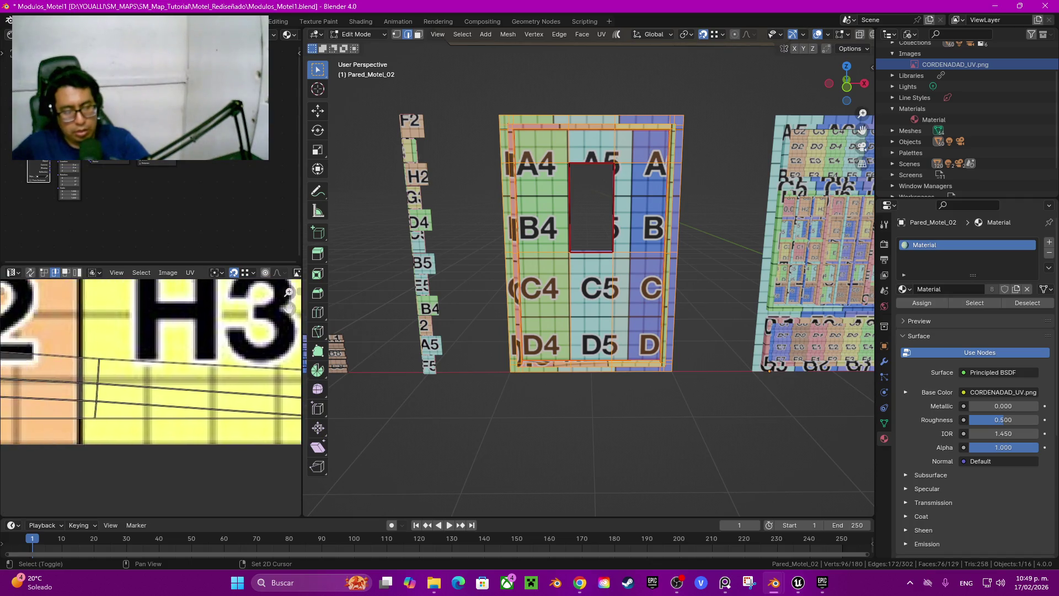
scroll(151, 364, "left", 3, "ctrl")
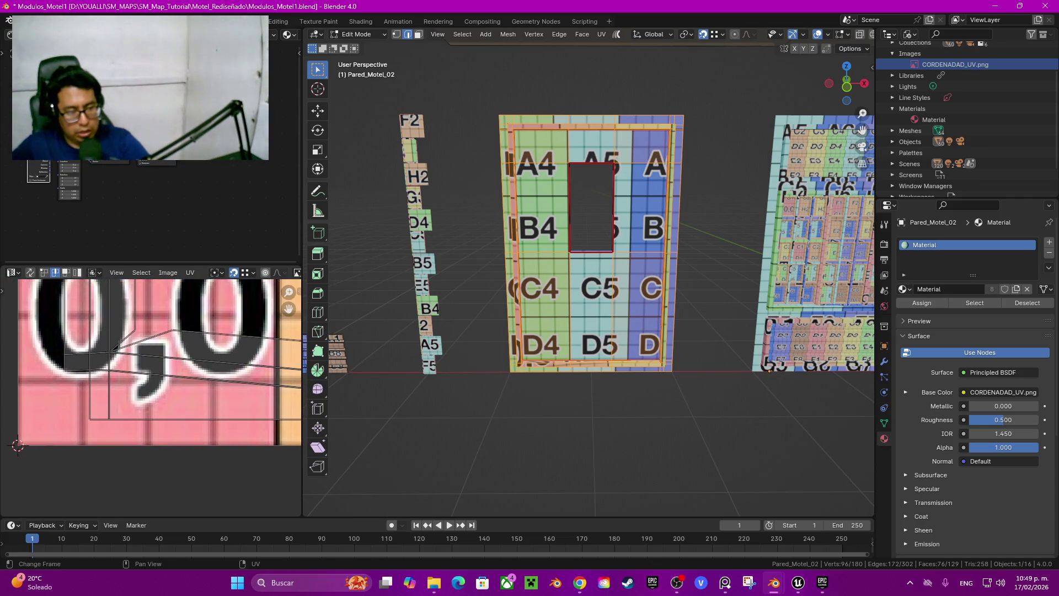
left_click(166, 377, "ctrl")
key("q")
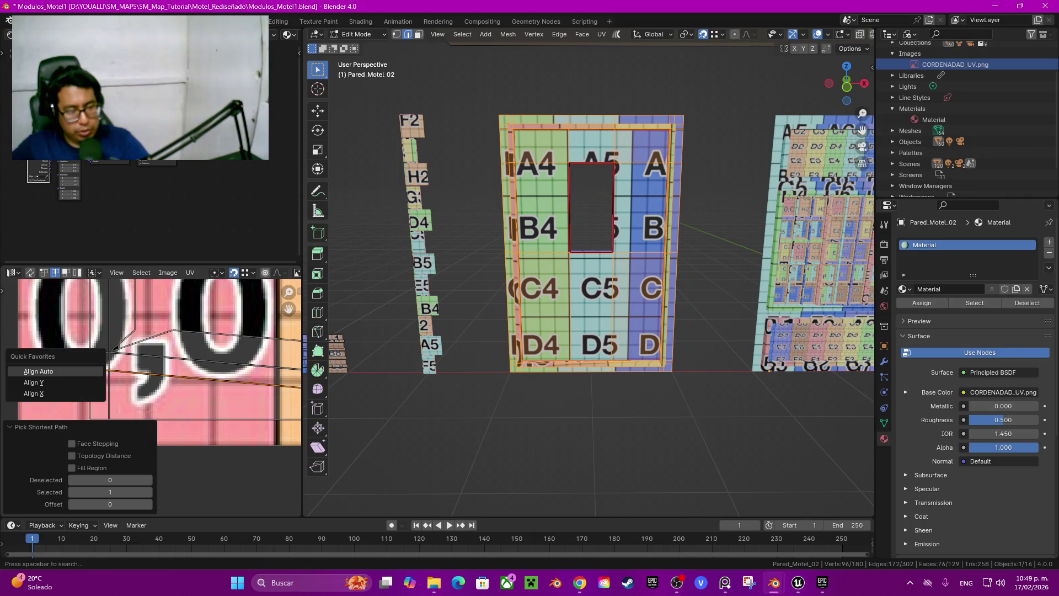
left_click(39, 372)
Step: Straighten the long diagonal edge path below H3 with Align Auto
scroll(151, 362, "right", 3, "ctrl")
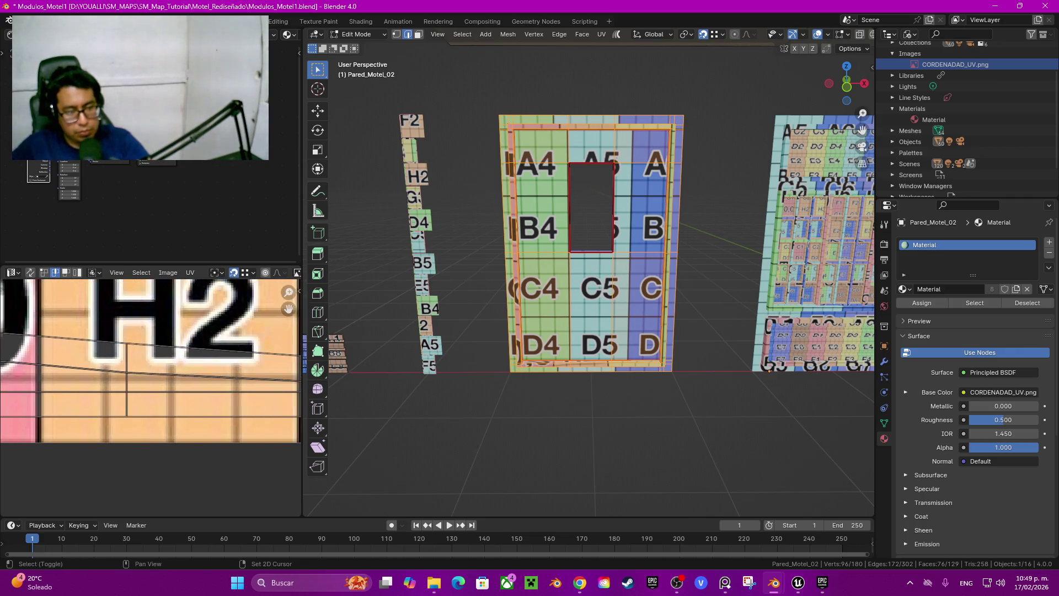
scroll(150, 361, "up", 2)
scroll(150, 359, "right", 5, "ctrl")
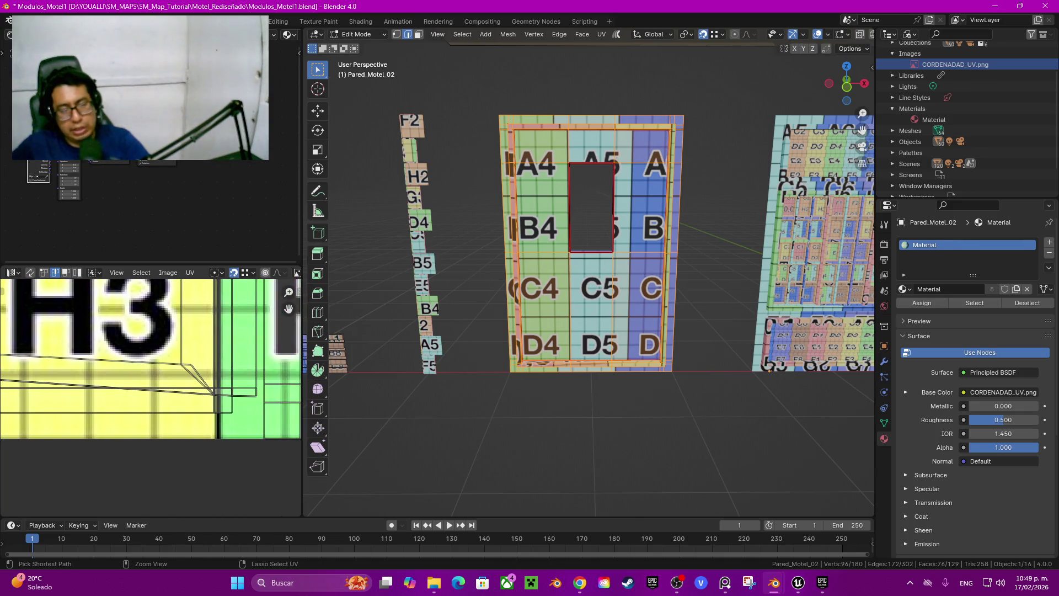
left_click(232, 395, "ctrl")
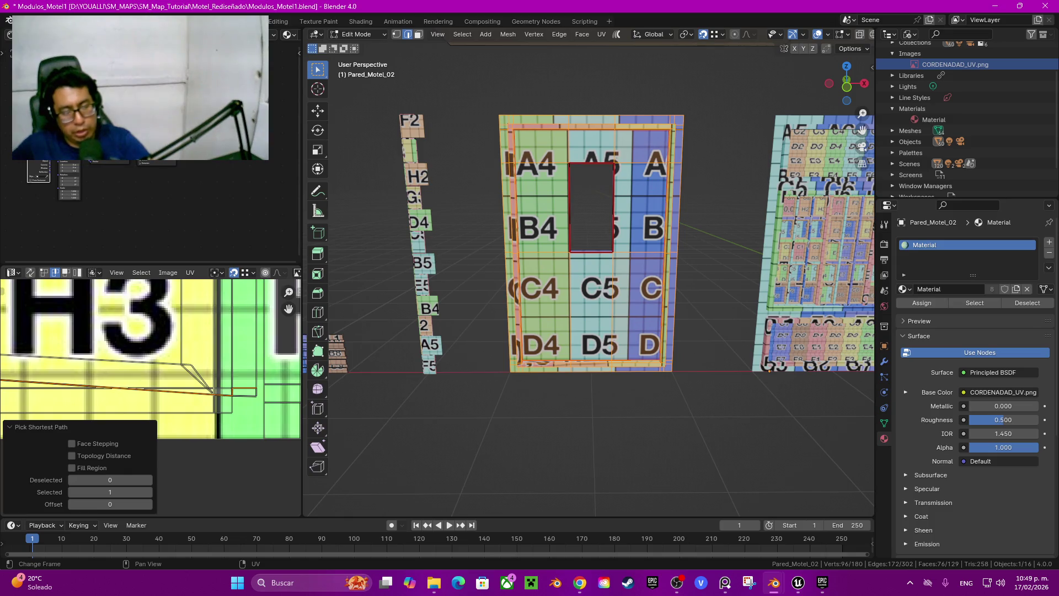
key("ctrl+z")
left_click(232, 395, "ctrl")
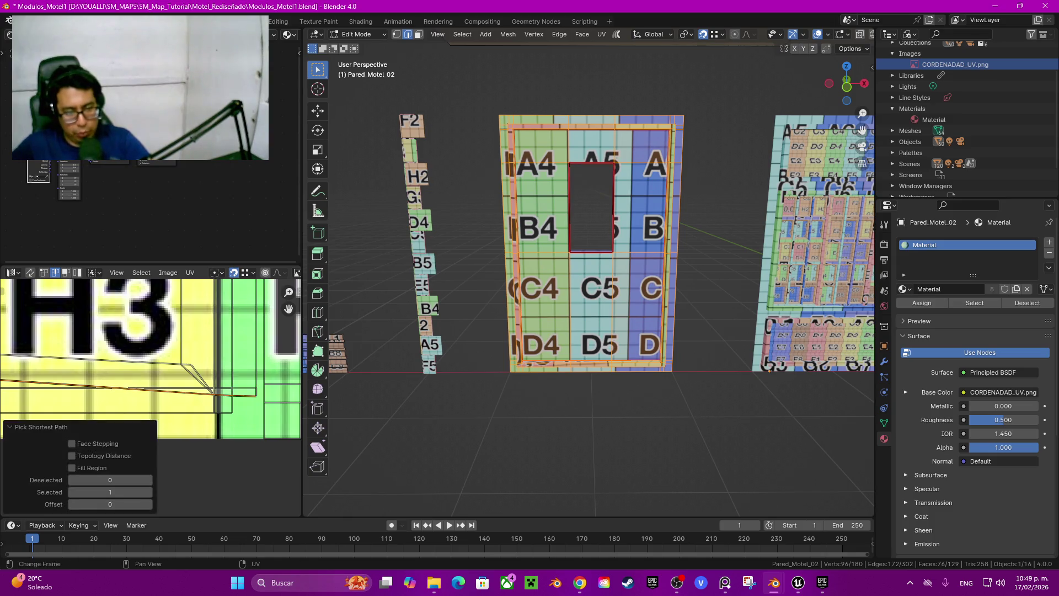
key("shift+w")
left_click(216, 386)
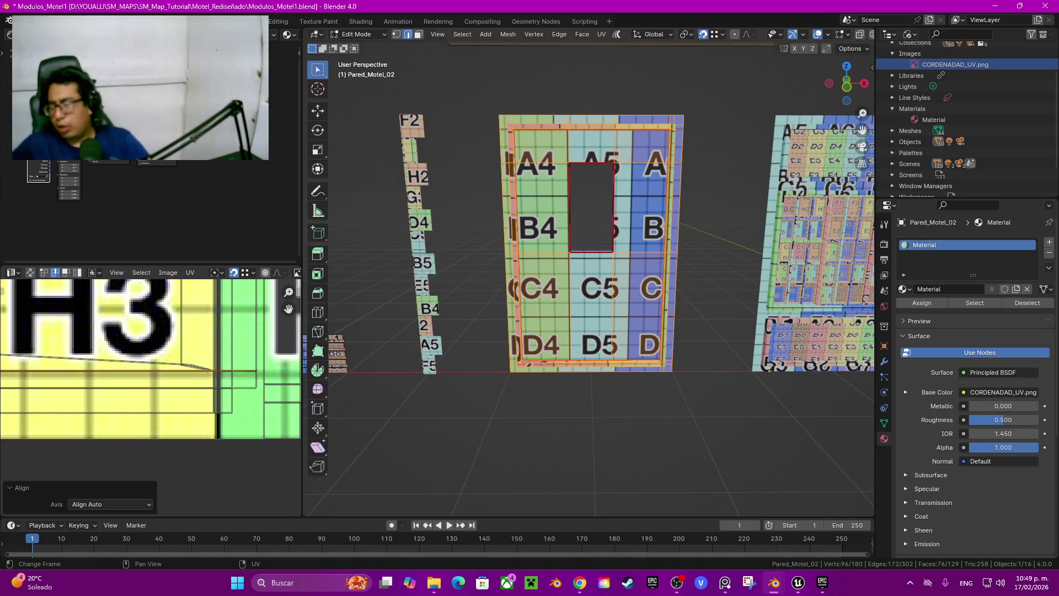
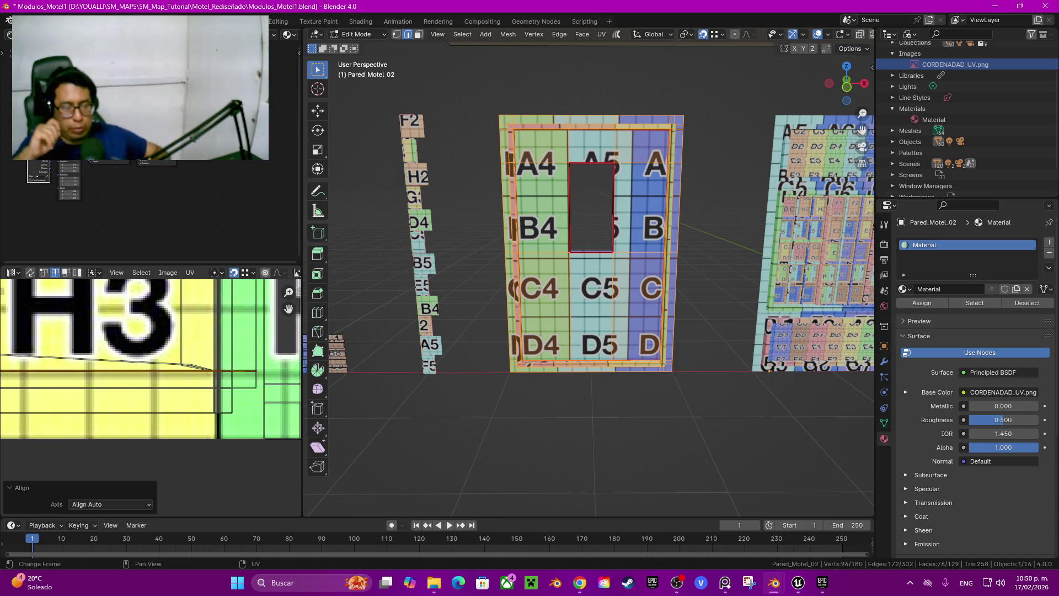
Step: Straighten the selected UV edge with Align Auto from Quick Favorites
middle_click_drag(138, 359, 168, 367)
scroll(138, 359, "down", 2)
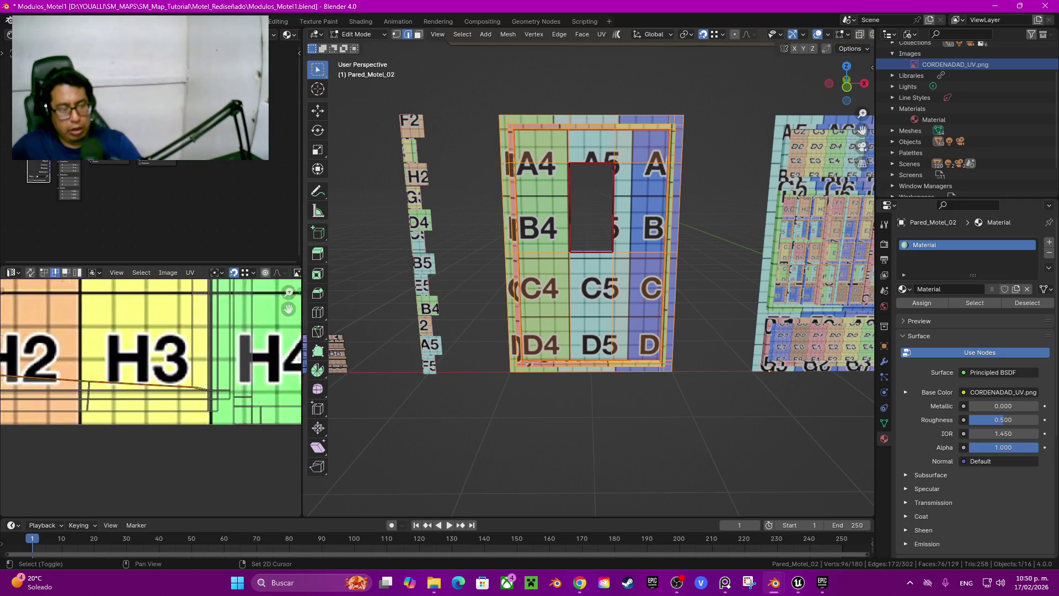
scroll(110, 353, "up", 4)
key("q")
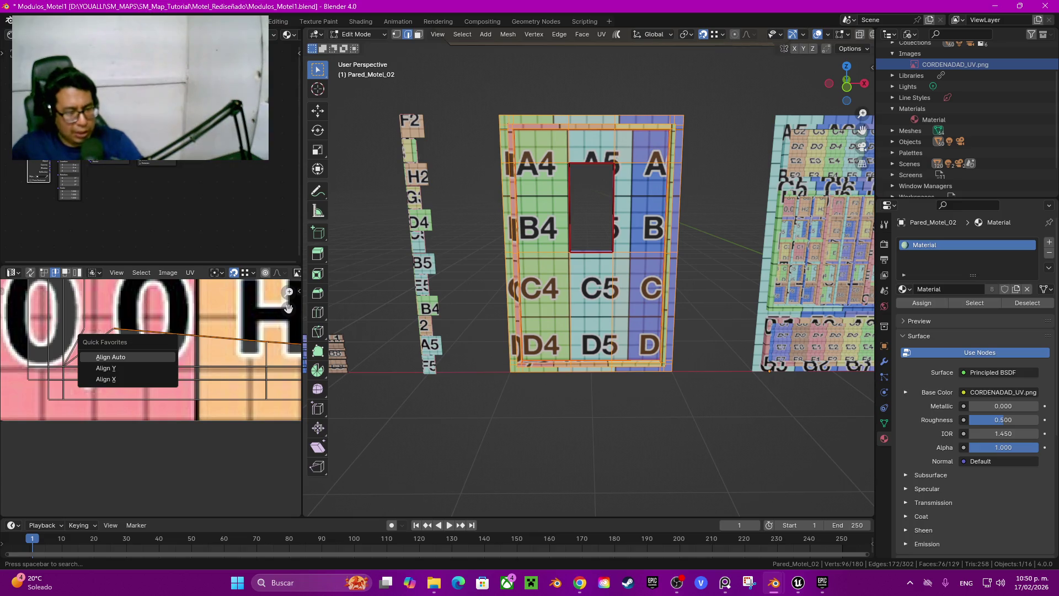
key("Return")
Step: In vertex select mode, nudge a UV vertex left of H2 along X, then up along Y
left_click_drag(288, 308, 22, 325)
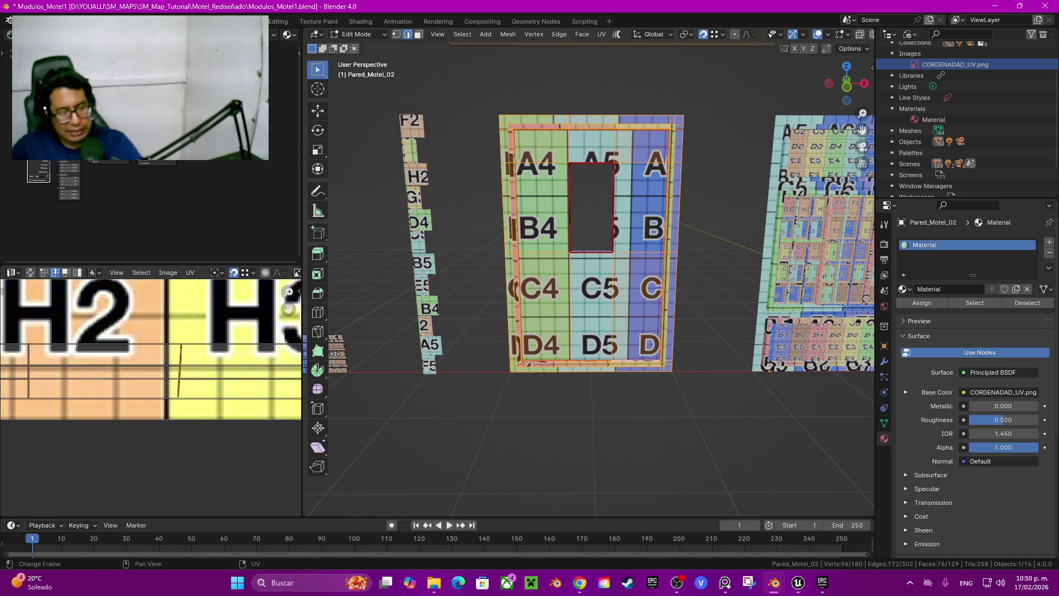
left_click_drag(288, 309, 366, 309)
scroll(151, 358, "down", 1)
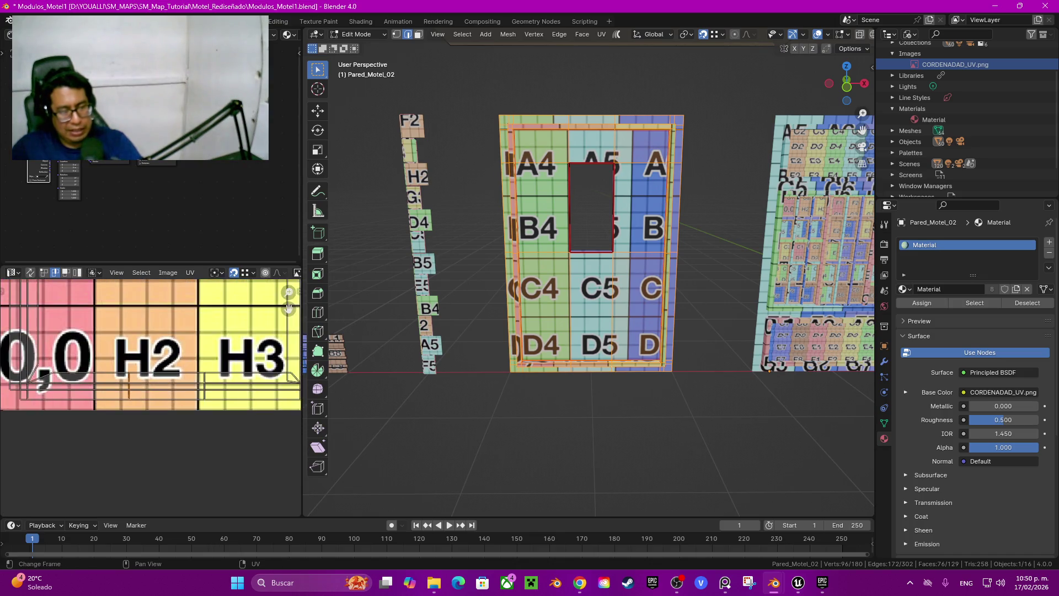
scroll(151, 358, "down", 1, "ctrl")
scroll(151, 359, "up", 2)
key("1")
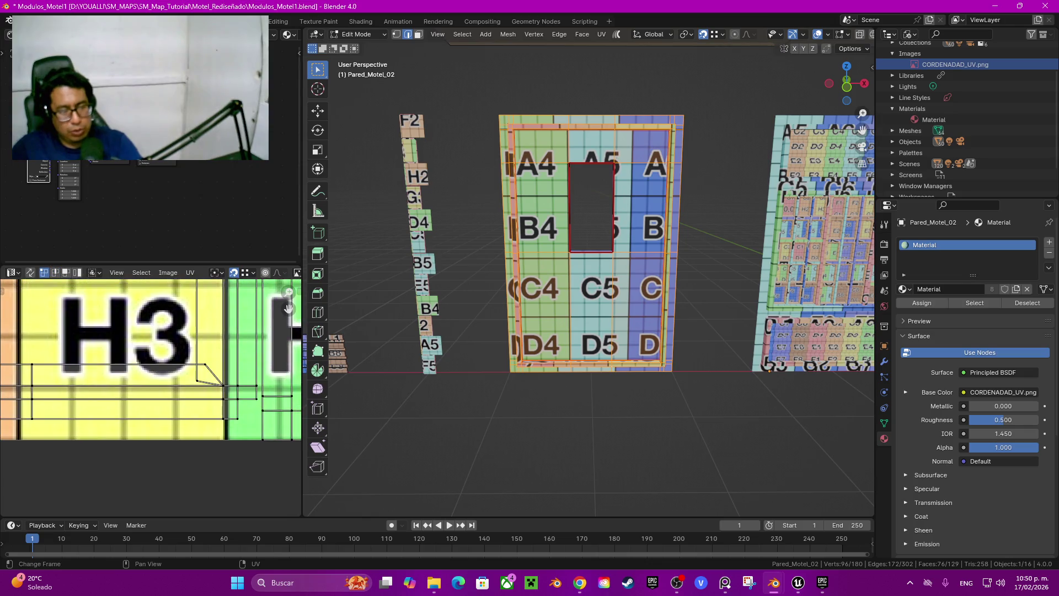
key("g")
key("x")
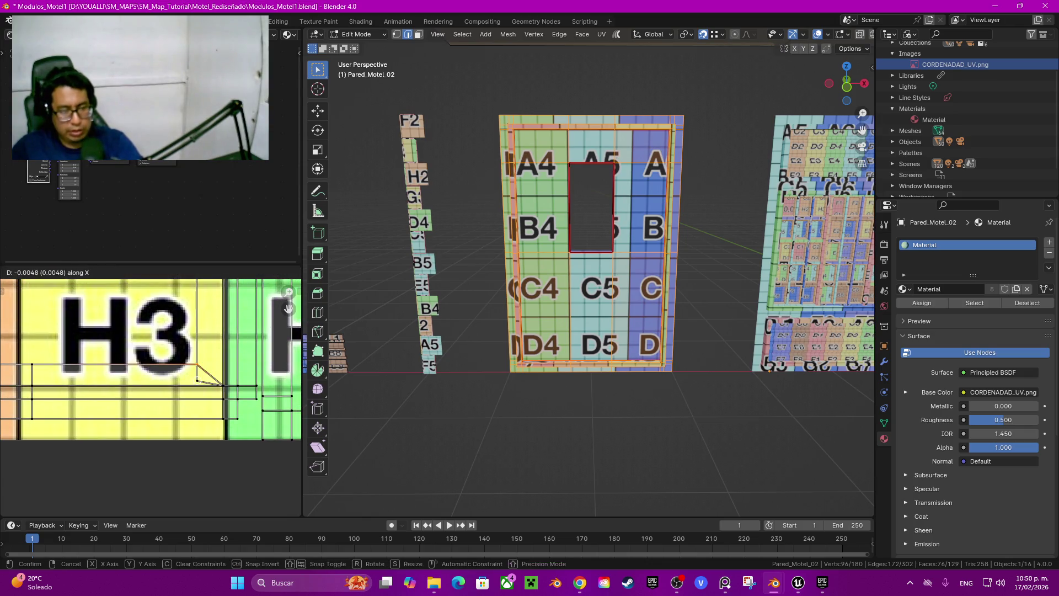
key("Return")
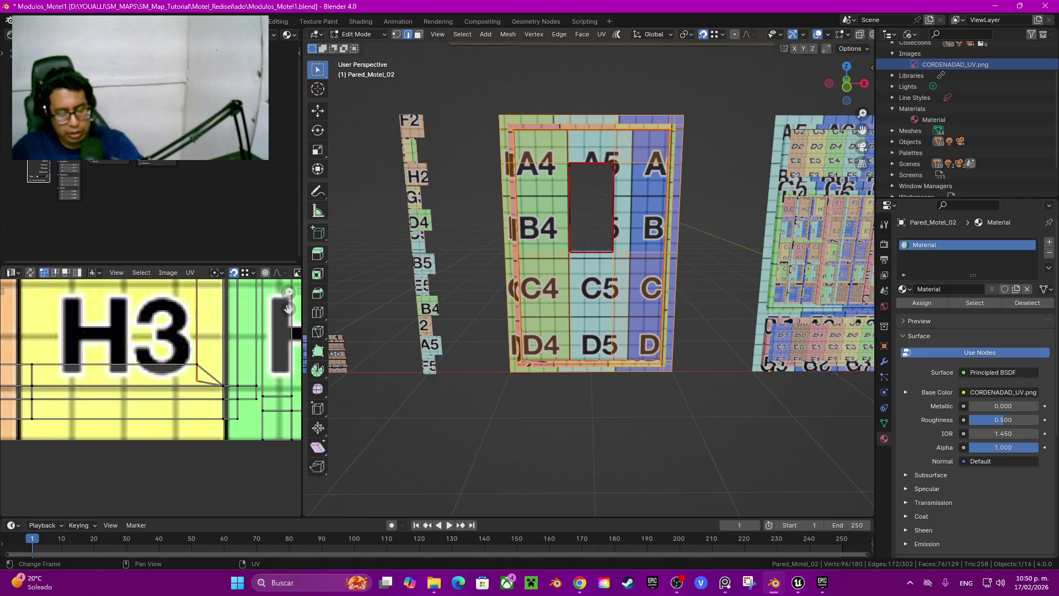
key("g")
key("y")
key("Return")
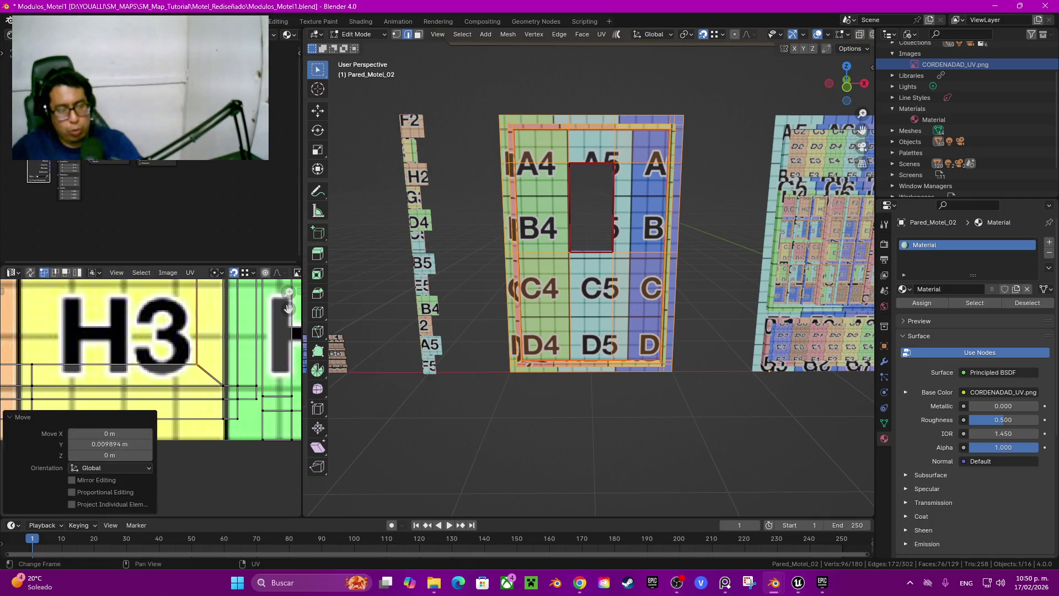
Step: Shift the UV vertex right of 0,0 left along X onto the grid line, then deselect it
scroll(150, 359, "down", 3)
middle_click_drag(138, 358, 262, 342)
scroll(50, 355, "up", 3)
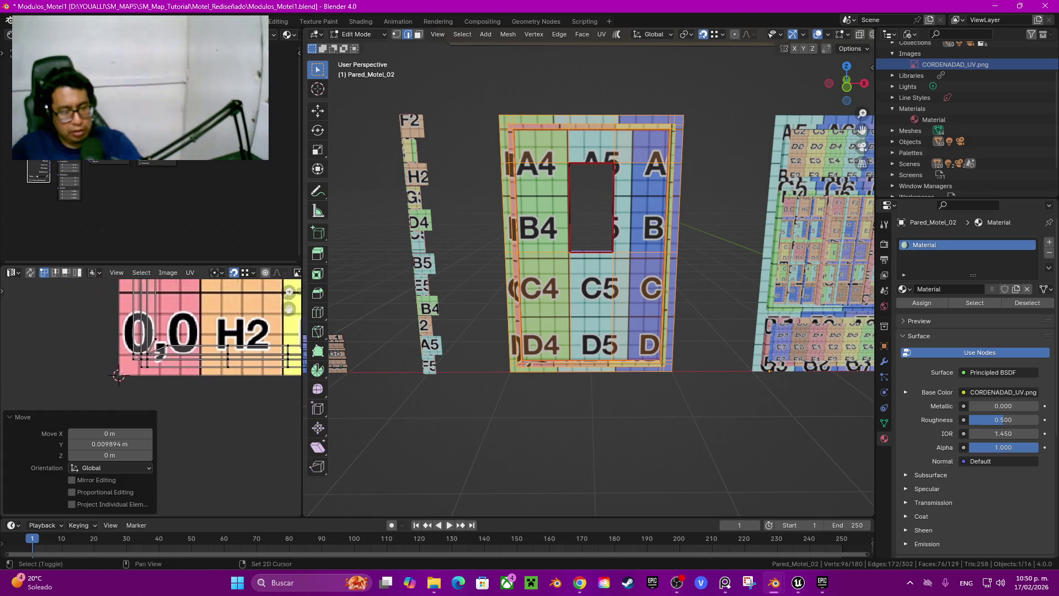
middle_click_drag(187, 354, 205, 363)
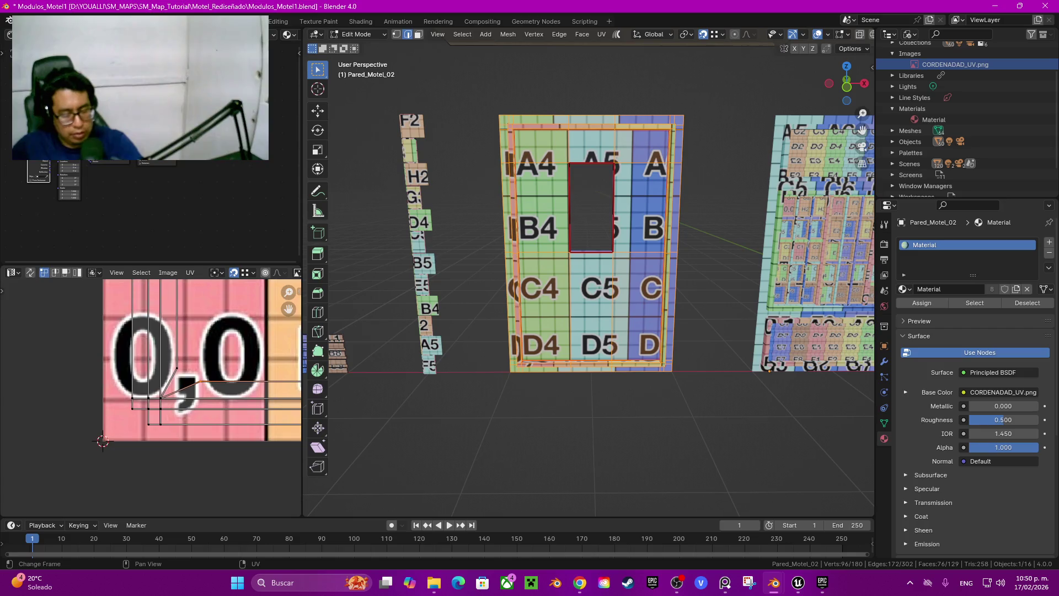
key("g")
key("x")
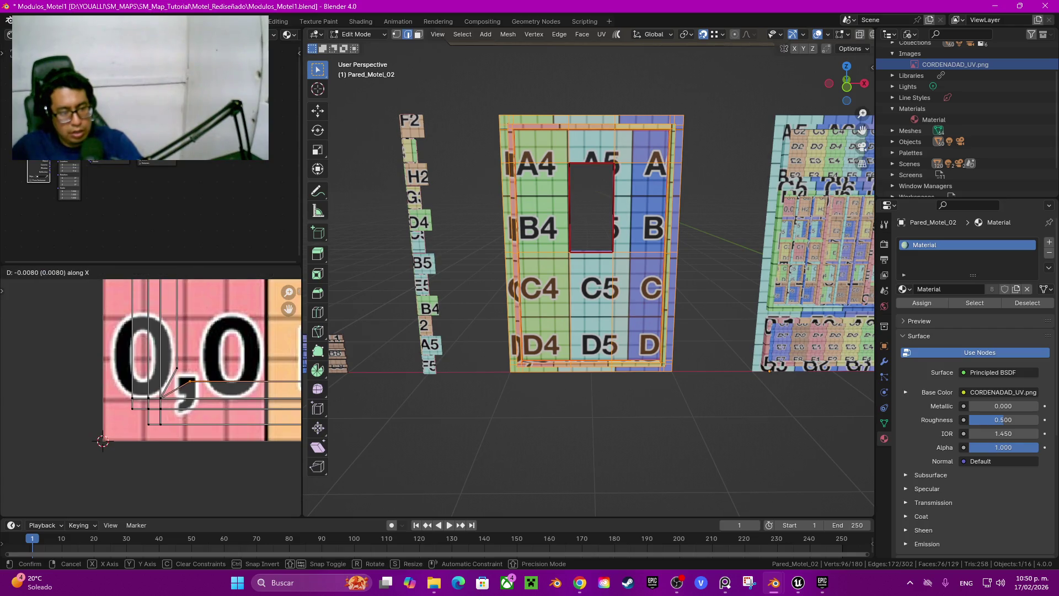
key("Return")
key("alt+a")
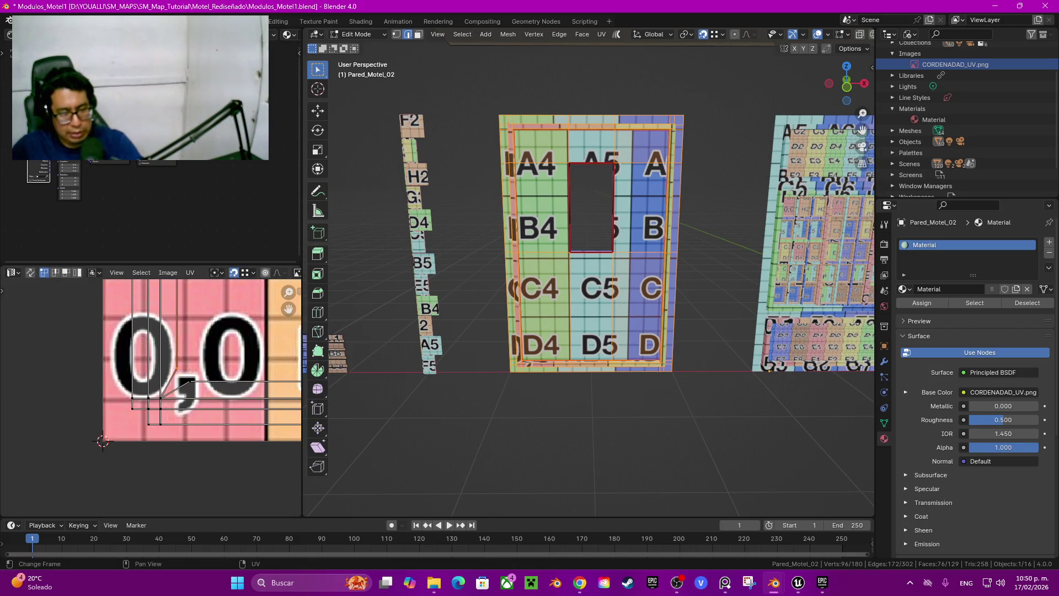
Step: Try moving a UV edge in edge select mode, then undo the move
key("2")
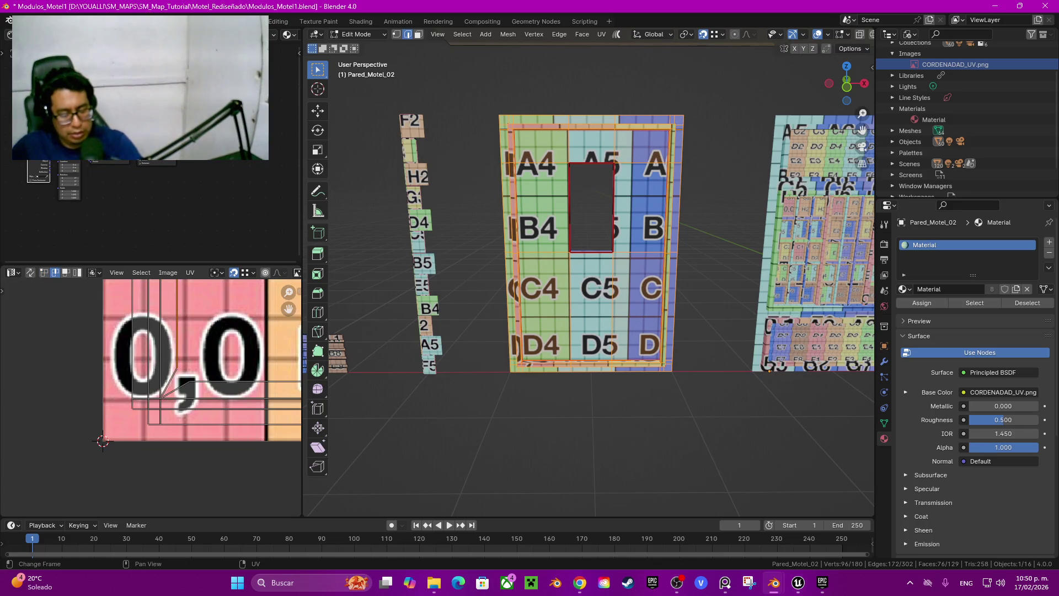
key("g")
left_click(190, 380)
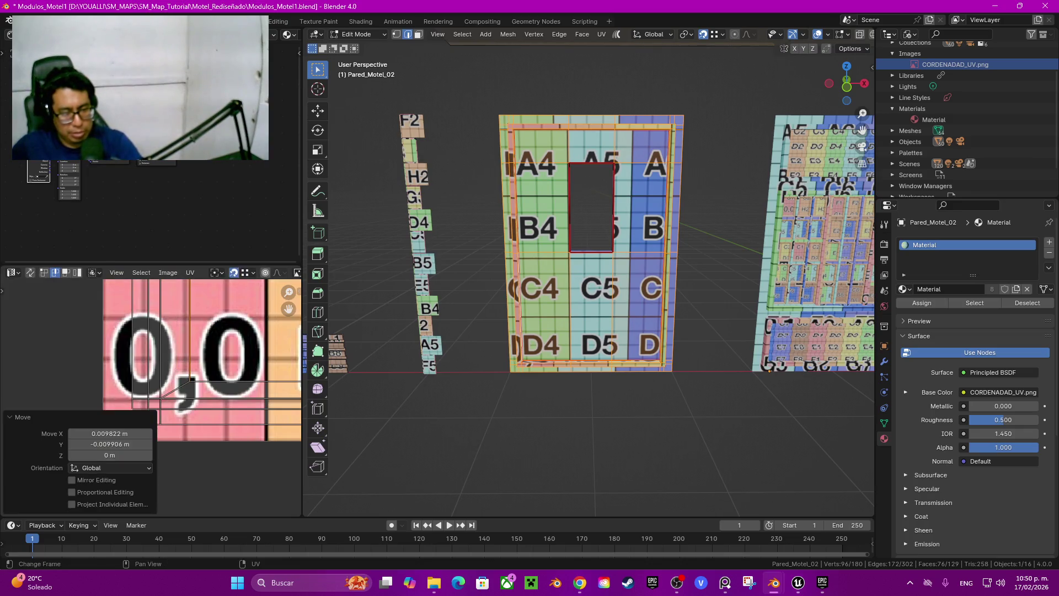
scroll(190, 380, "down", 2)
middle_click_drag(190, 381, 199, 483)
key("ctrl+z")
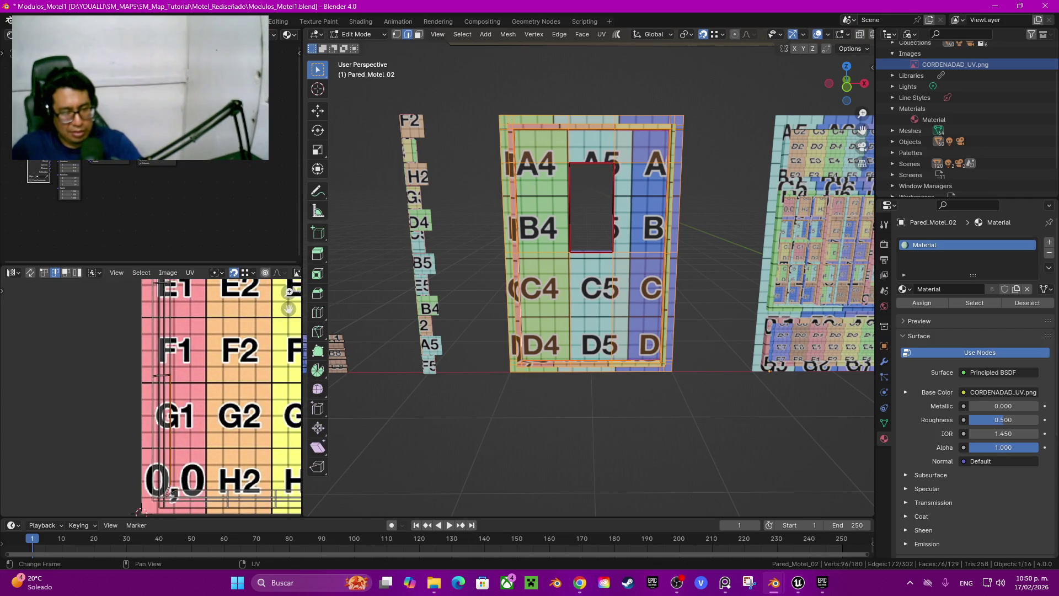
Step: Shift the selected UV edge along X by the F1 and F2 tiles
mouse_move(138, 513)
middle_mouse_down()
mouse_move(139, 469)
mouse_move(146, 490)
mouse_move(5, 486)
mouse_move(33, 565)
mouse_move(99, 519)
mouse_move(134, 473)
middle_mouse_up()
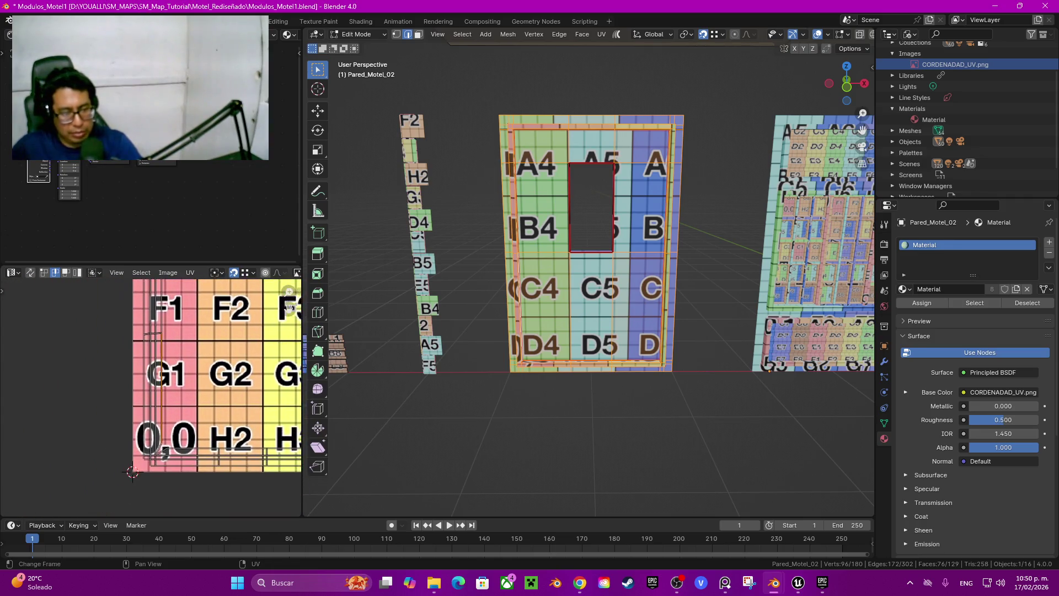
scroll(151, 403, "up", 2)
mouse_move(152, 403)
middle_mouse_down()
mouse_move(162, 435)
mouse_move(174, 341)
middle_mouse_up()
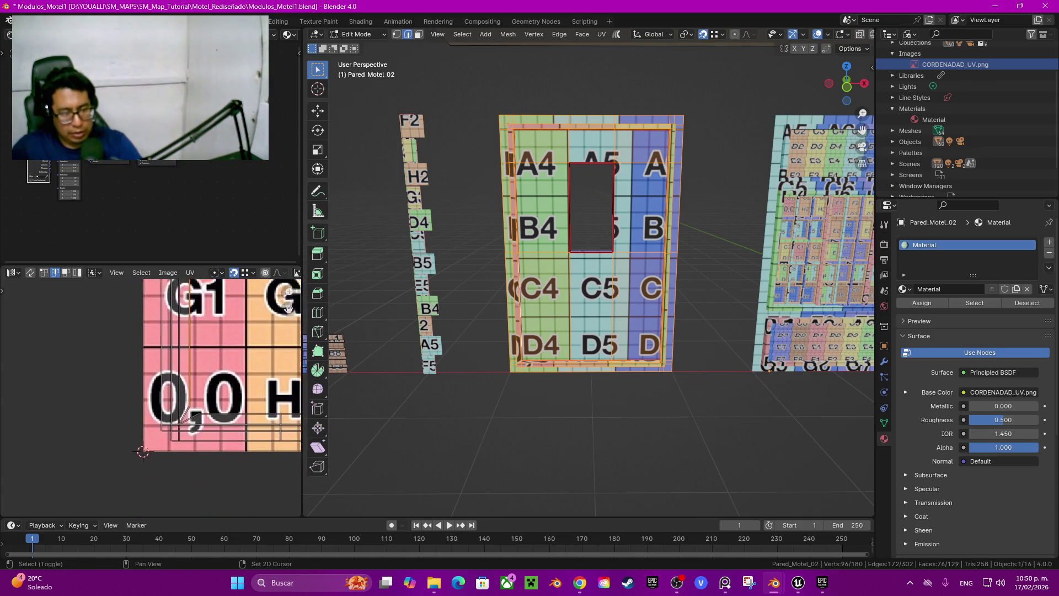
scroll(173, 341, "up", 3)
key("g")
key("x")
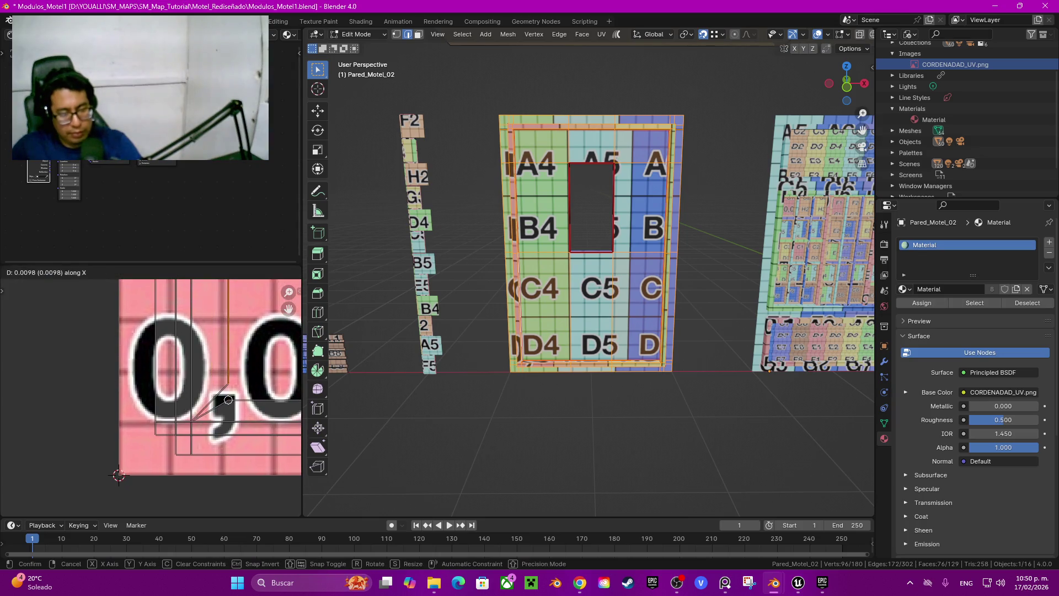
left_click(228, 399)
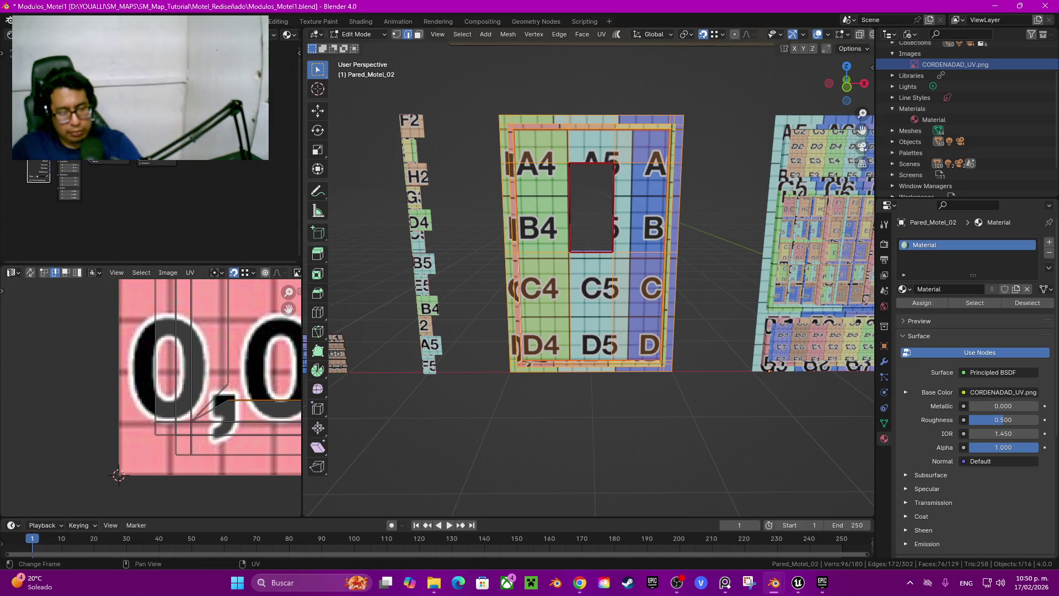
Step: Move the UV vertex near the H3 tile up-left onto the grid line
scroll(228, 399, "down", 5)
scroll(34, 388, "up", 4)
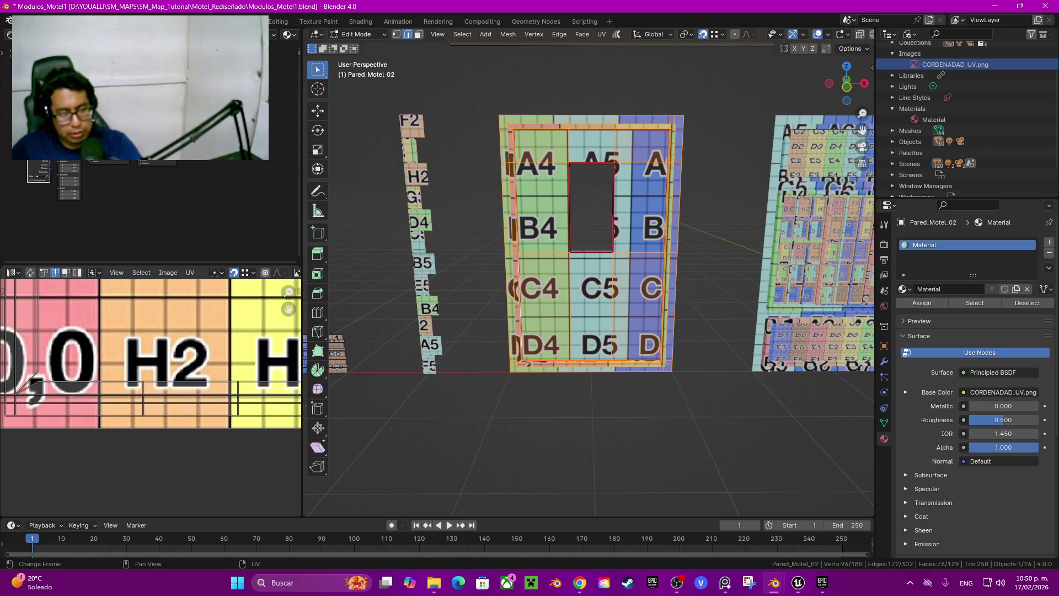
scroll(34, 387, "down", 4, "ctrl")
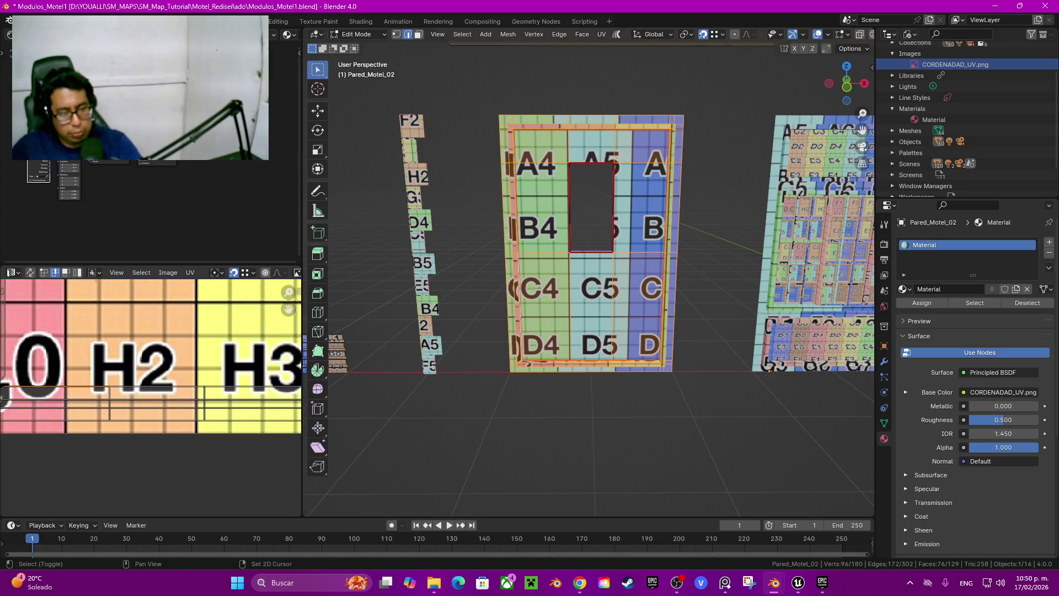
scroll(150, 355, "up", 2, "ctrl")
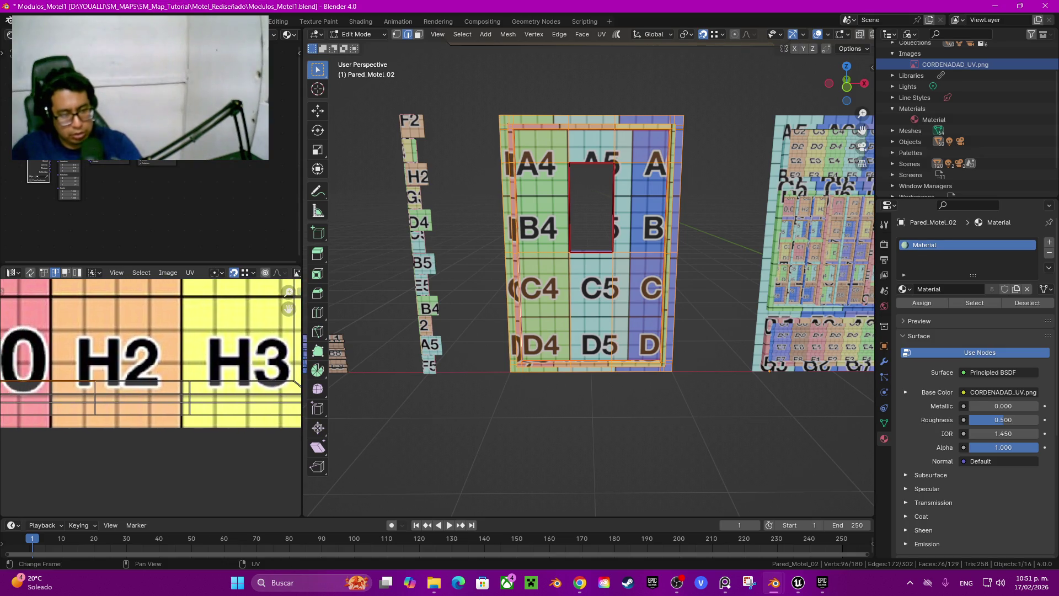
scroll(151, 355, "up", 1, "ctrl")
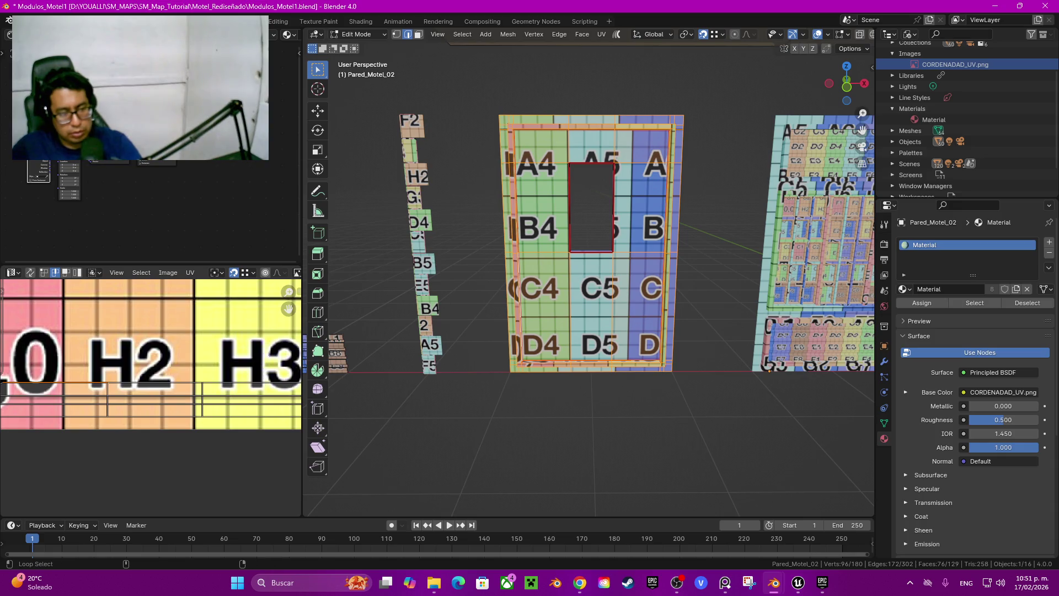
scroll(150, 355, "down", 3, "ctrl")
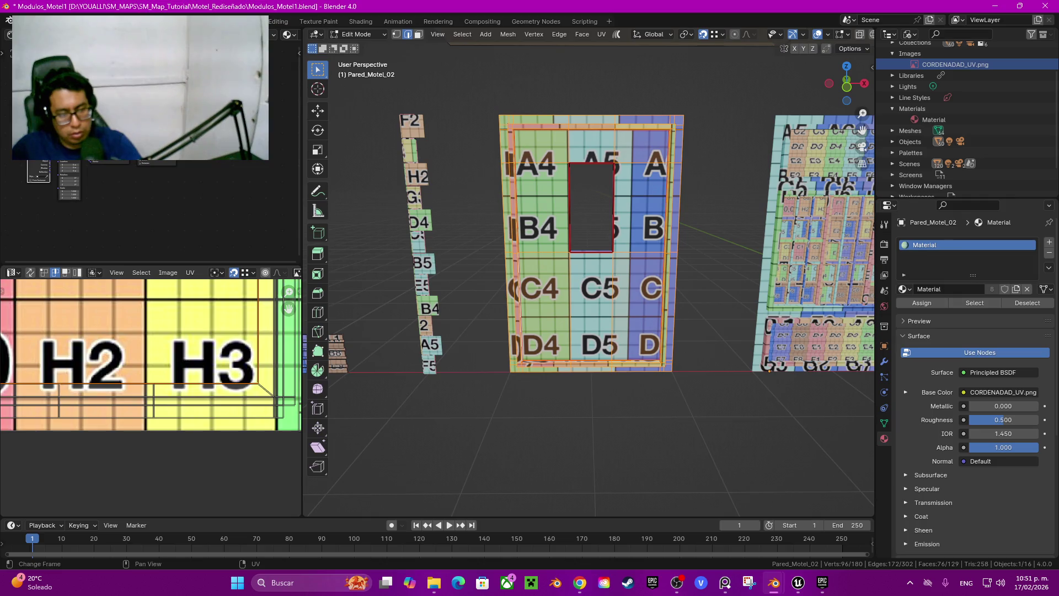
key("1")
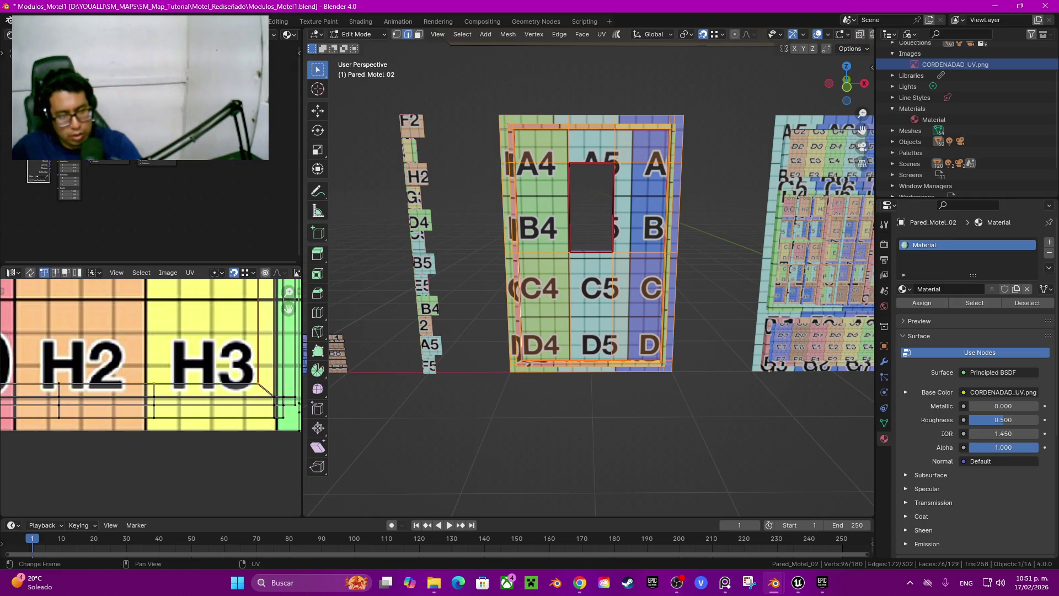
scroll(151, 355, "up", 2)
scroll(204, 336, "up", 4)
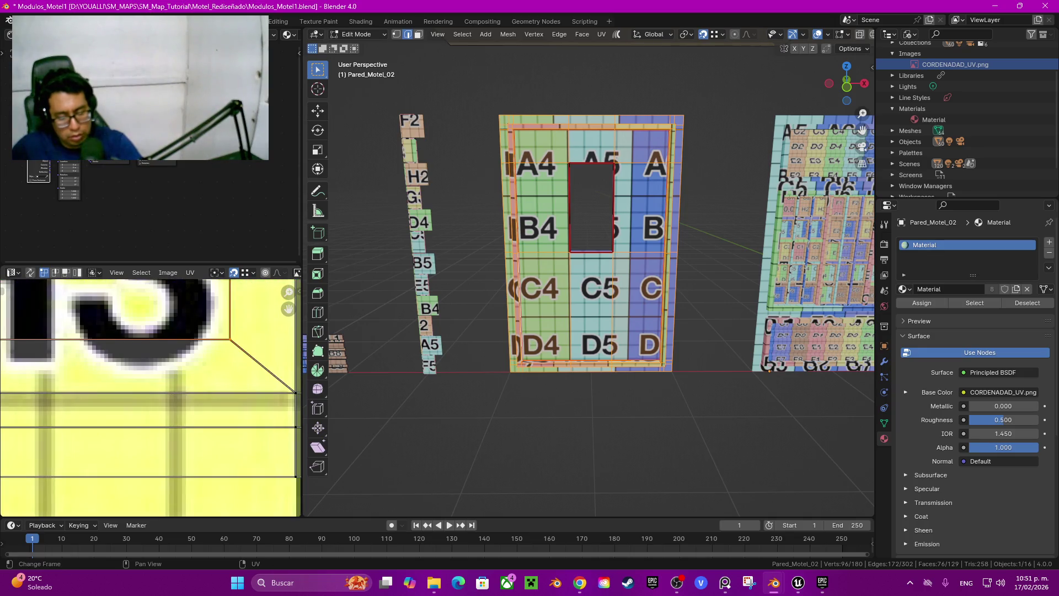
scroll(203, 336, "down", 3)
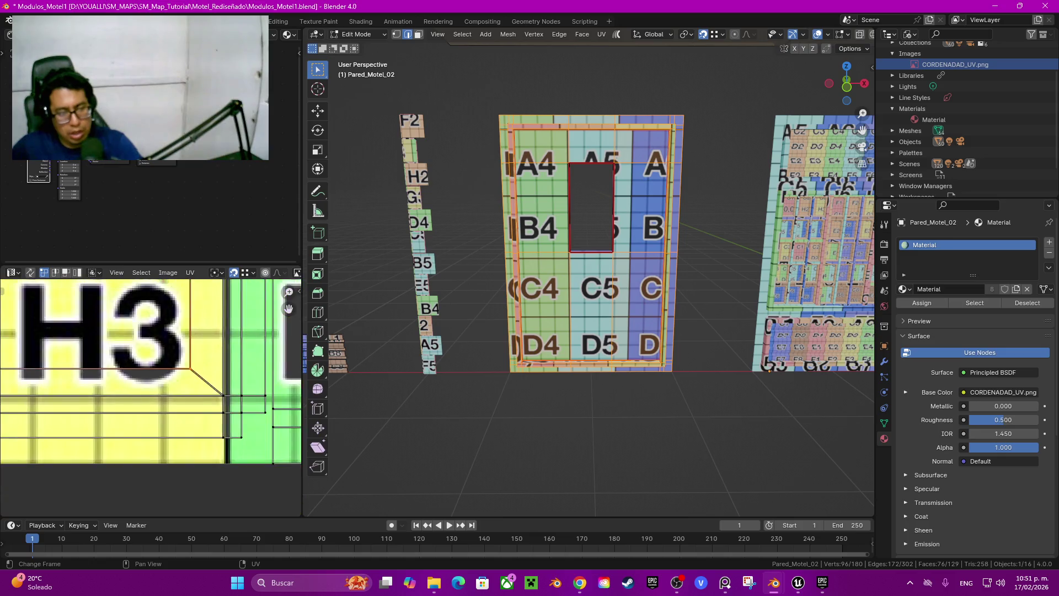
scroll(203, 335, "down", 3)
scroll(203, 336, "up", 3)
key("2")
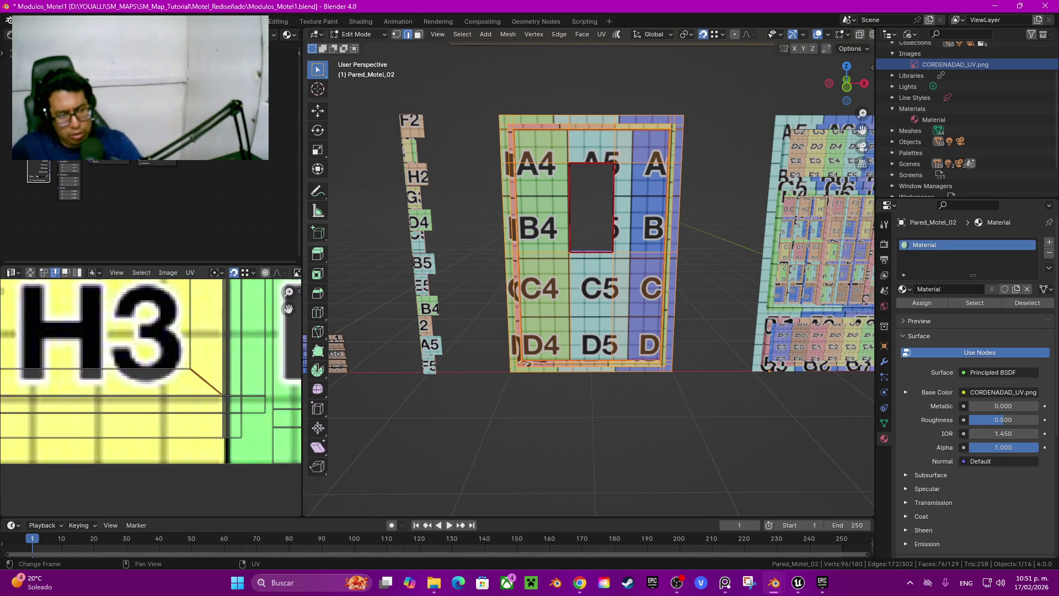
key("1")
key("g")
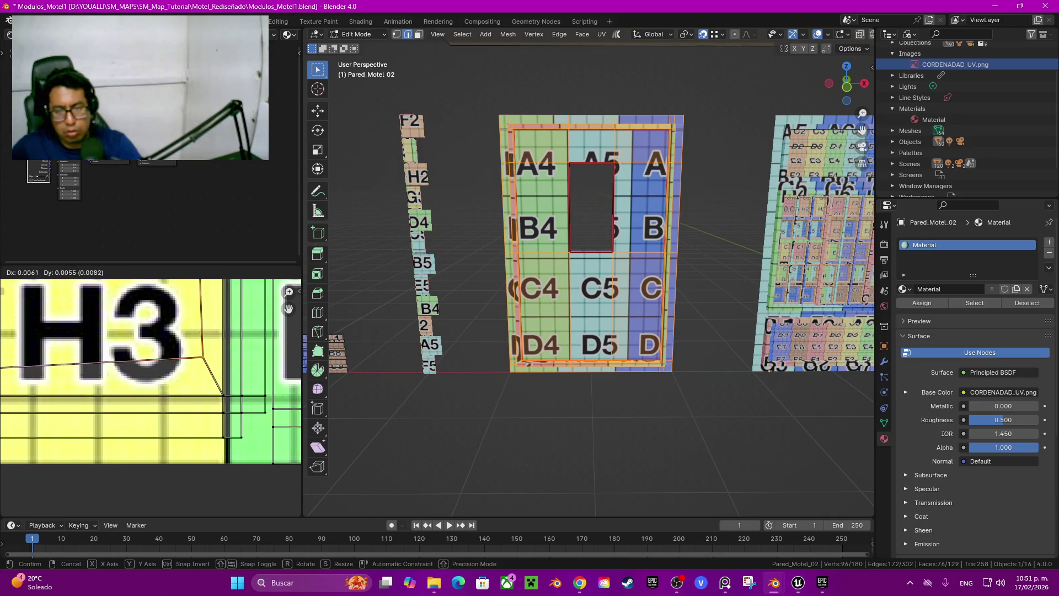
key("Return")
Step: Orbit and zoom the 3D viewport to inspect the wall's beam edge
middle_click_drag(590, 271, 485, 271, "shift")
scroll(590, 270, "up", 3)
mouse_move(589, 271)
middle_mouse_down("shift")
mouse_move(589, 160)
mouse_move(496, 162)
mouse_move(497, 205)
mouse_move(497, 165)
mouse_move(508, 166)
middle_mouse_up("shift")
scroll(589, 160, "up", 3)
key("alt+a")
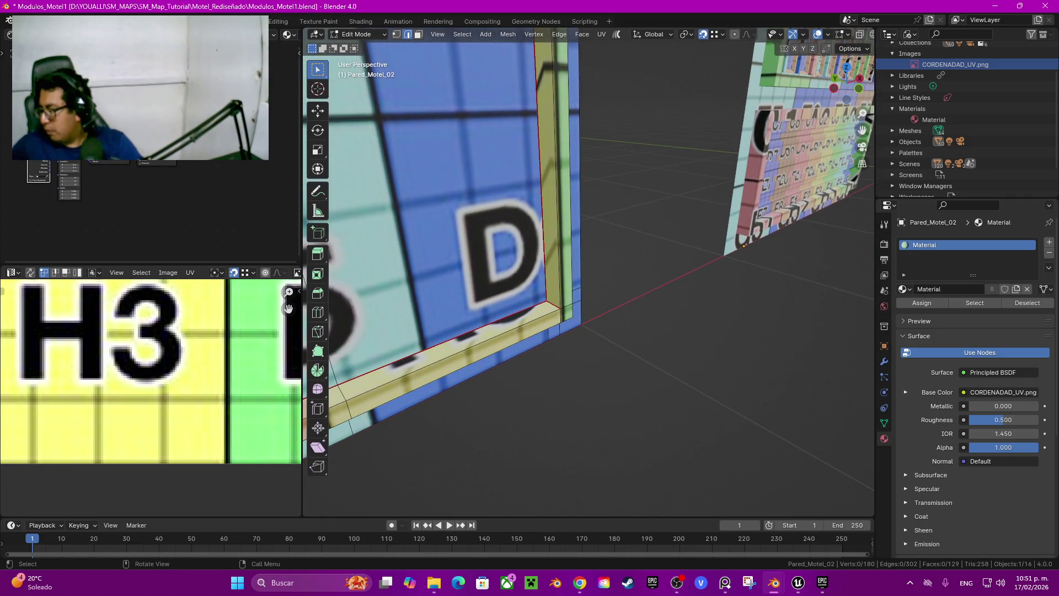
Step: Select the whole Pared_Motel_02 window wall mesh with L
scroll(590, 270, "down", 5)
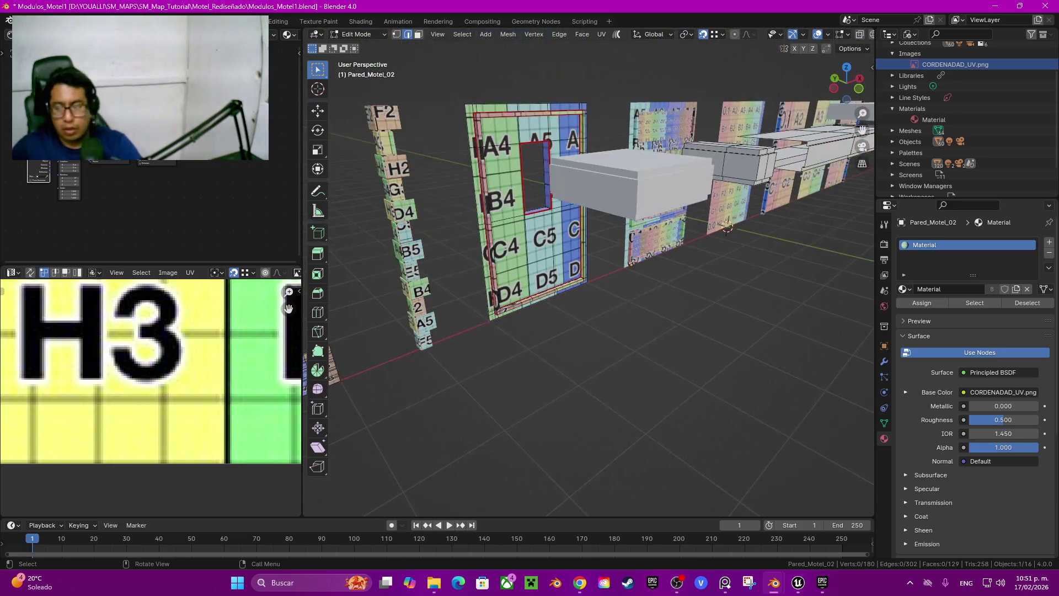
mouse_move(589, 270)
middle_mouse_down()
mouse_move(590, 238)
mouse_move(585, 259)
middle_mouse_up()
scroll(590, 271, "up", 3)
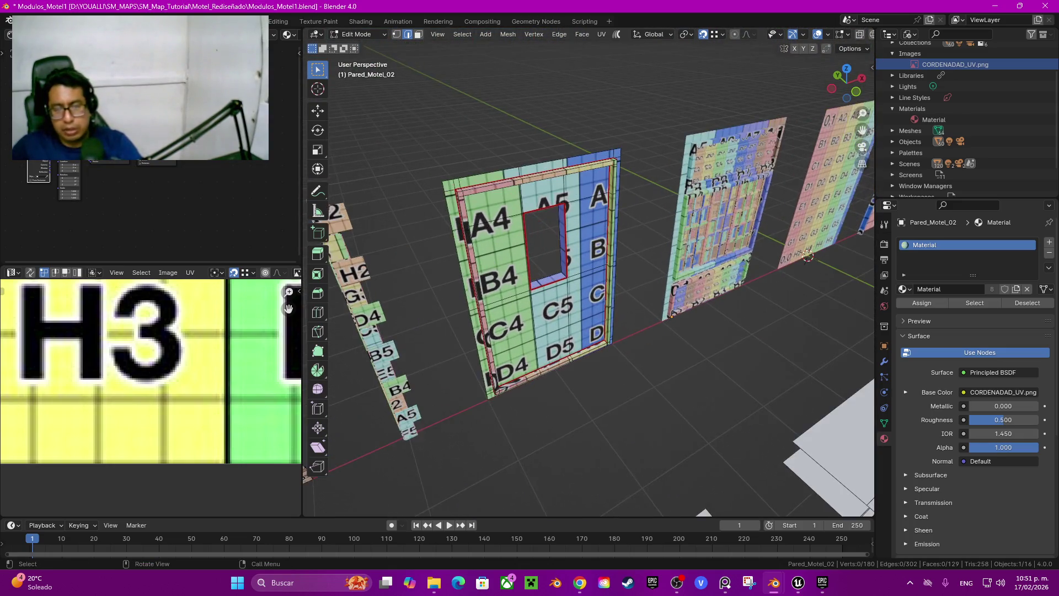
key("l")
scroll(151, 358, "down", 2)
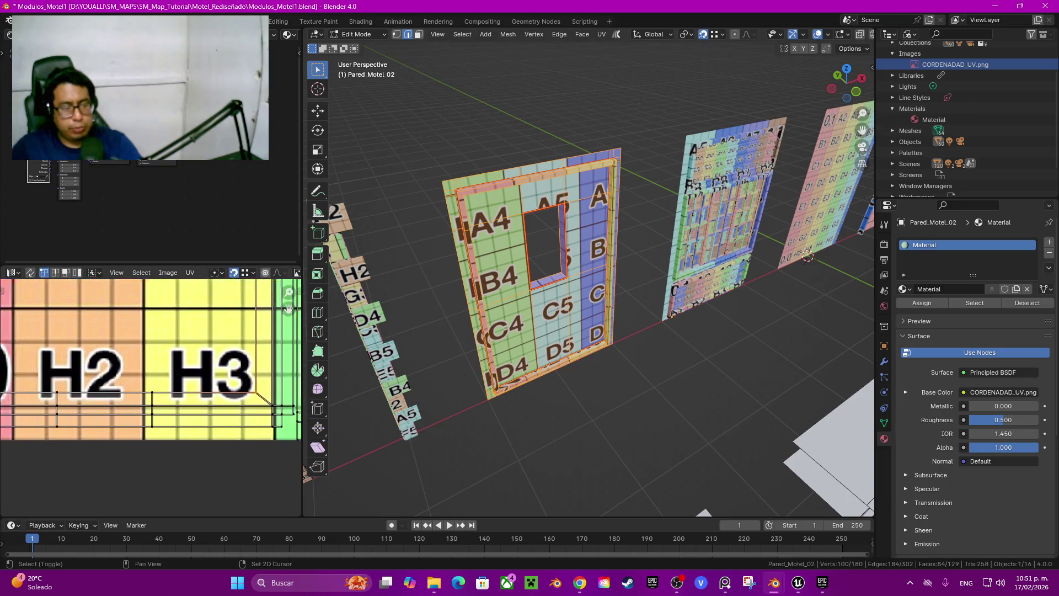
scroll(150, 358, "up", 2)
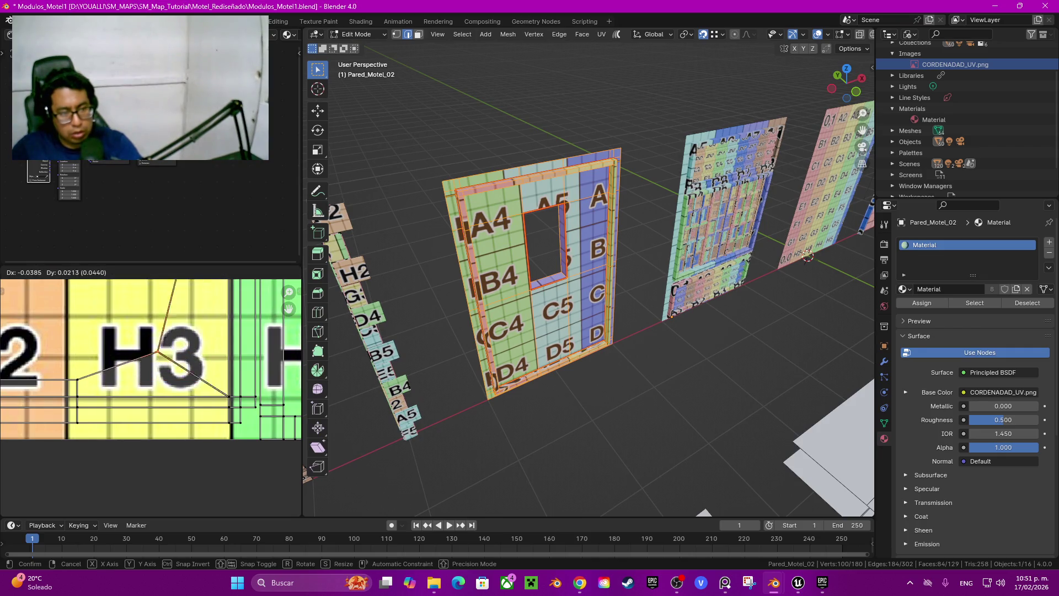
Step: Turn off UV Sync Selection so UVs select independently of the mesh
left_click(234, 273)
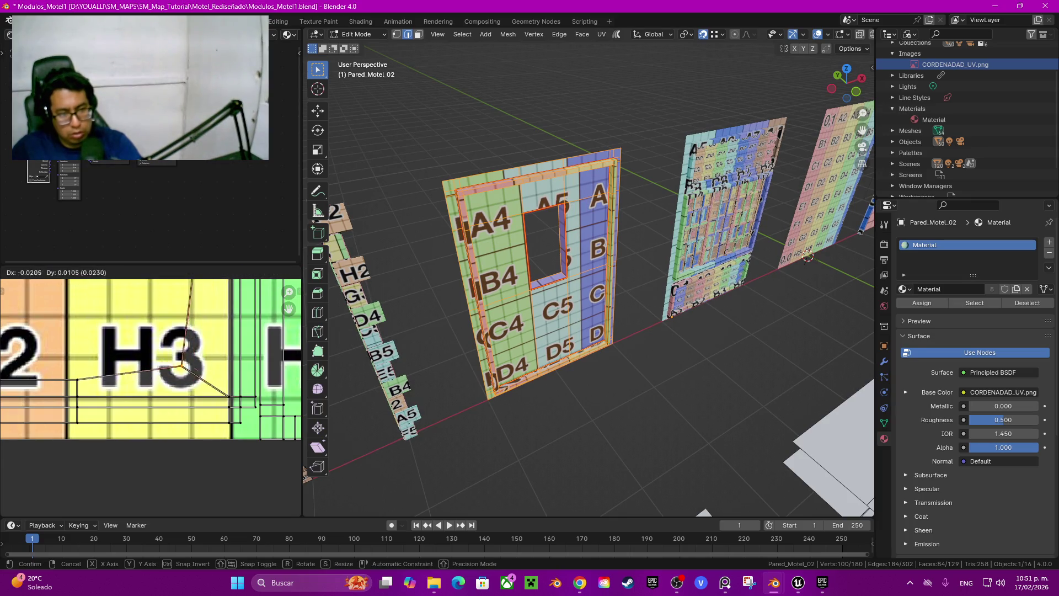
scroll(150, 397, "down", 3)
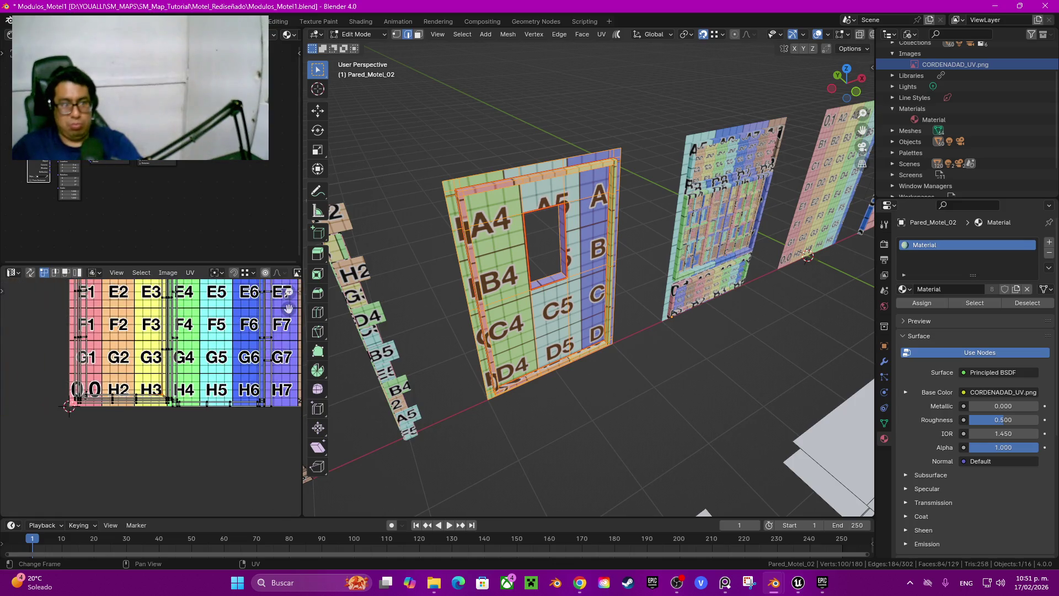
scroll(151, 398, "up", 5)
scroll(143, 351, "down", 2, "shift")
scroll(143, 351, "up", 2, "shift")
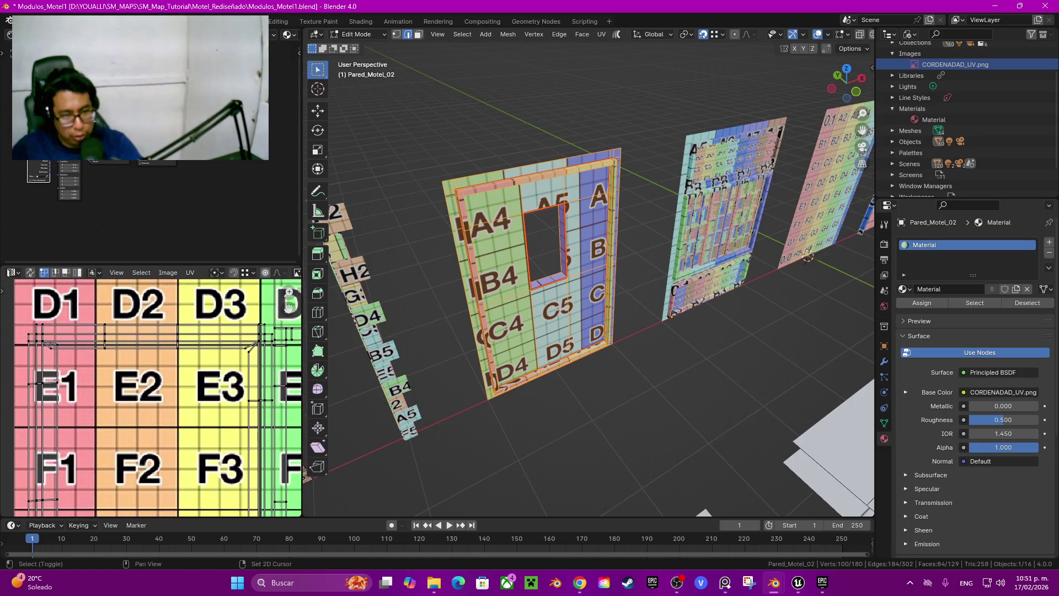
scroll(143, 352, "up", 4)
scroll(150, 397, "right", 5)
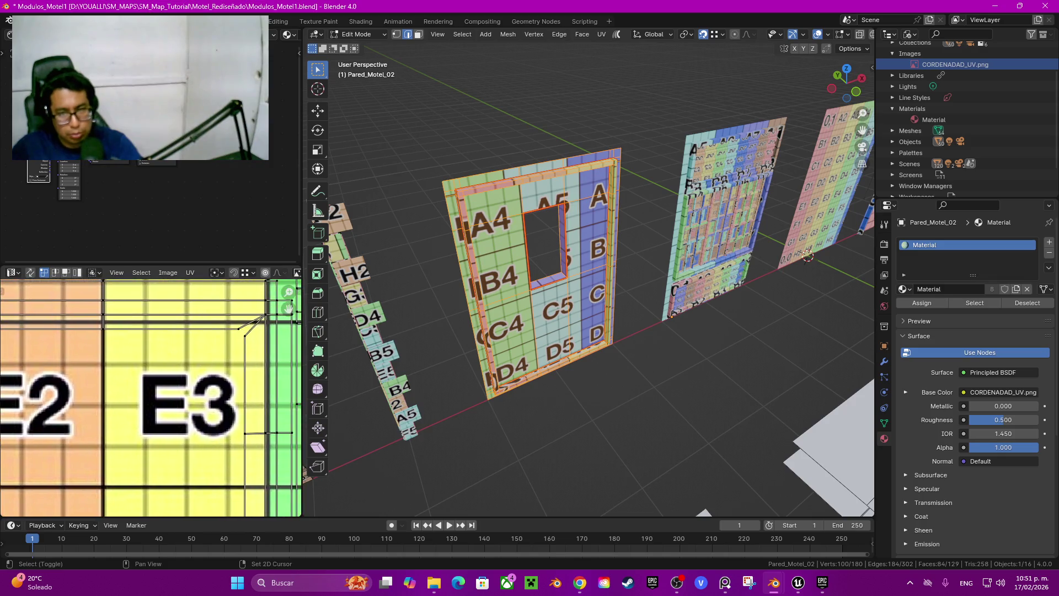
scroll(151, 397, "up", 2)
middle_click_drag(150, 502, 134, 517)
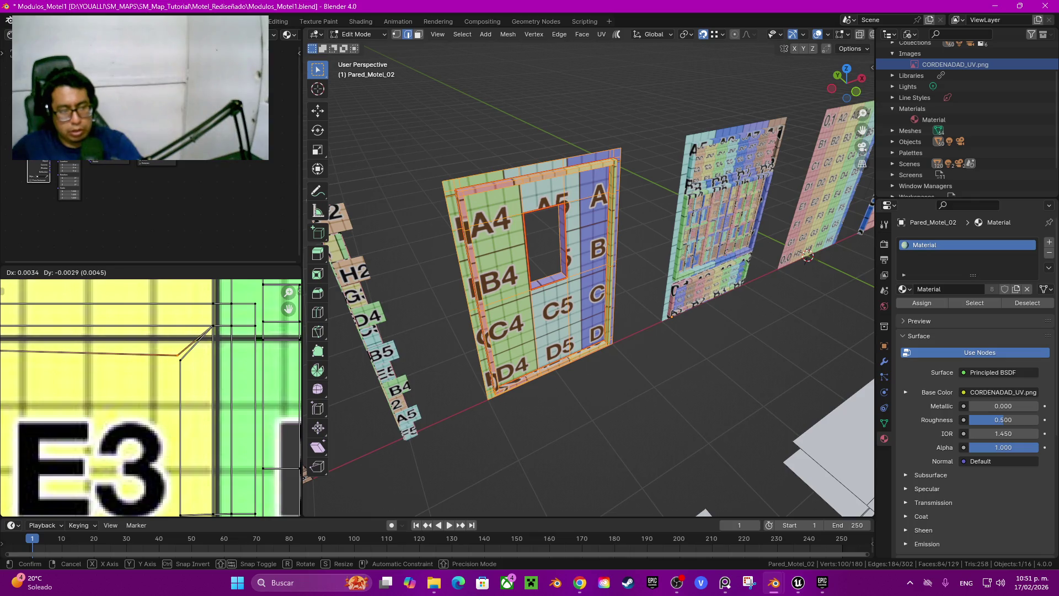
Step: Enable snapping and snap a UV vertex onto the grid corner
key("shift+Tab")
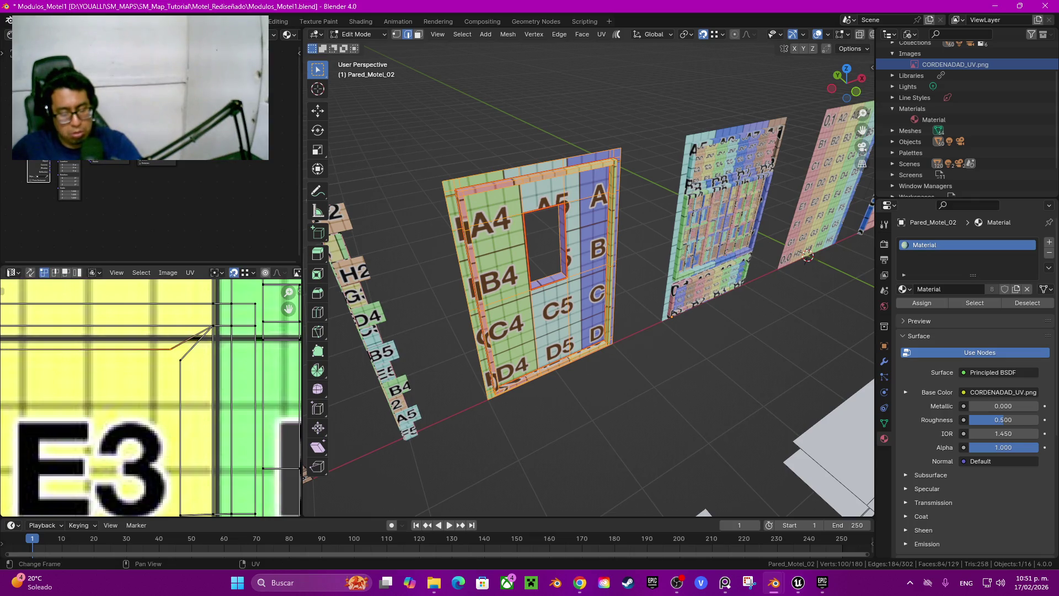
left_click_drag(170, 349, 181, 359)
scroll(151, 397, "down", 3)
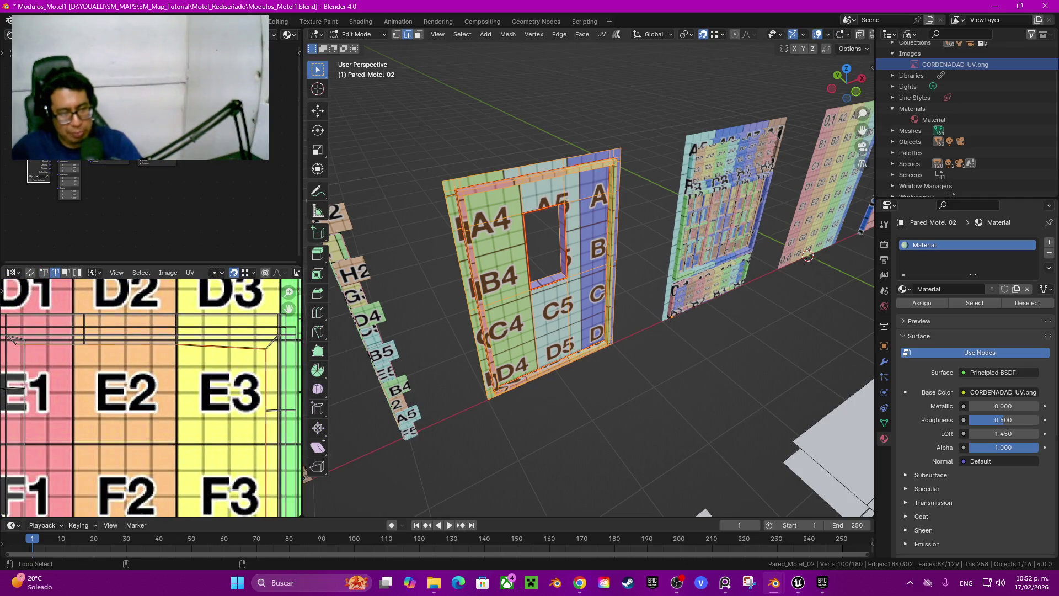
Step: Try Align Auto on the selected UVs, then undo it
key("q")
left_click(168, 346)
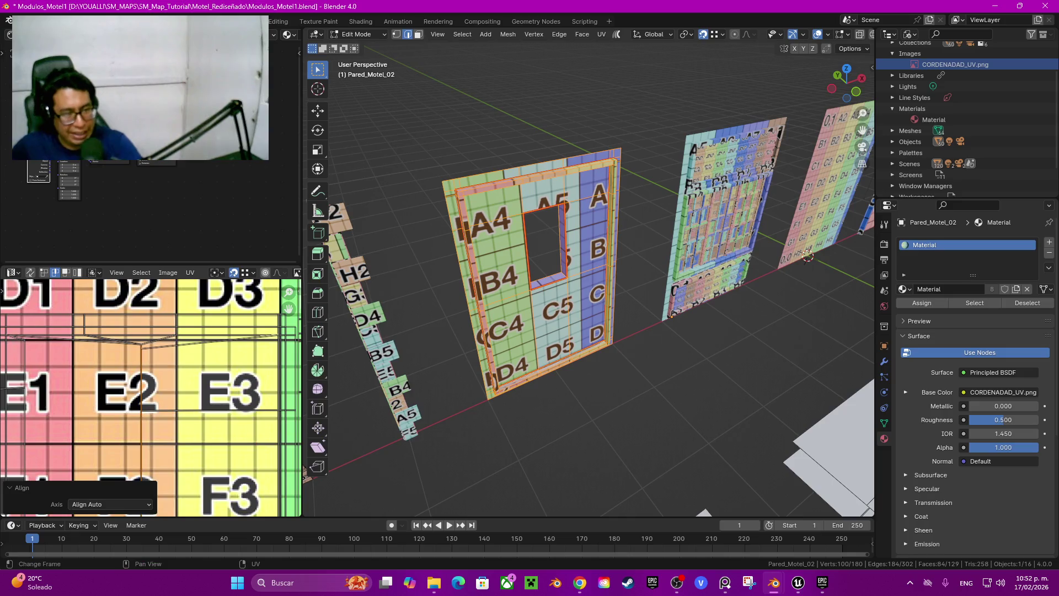
key("ctrl+z")
key("q")
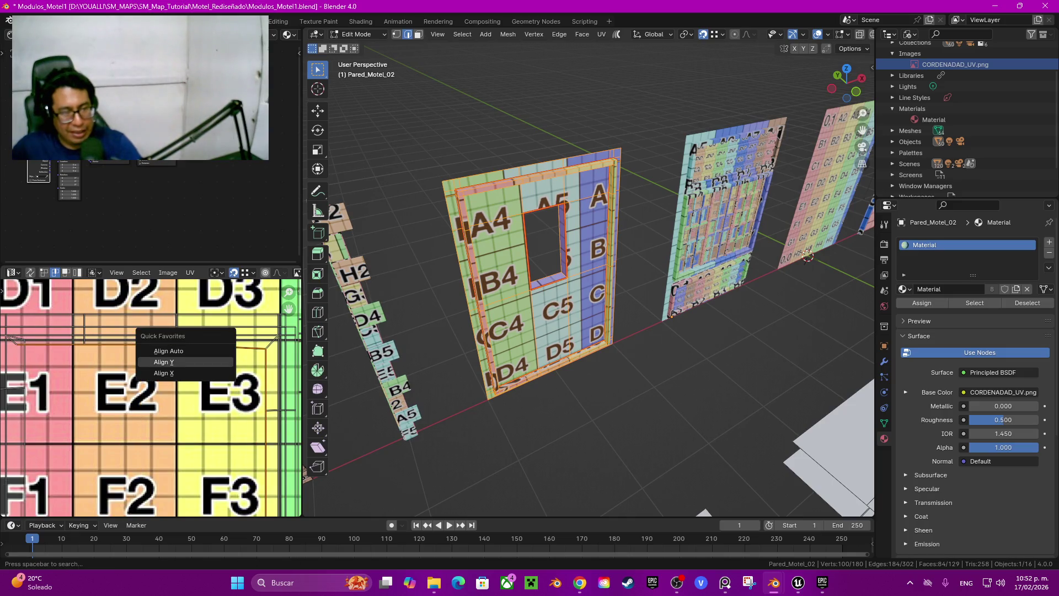
key("Return")
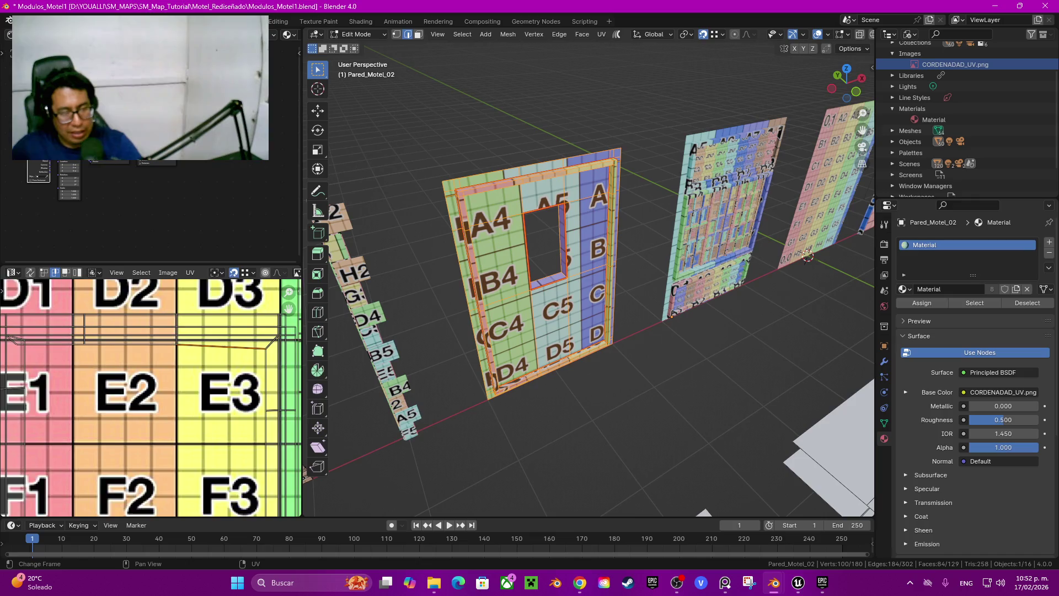
Step: Nudge the UV vertex at the D3–E3 corner slightly along Y
scroll(295, 372, "up", 4)
key("1")
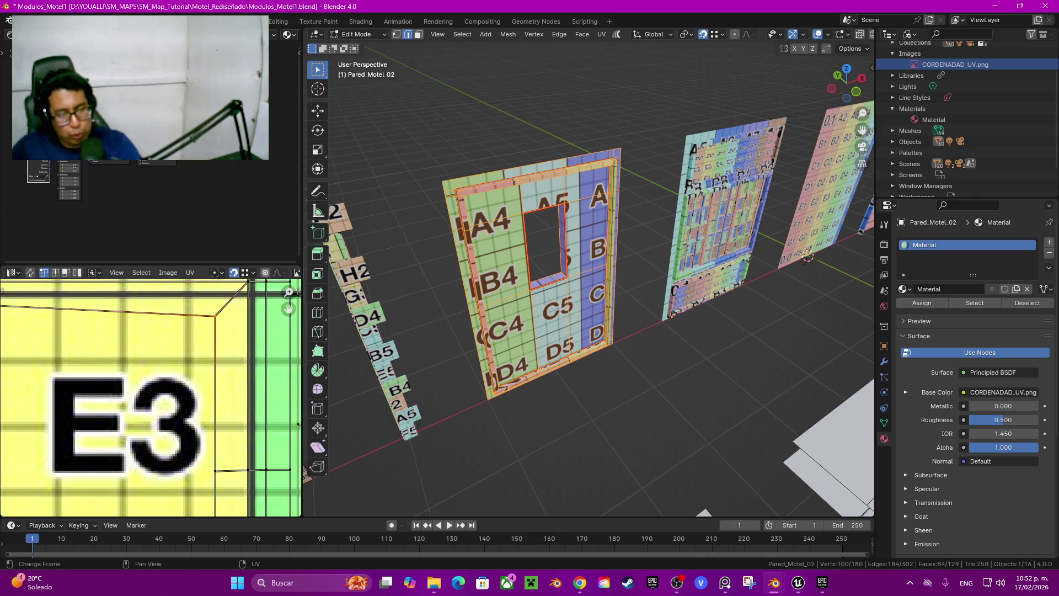
scroll(297, 409, "down", 4)
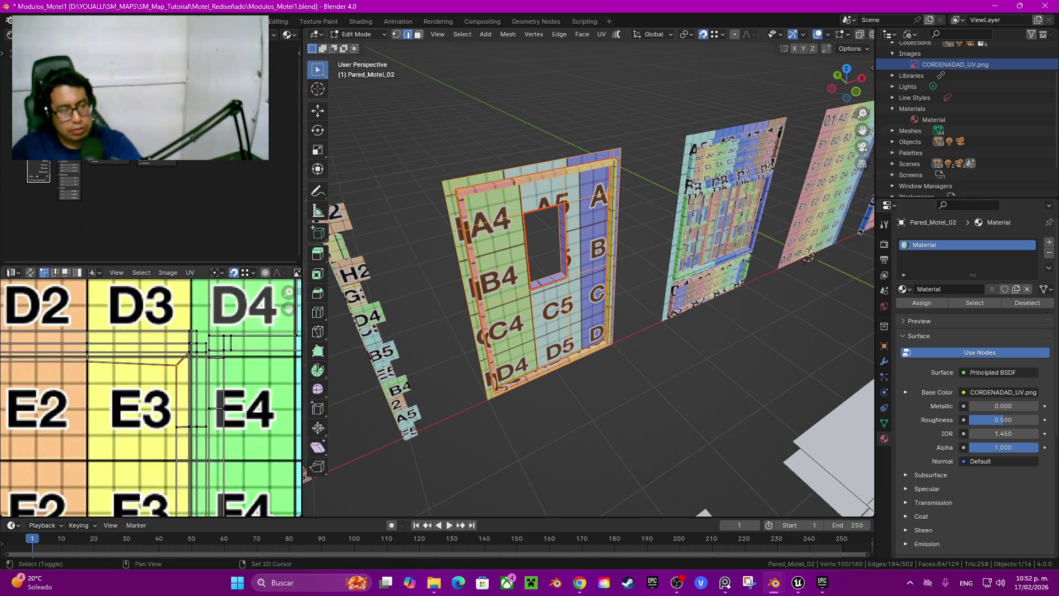
mouse_move(289, 308)
left_mouse_down()
mouse_move(316, 305)
mouse_move(288, 308)
left_mouse_up()
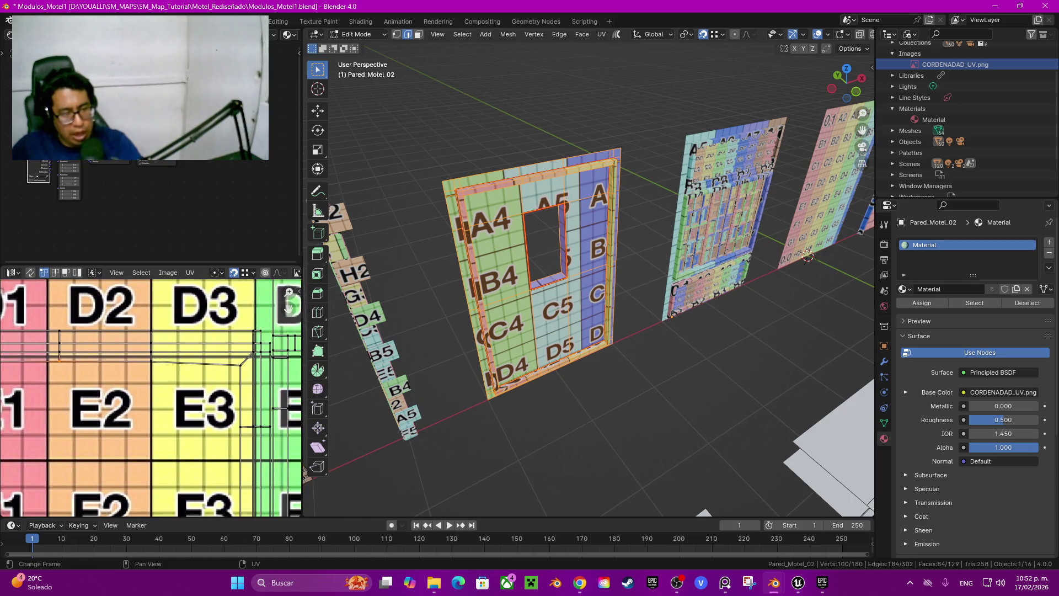
key("g")
key("y")
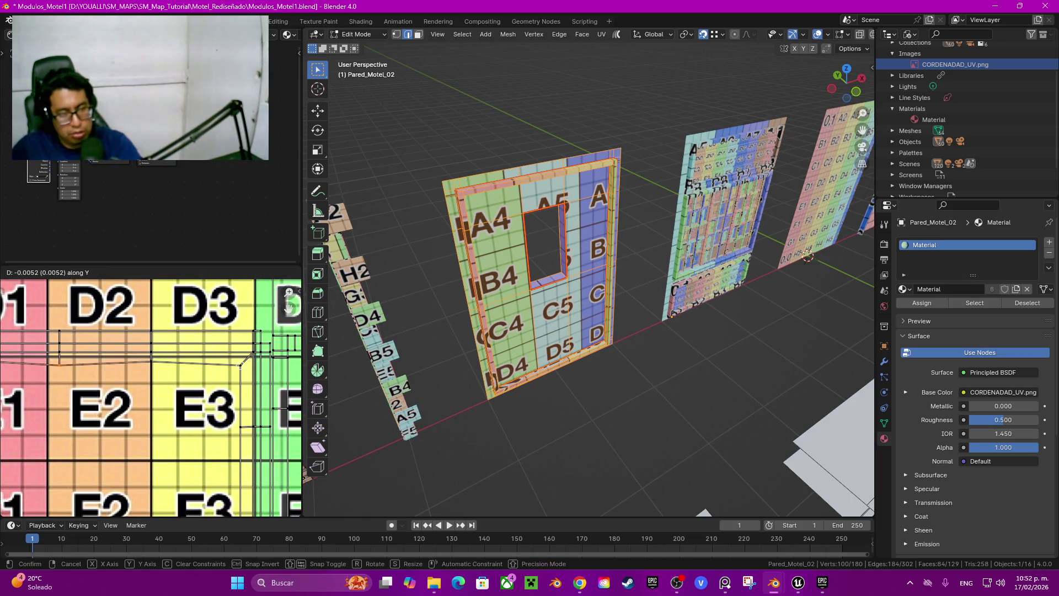
key("Return")
key("ctrl+z")
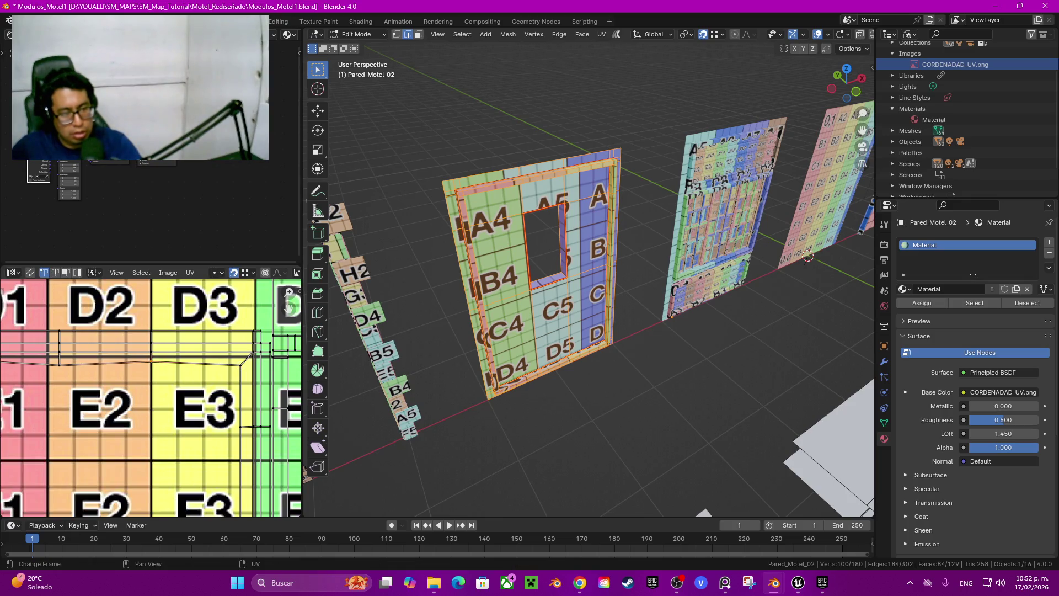
key("ctrl+shift+z")
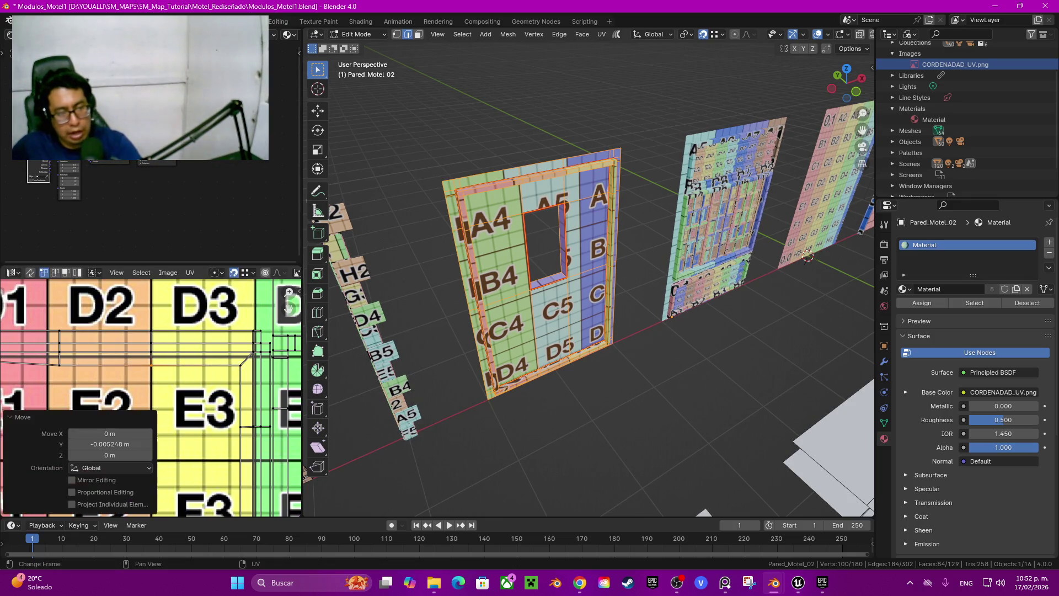
Step: Move the two UV vertices above the E1 cell down onto the outer corner
left_click_drag(289, 308, 288, 308)
scroll(61, 342, "up", 3)
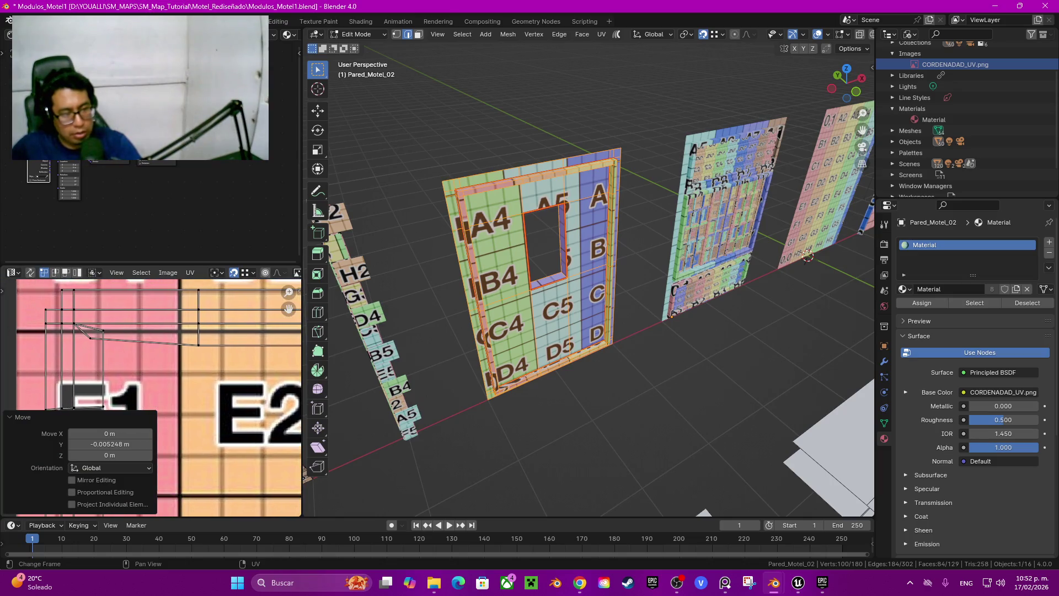
left_click(90, 337)
key("g")
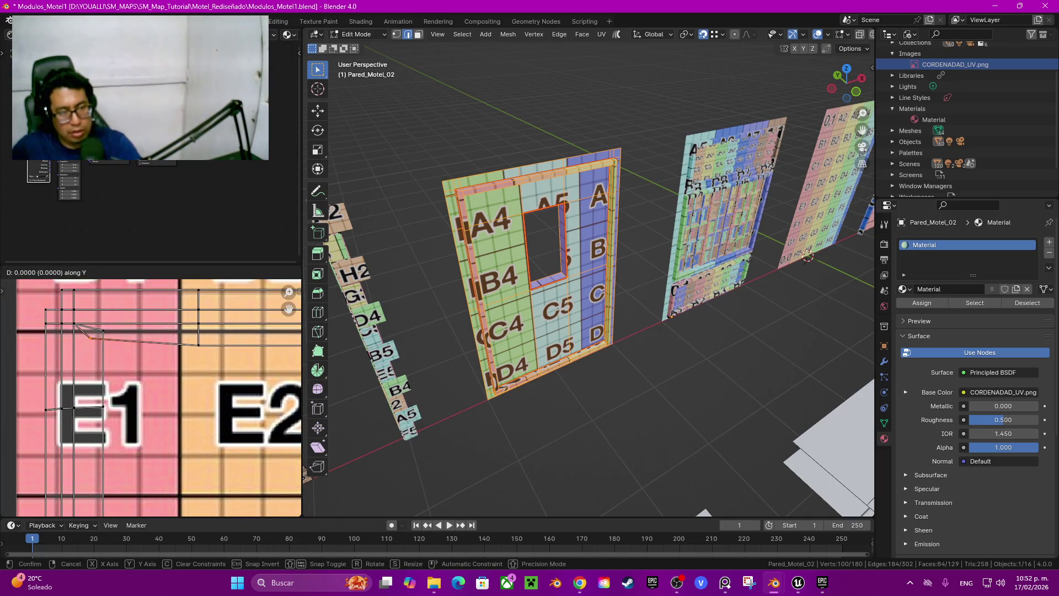
left_click(89, 345)
left_click(104, 330)
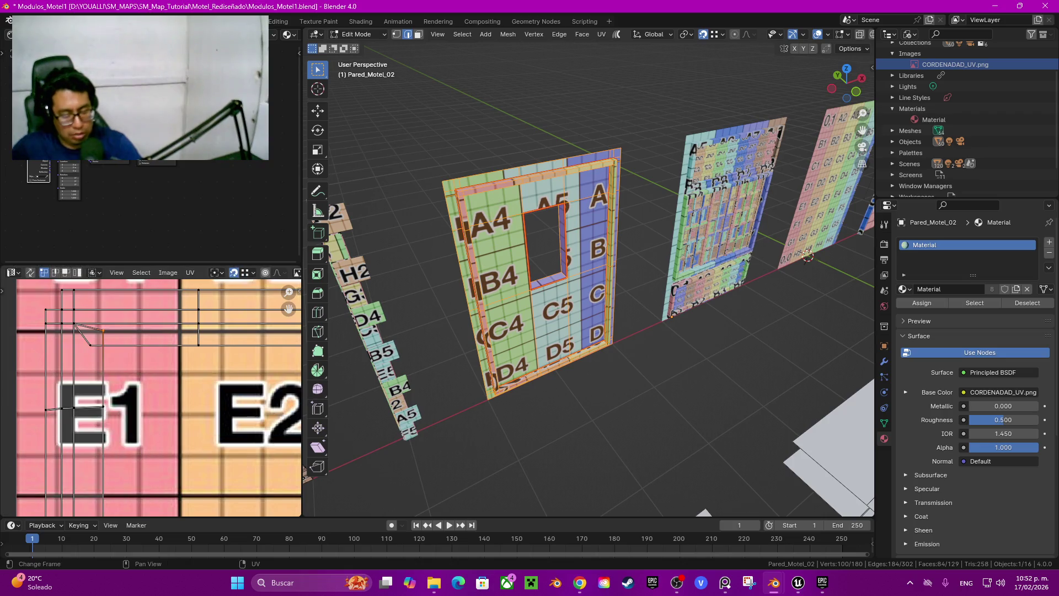
key("g")
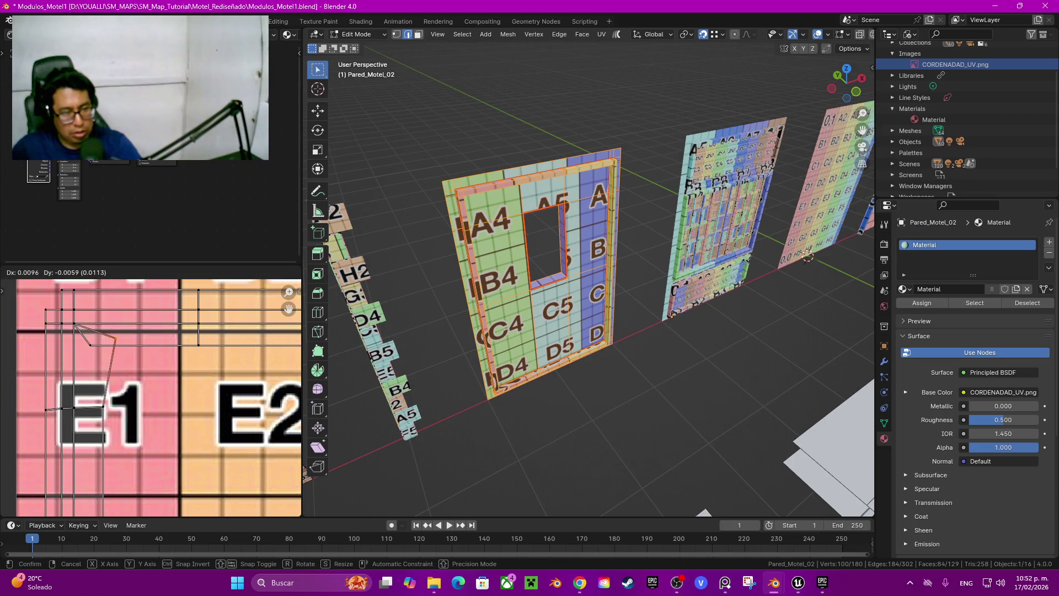
left_click(90, 345)
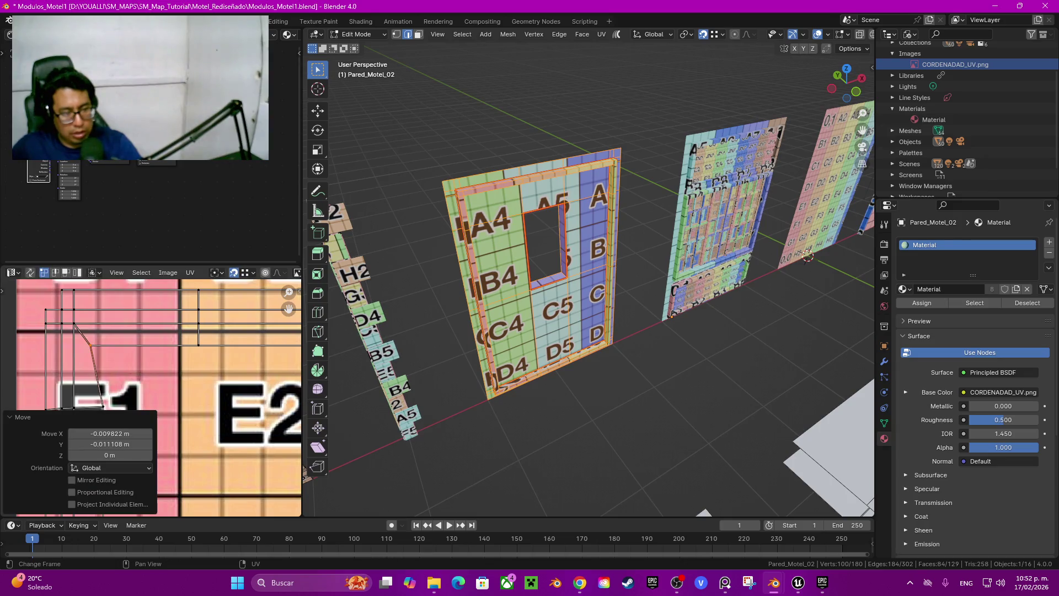
Step: Shift the UV vertex by the E1 corner −0.009822 along X onto the grid
middle_click_drag(90, 345, 126, 353)
key("g")
key("y")
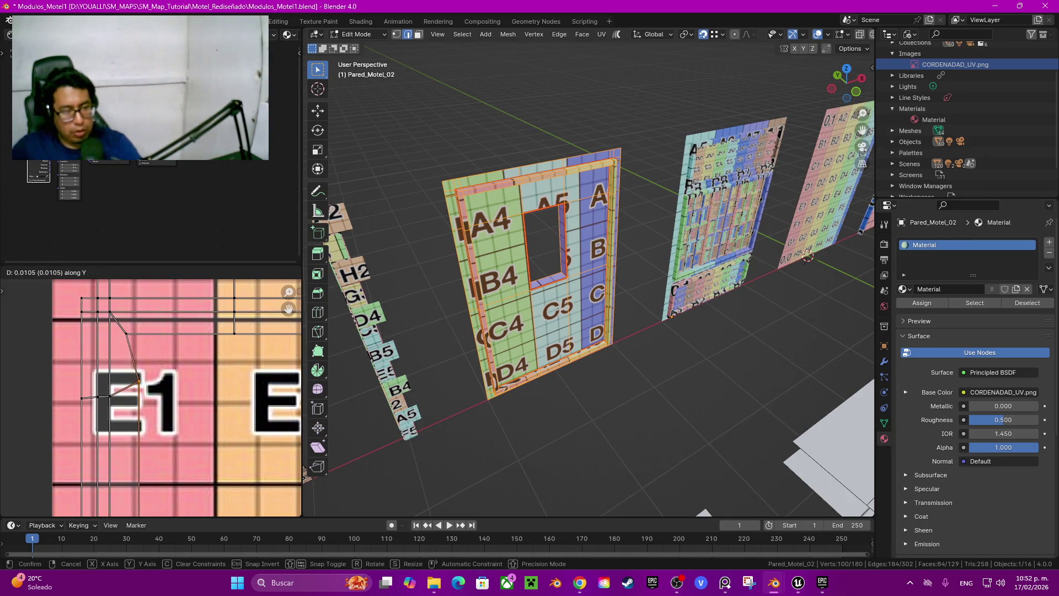
key("x")
key("Return")
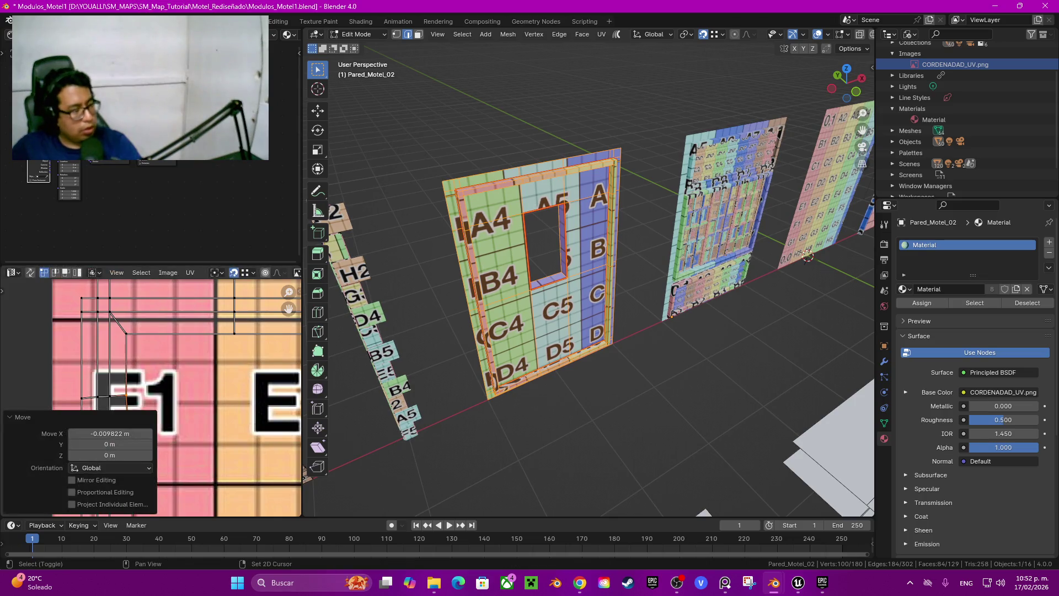
mouse_move(165, 420)
middle_mouse_down()
mouse_move(166, 320)
mouse_move(221, 224)
mouse_move(182, 356)
middle_mouse_up()
Step: Straighten the selected UV edge with Align Auto
key("2")
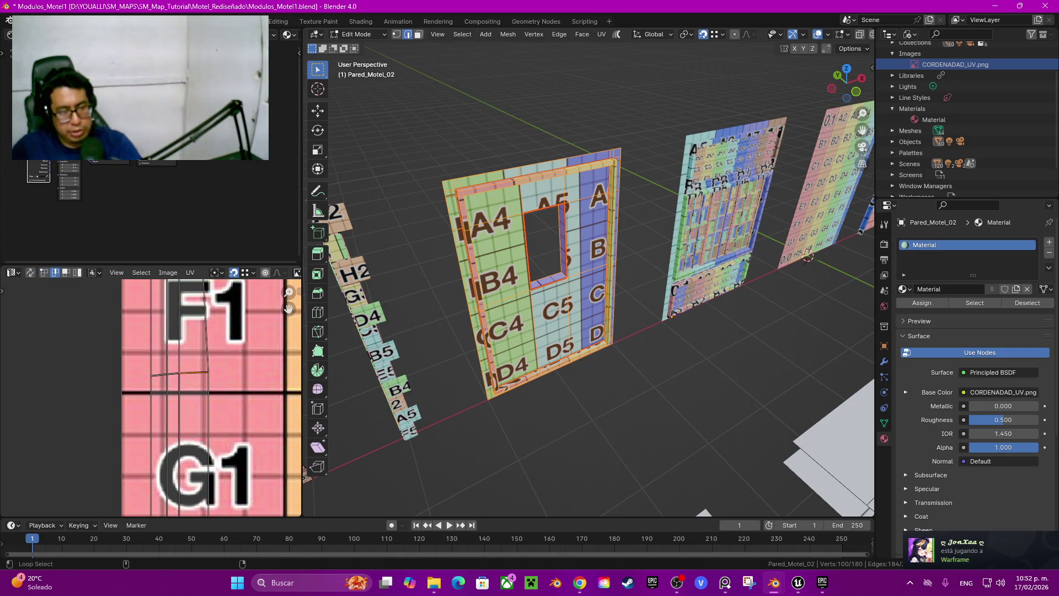
key("shift+w")
left_click(165, 363)
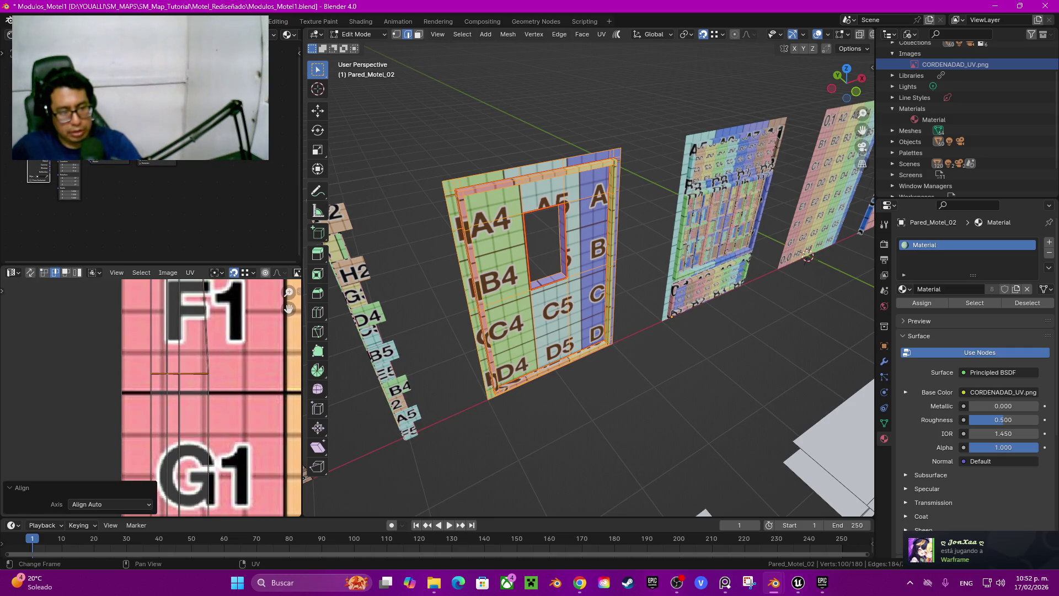
Step: Shift the UV vertex below the edge about 0.0098 left along X
key("1")
left_click(208, 374)
scroll(209, 397, "down", 3)
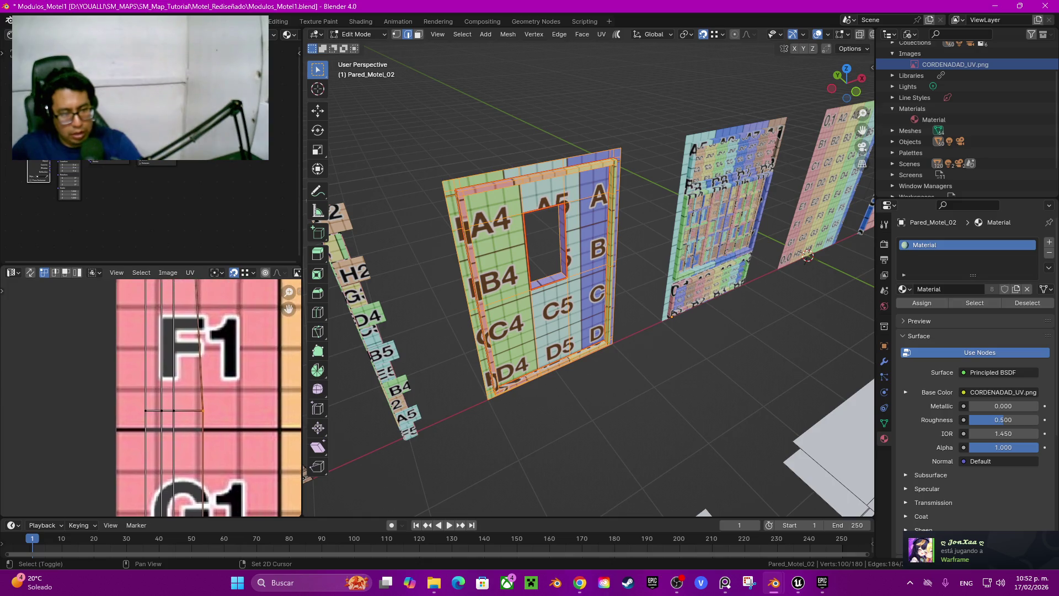
left_click_drag(289, 308, 293, 328)
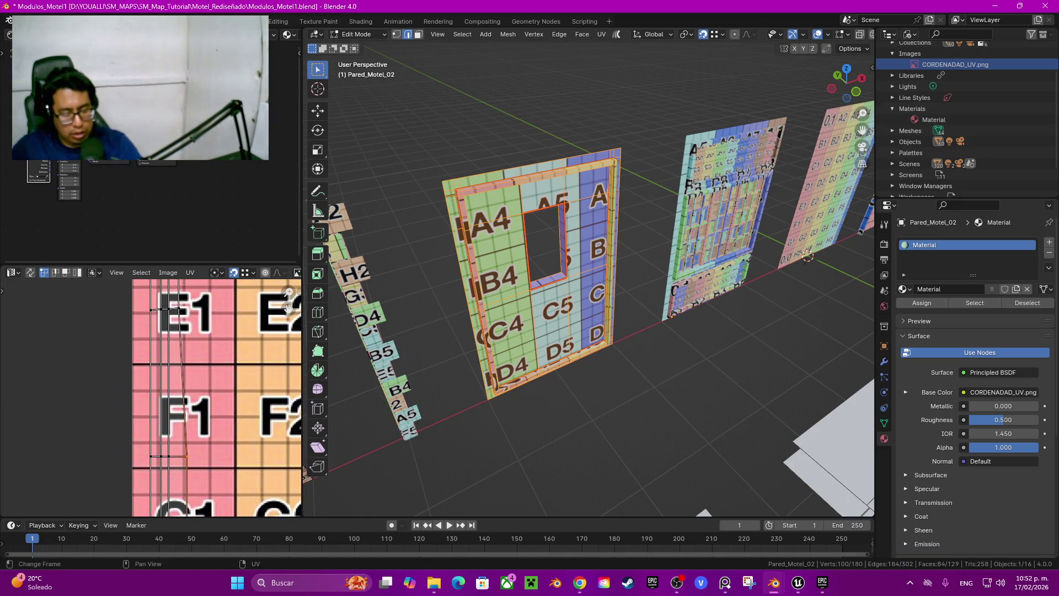
key("g")
key("x")
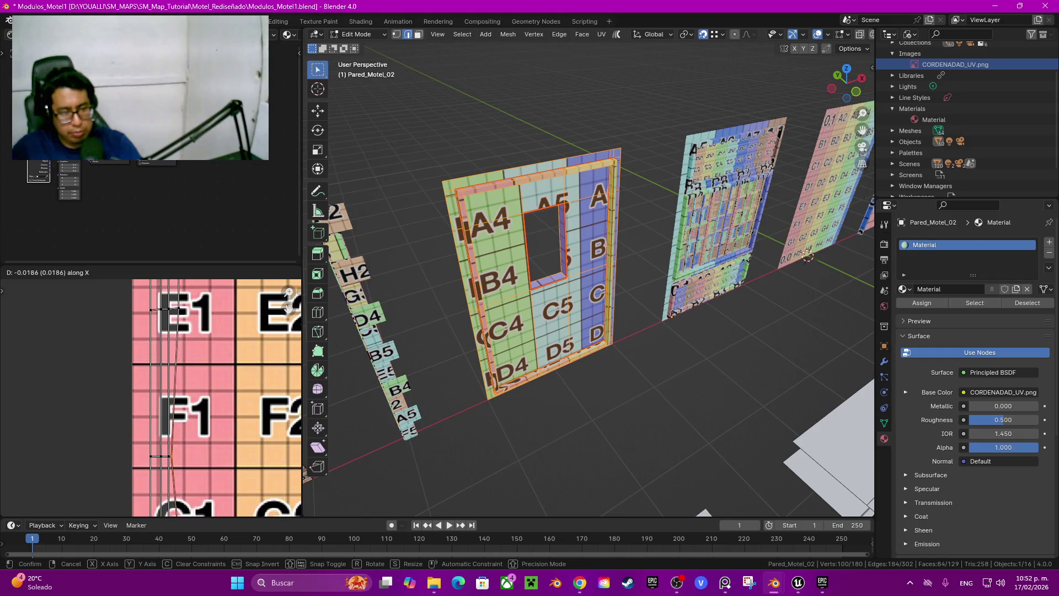
key("Return")
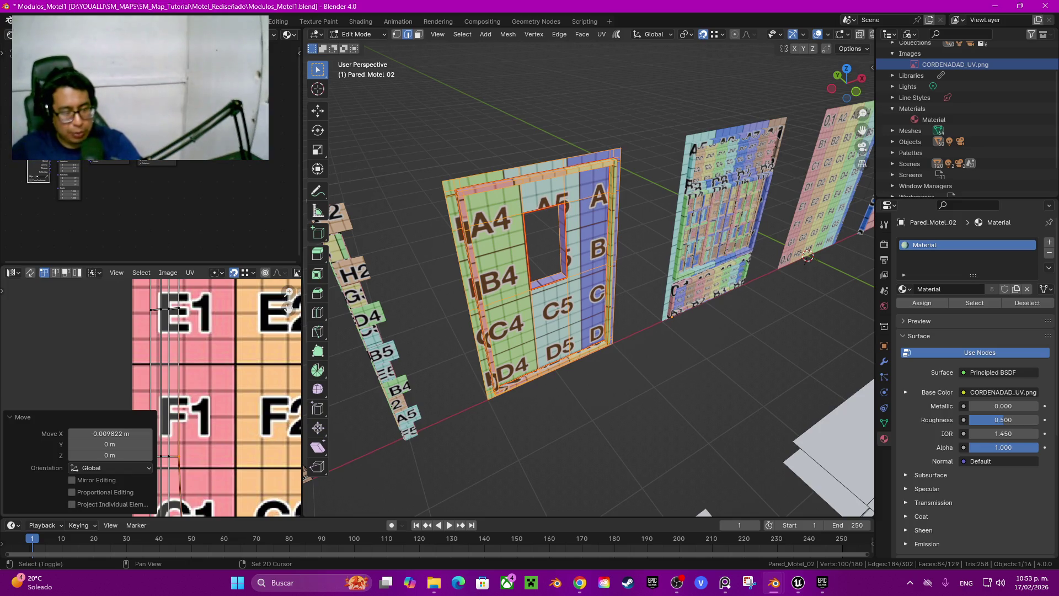
Step: Shift the chosen UV edge left along X onto the grid line
scroll(188, 448, "down", 5)
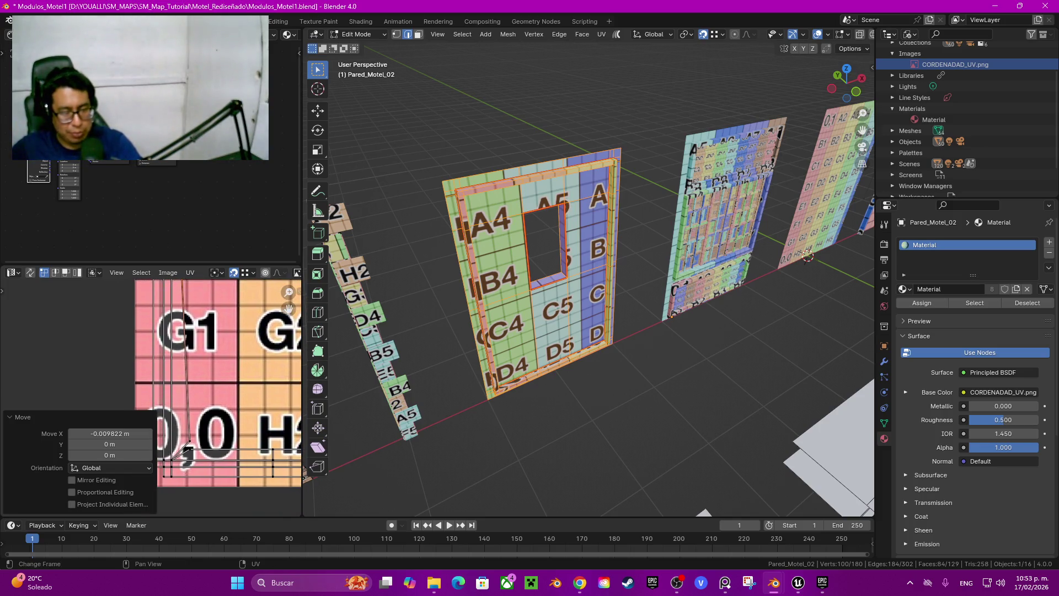
scroll(188, 448, "up", 2)
scroll(187, 448, "up", 4)
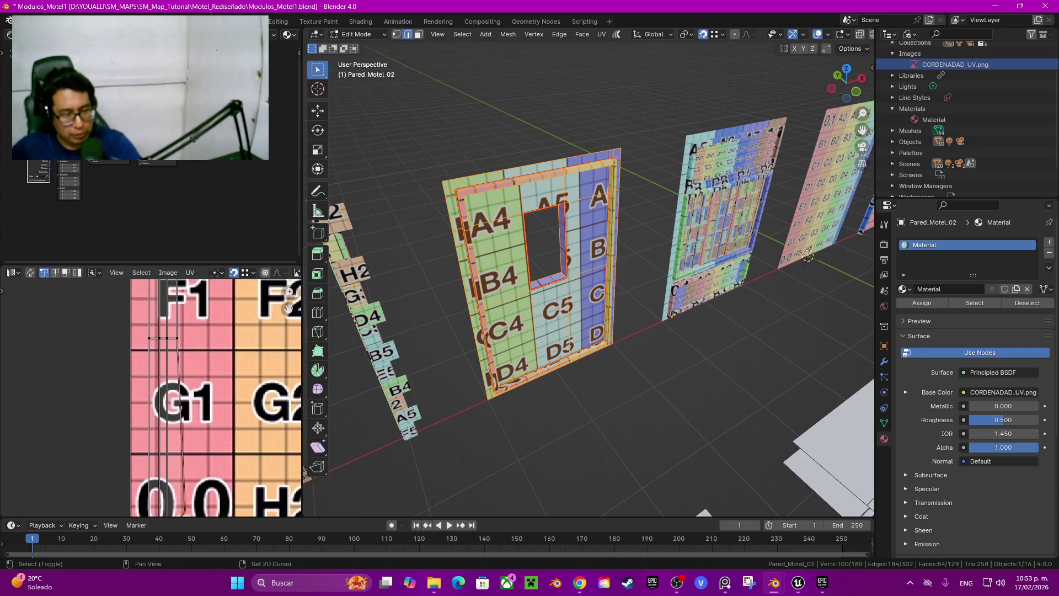
key("g")
key("x")
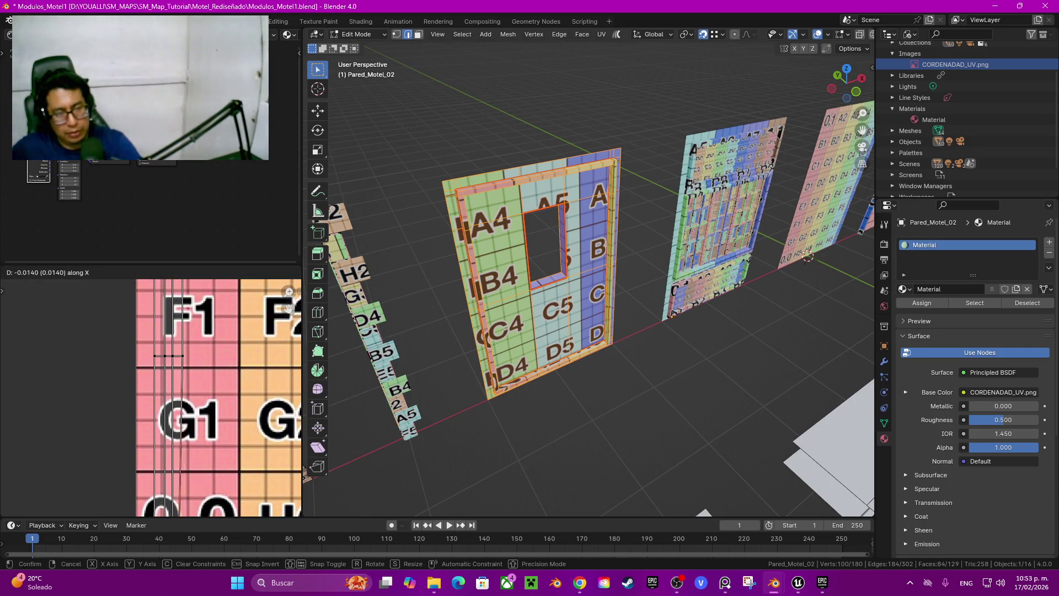
key("Return")
Step: Move the UV vertex beside the 0,0 label left along X
scroll(215, 397, "down", 6)
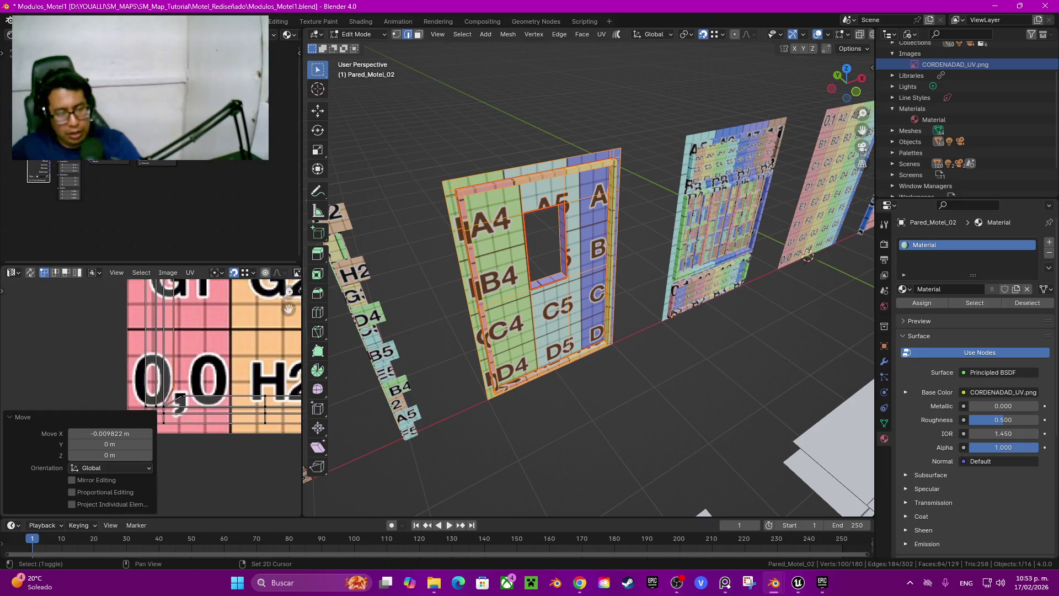
scroll(215, 358, "up", 3)
middle_click_drag(231, 342, 197, 391)
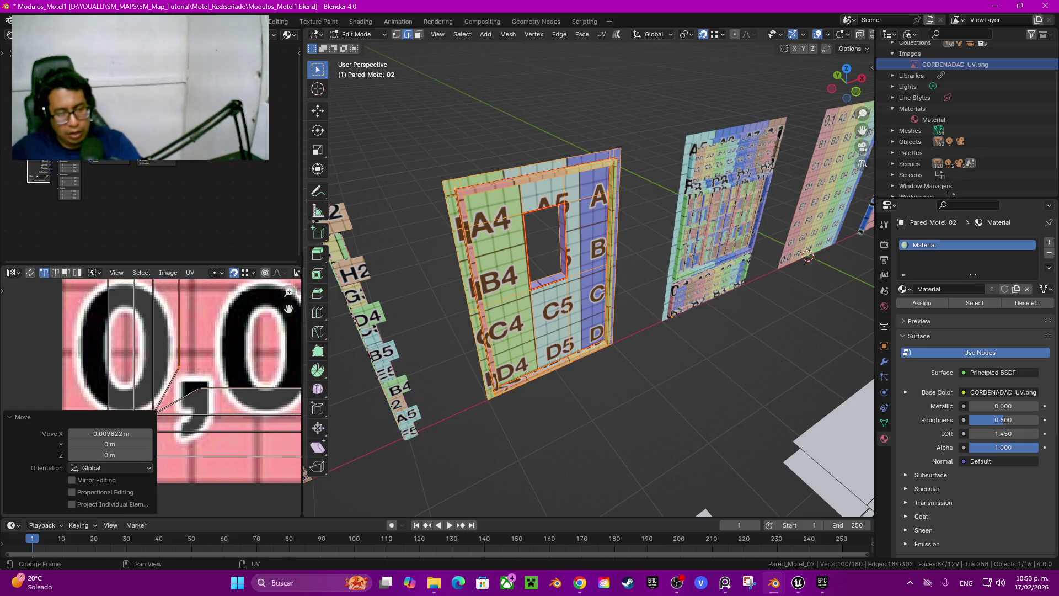
left_click(200, 388)
key("g")
key("x")
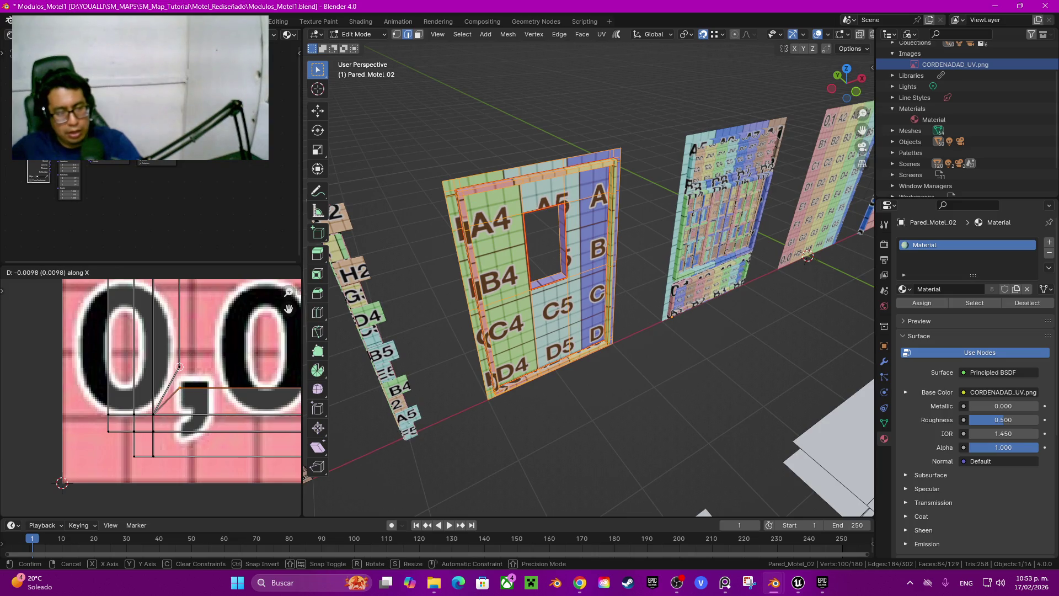
left_click(179, 366)
Step: Move the top chain of UV edges down −0.009906 along Y, flush with the grid
scroll(179, 365, "down", 3)
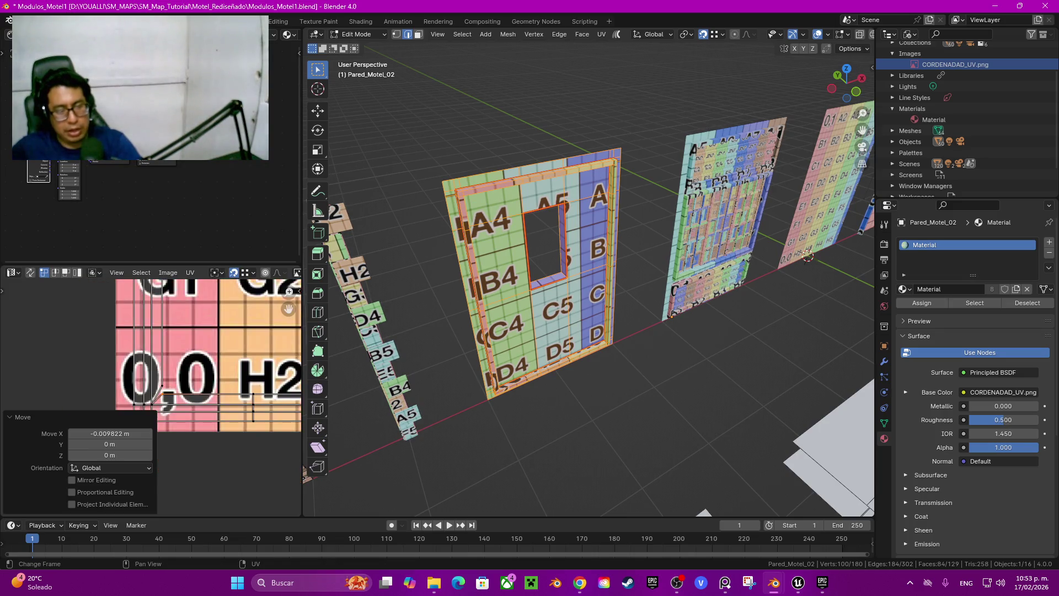
mouse_move(264, 380)
middle_mouse_down()
mouse_move(125, 368)
mouse_move(198, 368)
middle_mouse_up()
scroll(248, 385, "up", 3)
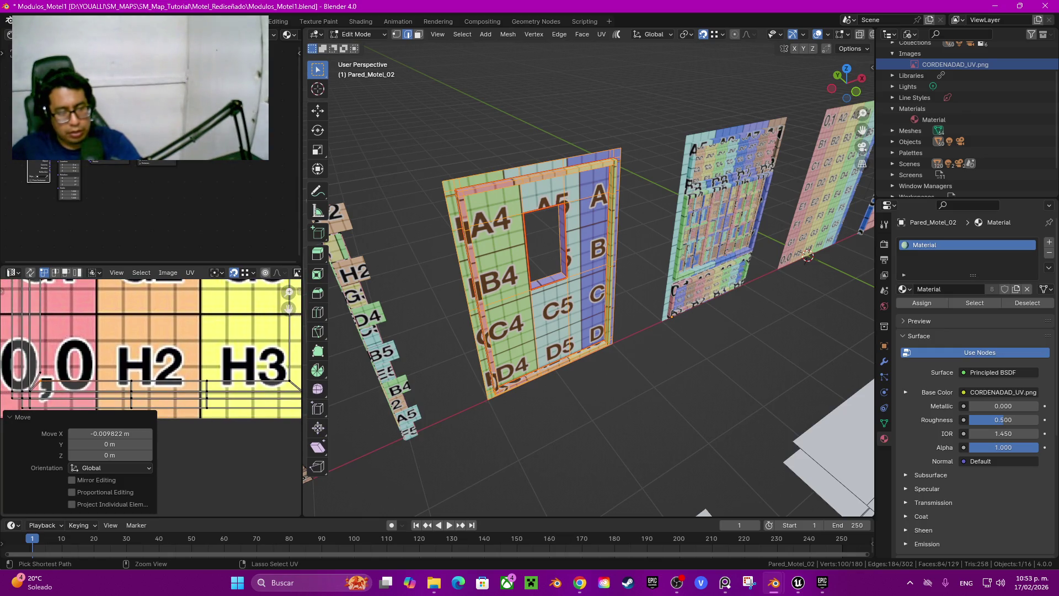
left_click(165, 381, "ctrl")
middle_click_drag(165, 382, 227, 378)
mouse_move(165, 359)
middle_mouse_down()
mouse_move(111, 357)
mouse_move(140, 348)
middle_mouse_up()
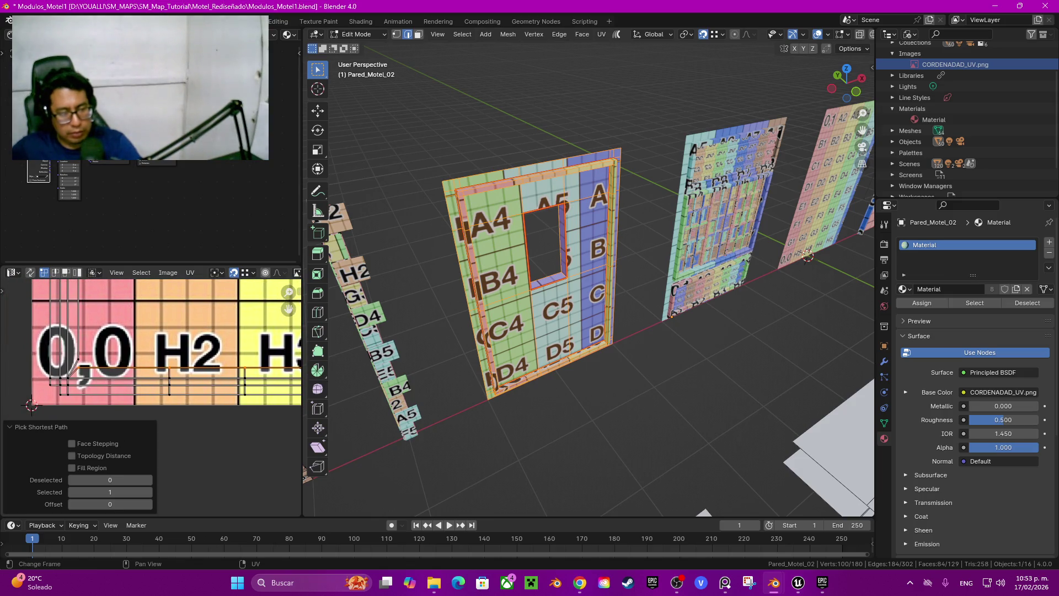
key("g")
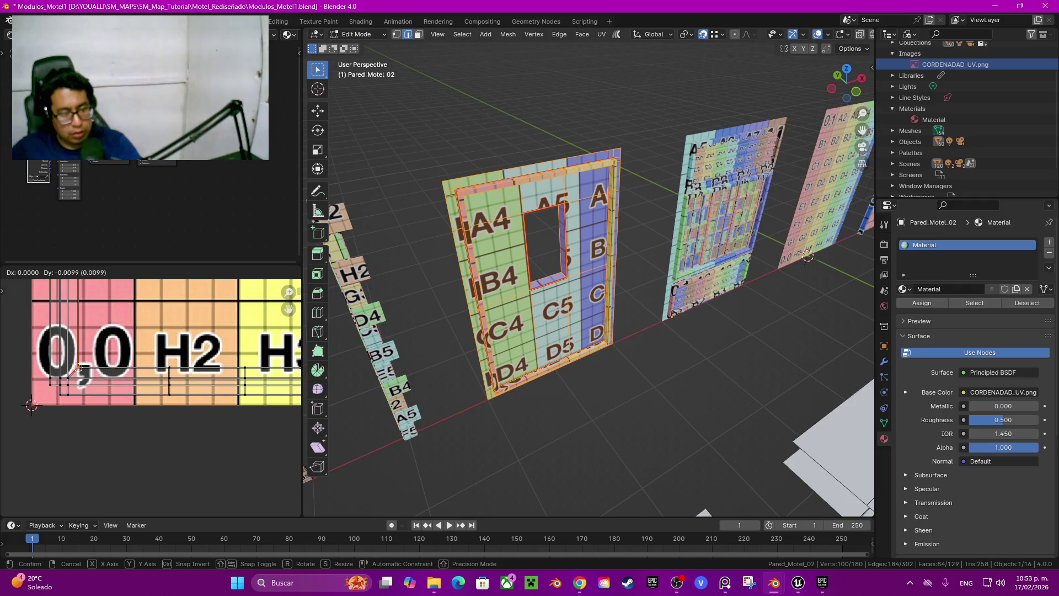
key("Return")
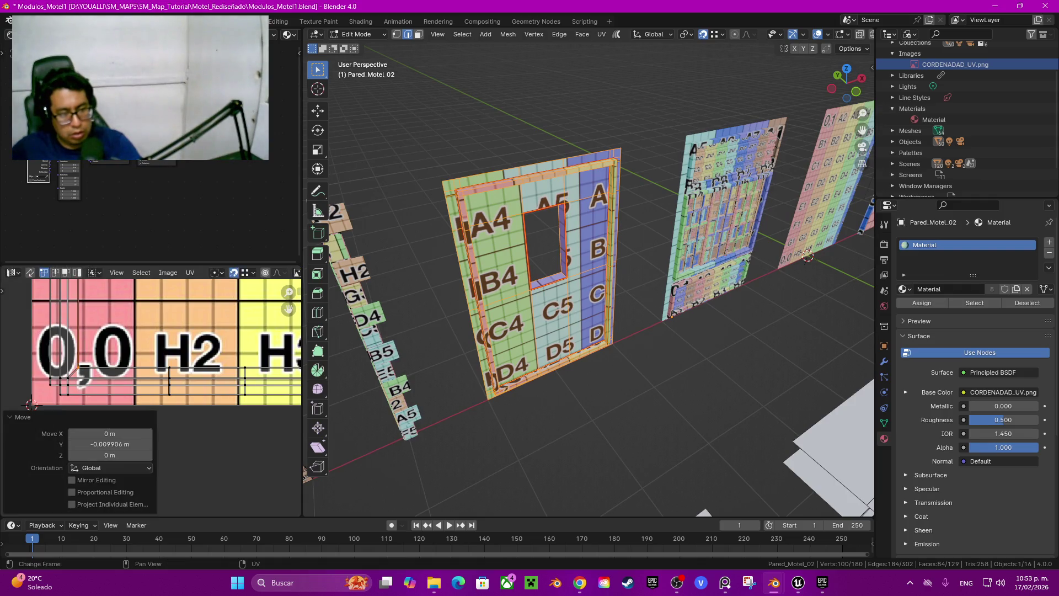
mouse_move(138, 358)
middle_mouse_down()
mouse_move(174, 364)
mouse_move(185, 416)
middle_mouse_up()
scroll(177, 397, "up", 10, "shift")
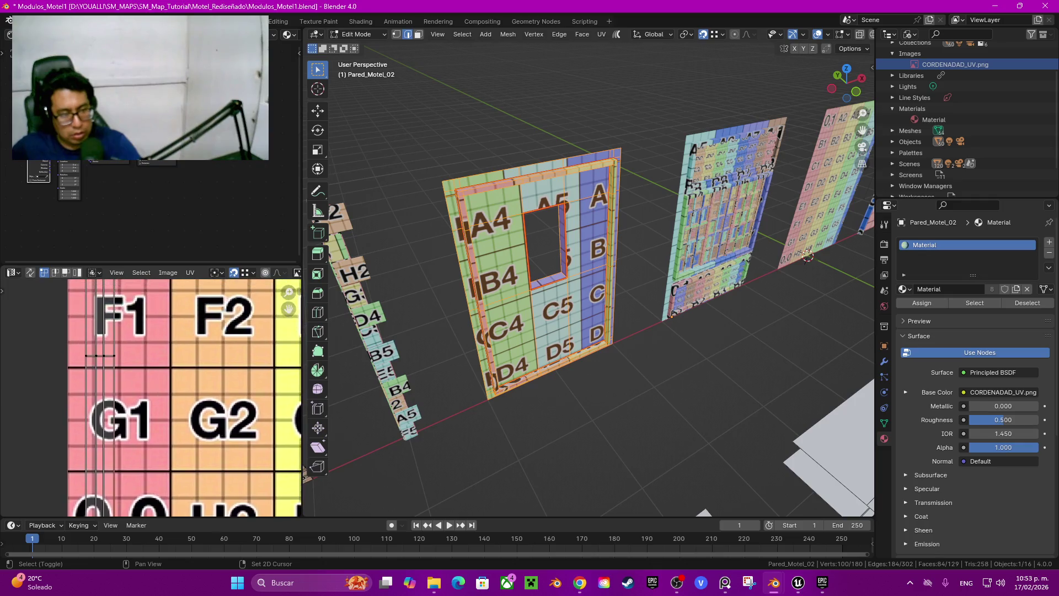
scroll(150, 397, "down", 4)
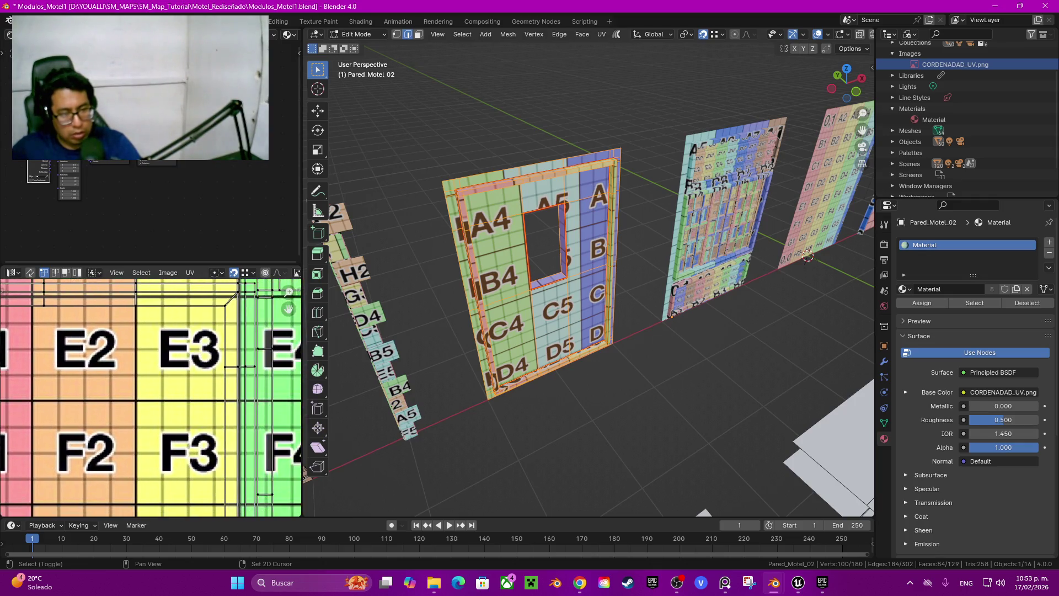
left_click(611, 331)
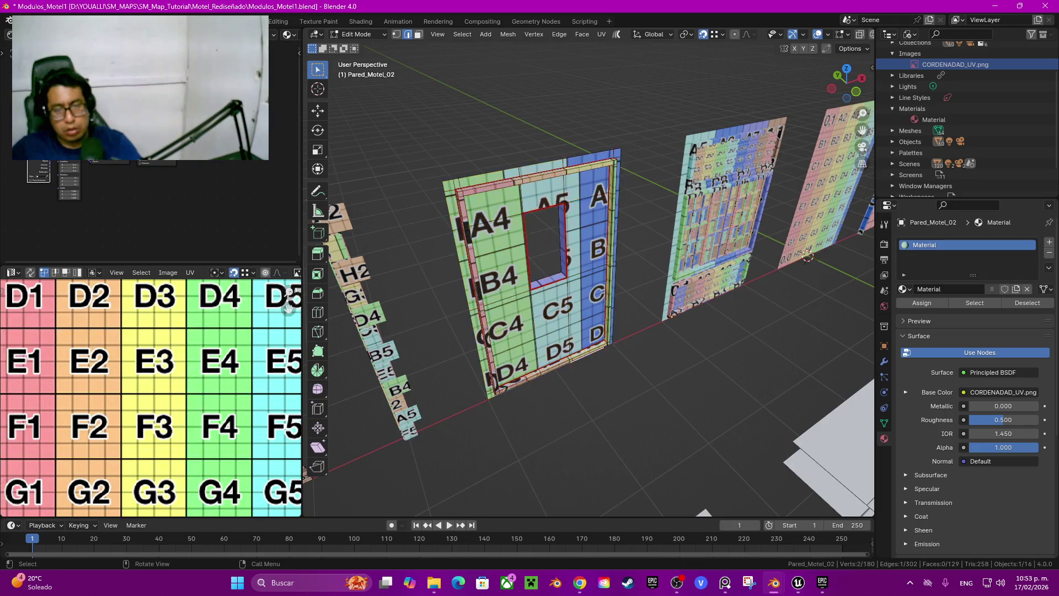
Step: Reveal the wall's hidden window faces with Alt+H and return to Object Mode
mouse_move(611, 331)
middle_mouse_down()
mouse_move(585, 309)
mouse_move(431, 315)
middle_mouse_up()
scroll(585, 309, "up", 6)
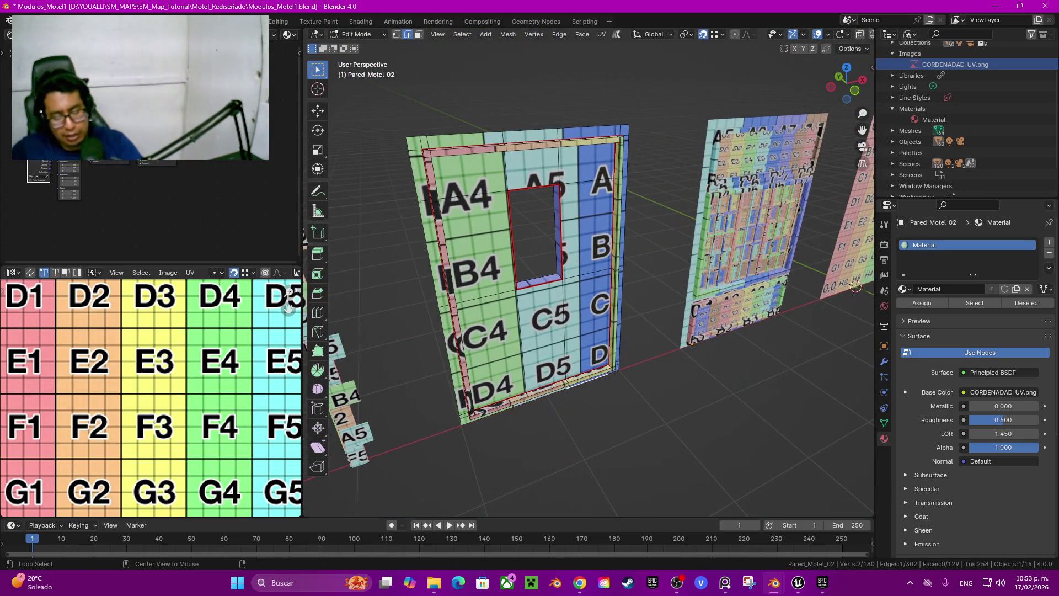
key("alt+h")
scroll(587, 289, "up", 5)
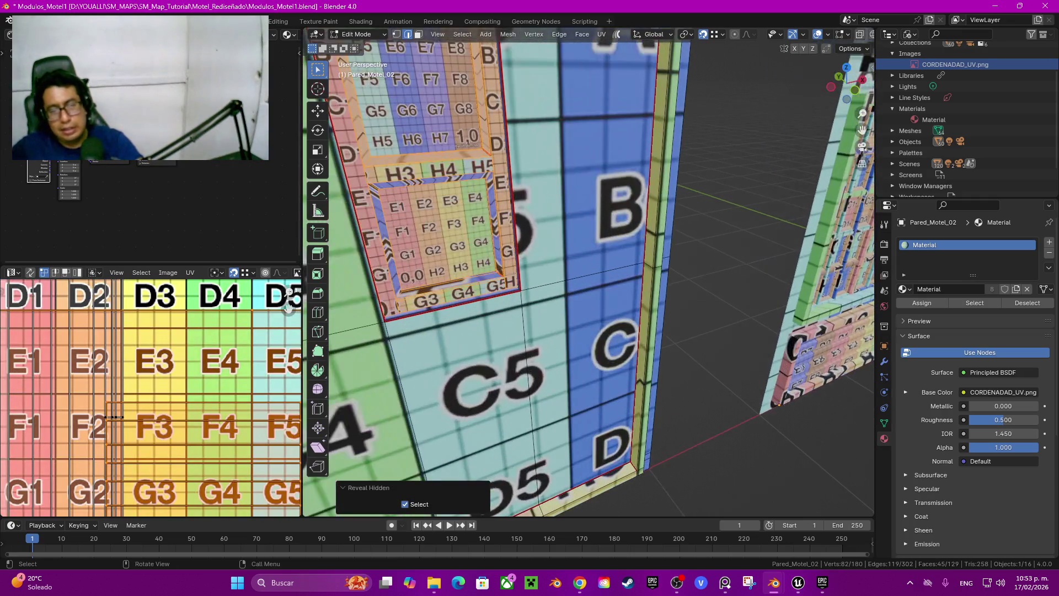
scroll(590, 270, "down", 10)
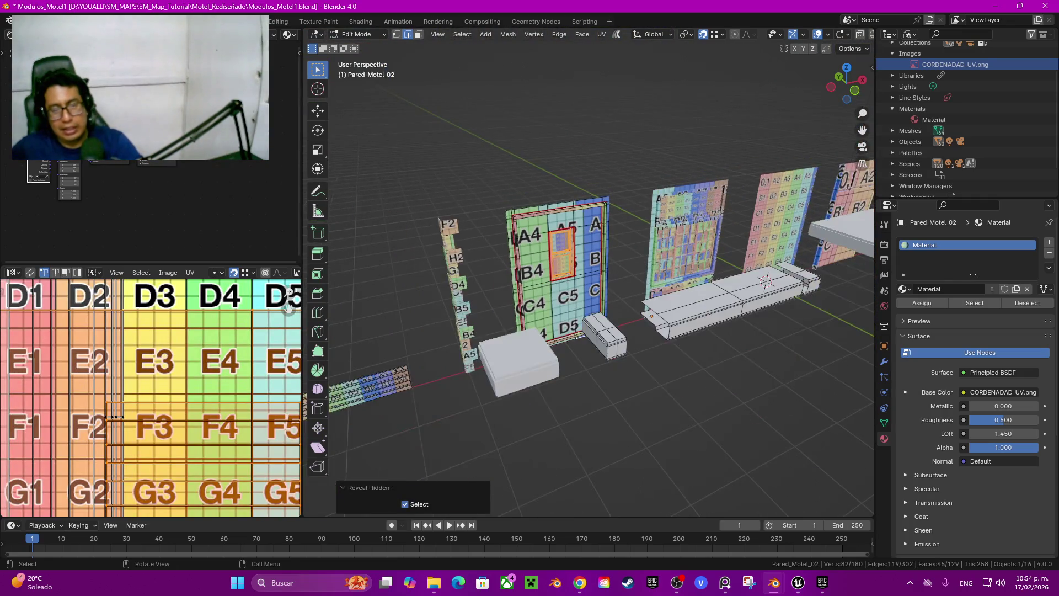
scroll(589, 270, "up", 3)
mouse_move(589, 271)
middle_mouse_down()
mouse_move(529, 243)
mouse_move(419, 250)
mouse_move(442, 259)
middle_mouse_up()
scroll(529, 242, "up", 3)
key("Tab")
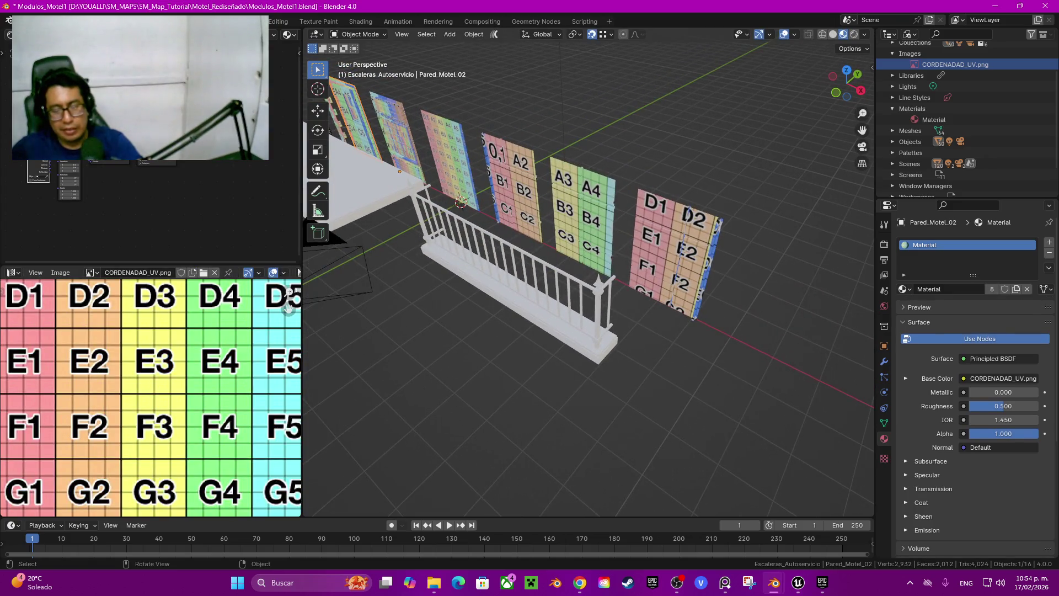
Step: Select the Mirador_Motel railing and assign it the existing coordinate-grid 'Material'
left_click(513, 265)
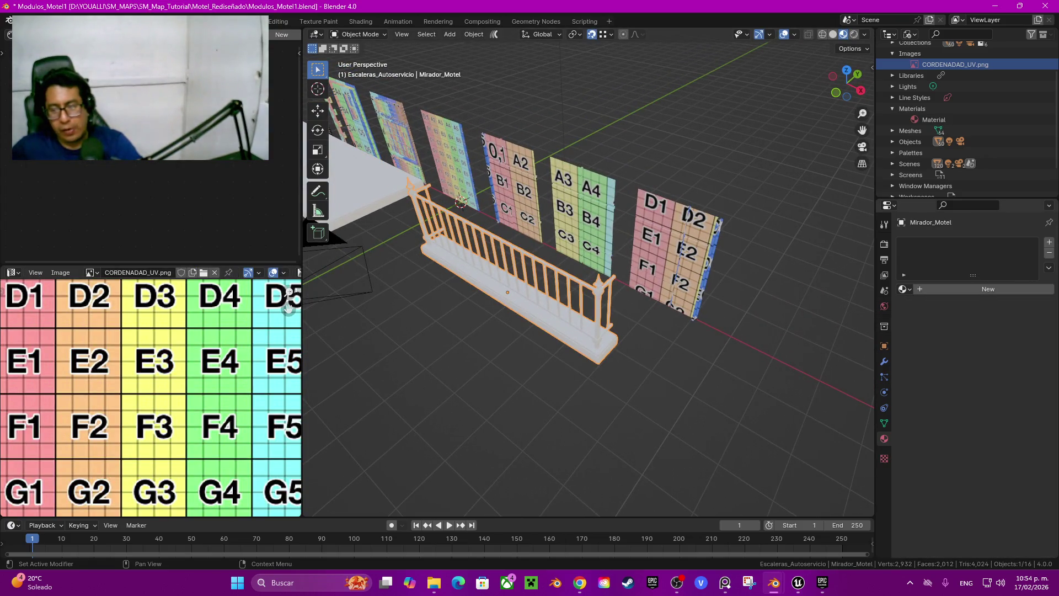
left_click(904, 290)
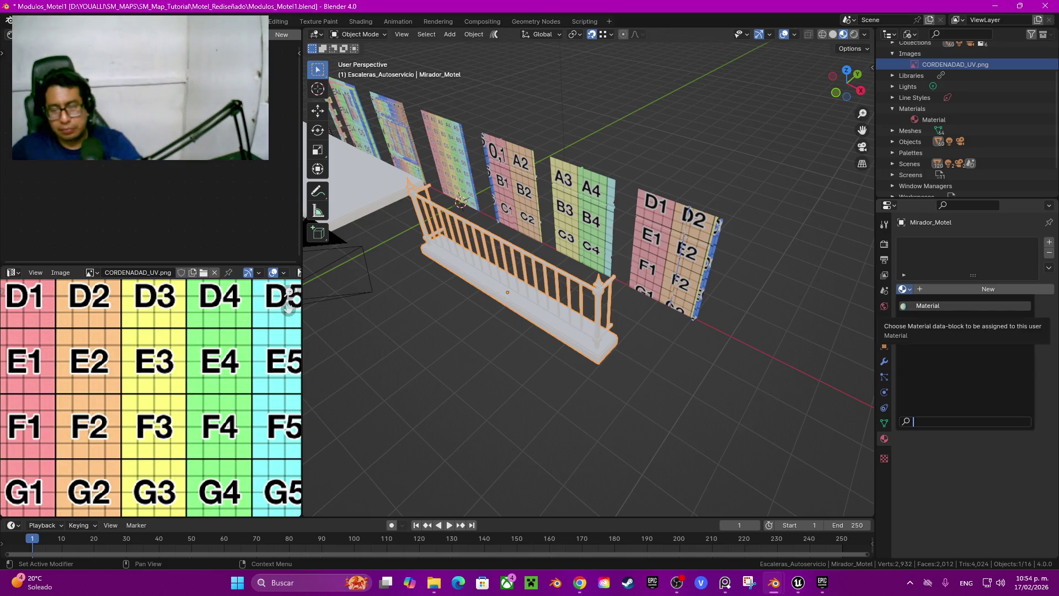
left_click(928, 306)
Step: Enter Edit Mode on the railing and display its Mirror modifier settings
mouse_move(574, 243)
middle_mouse_down()
mouse_move(645, 191)
mouse_move(635, 209)
mouse_move(535, 219)
mouse_move(634, 187)
middle_mouse_up()
scroll(634, 210, "up", 6)
key("Tab")
key("Tab")
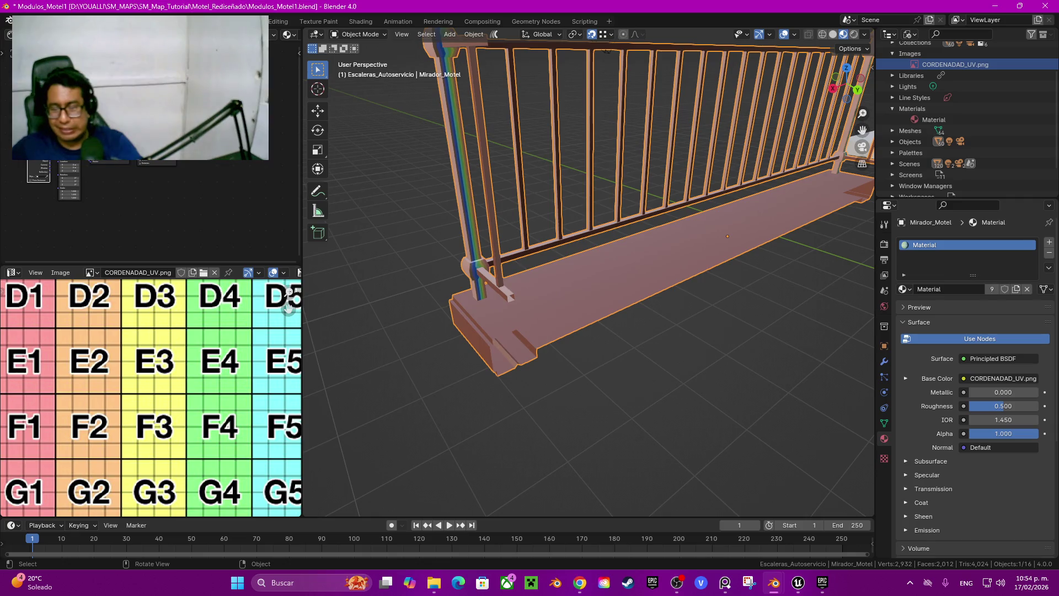
left_click(884, 361)
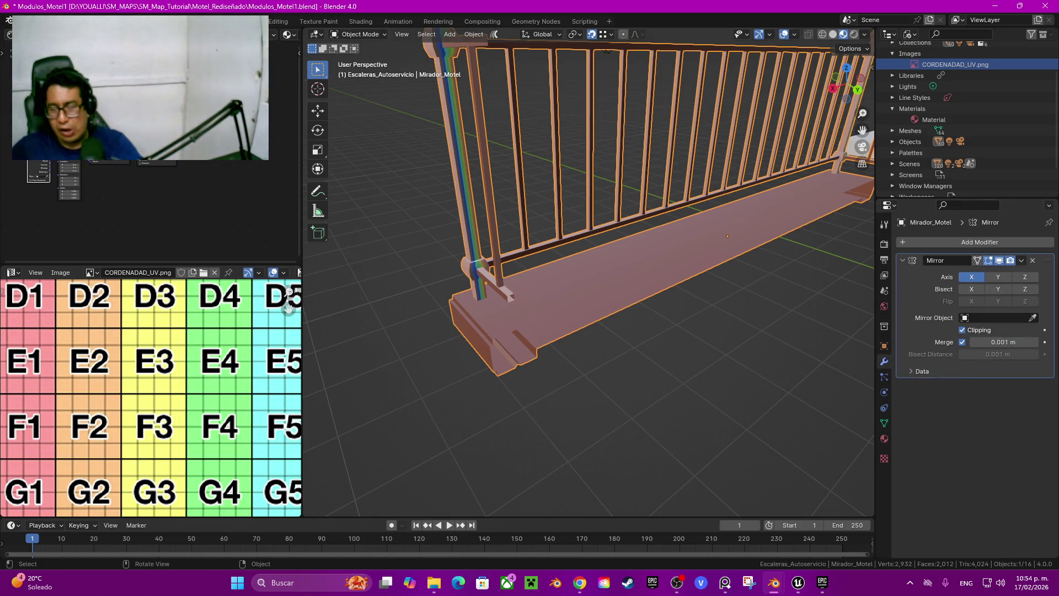
Step: Save Modulos_Motel1.blend, inspect the textured railing from several sides, and enter Edit Mode
mouse_move(590, 221)
middle_mouse_down()
mouse_move(657, 276)
mouse_move(643, 226)
middle_mouse_up()
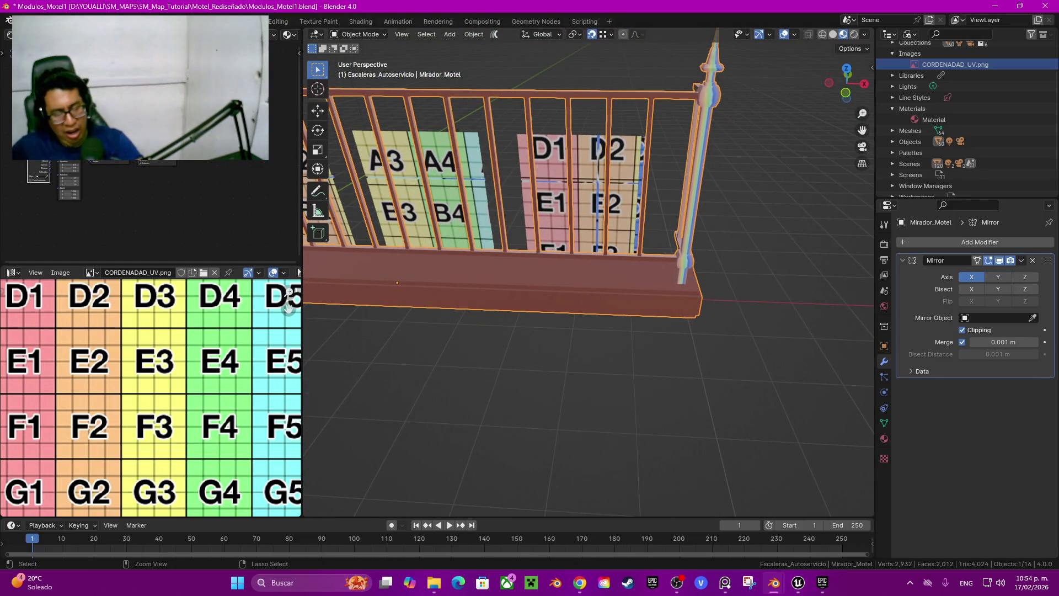
key("ctrl+s")
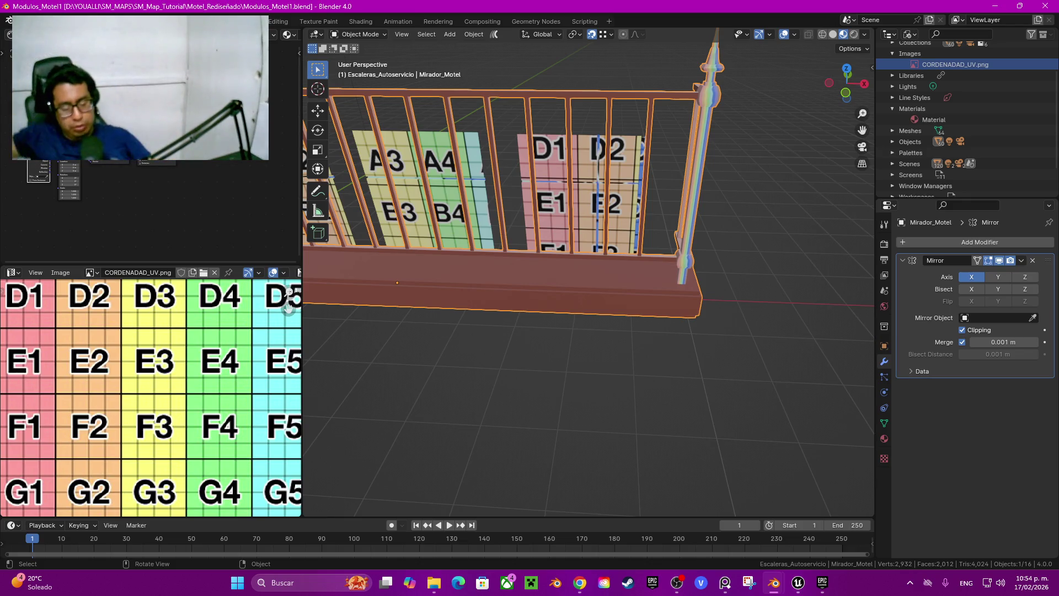
middle_click_drag(717, 276, 469, 279)
middle_click_drag(607, 275, 342, 276)
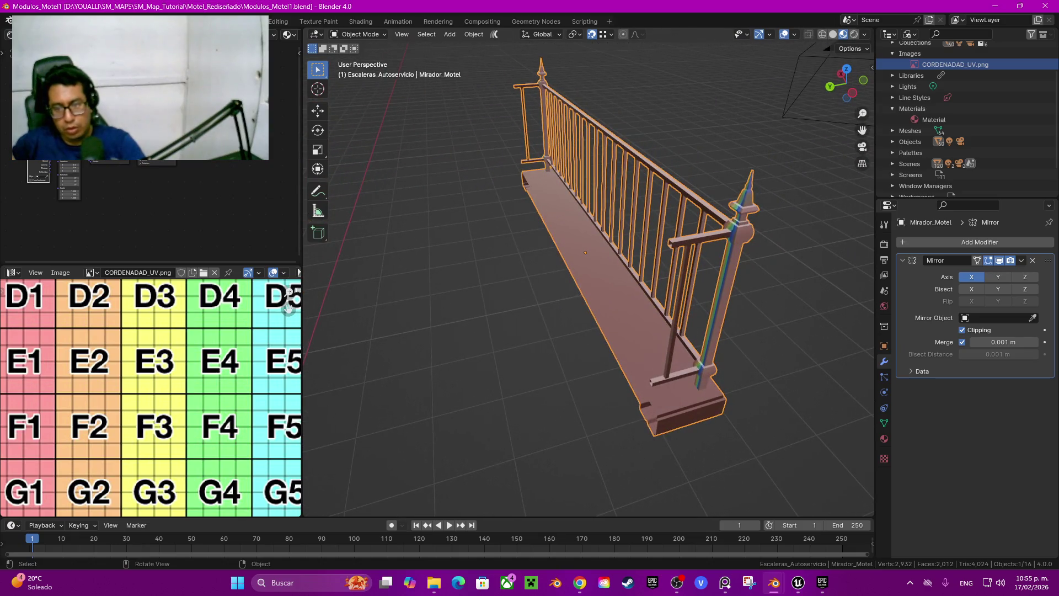
middle_click_drag(552, 276, 375, 275)
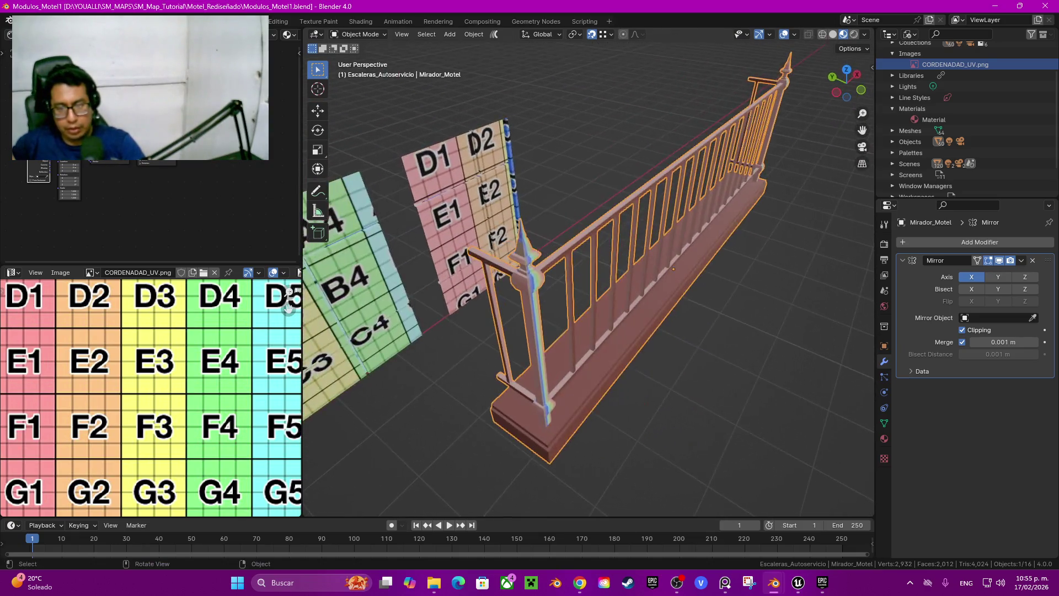
scroll(530, 265, "up", 5)
key("Tab")
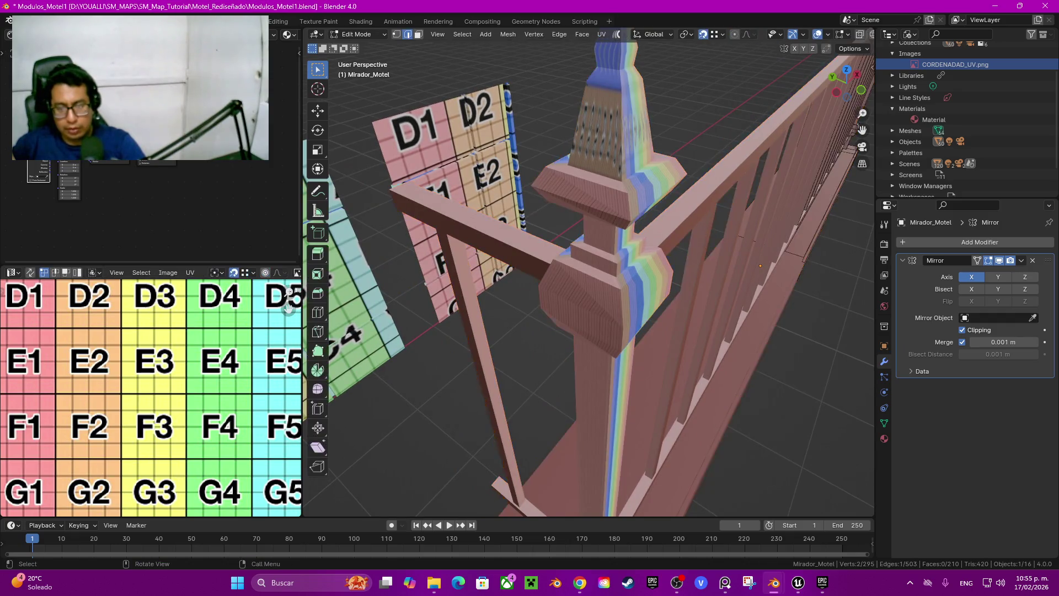
Step: Mark the edge loop at the railing post's joint as a seam via Quick Favorites
scroll(590, 276, "down", 5)
scroll(552, 265, "up", 5)
mouse_move(589, 276)
middle_mouse_down()
mouse_move(552, 265)
mouse_move(525, 221)
mouse_move(517, 68)
mouse_move(475, 331)
mouse_move(496, 110)
mouse_move(497, 276)
mouse_move(497, 210)
middle_mouse_up()
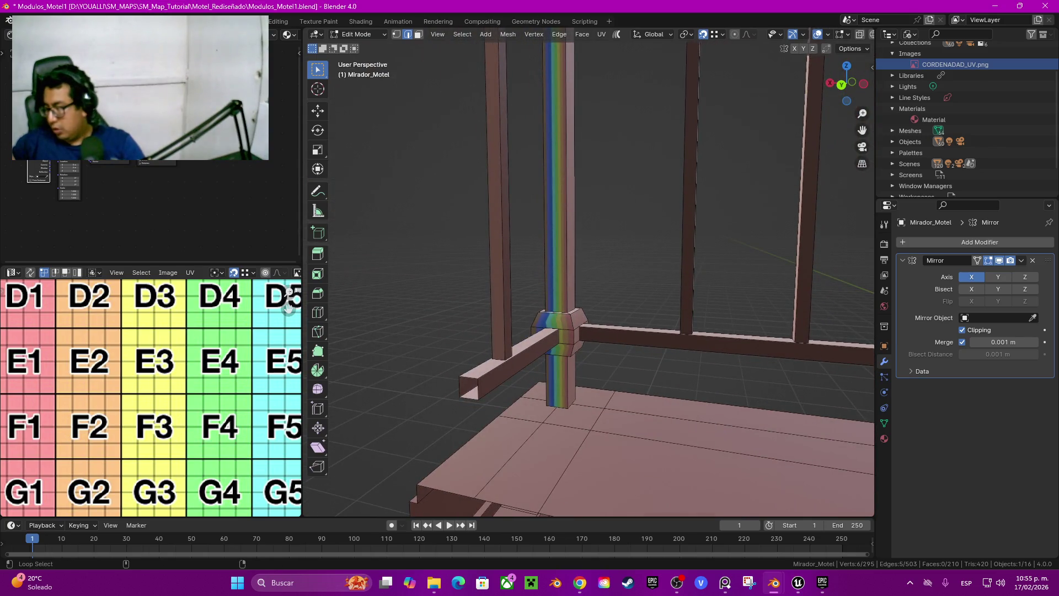
left_click(576, 337, "alt+shift")
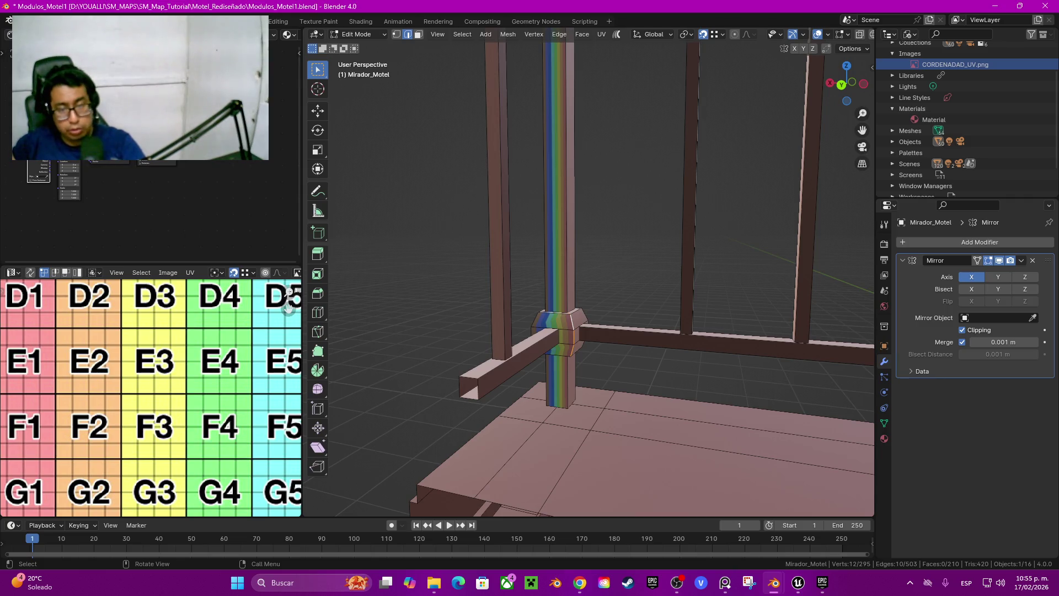
middle_click_drag(585, 331, 552, 340)
key("q")
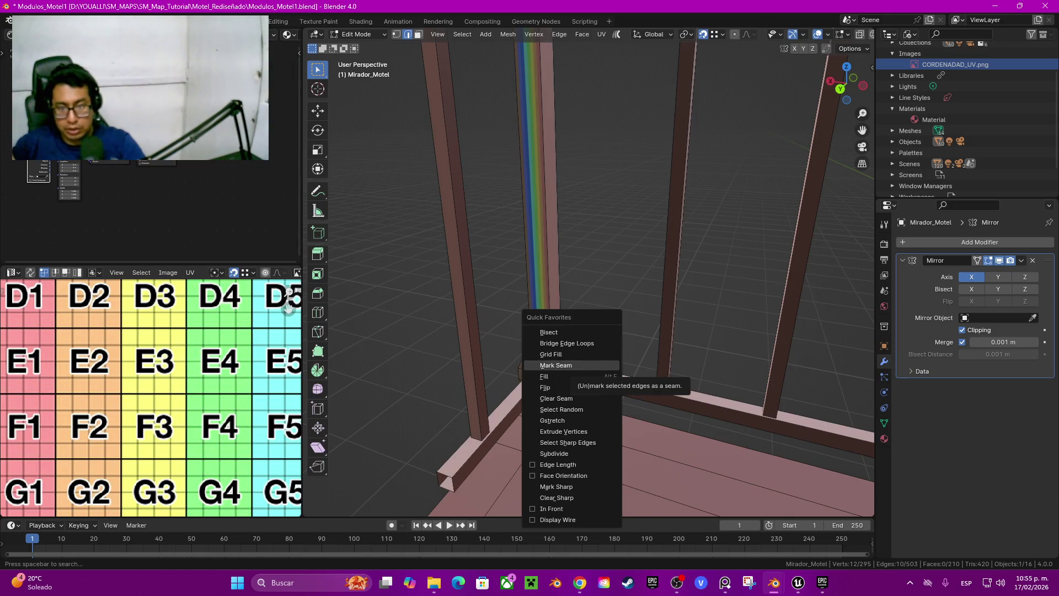
left_click(555, 365)
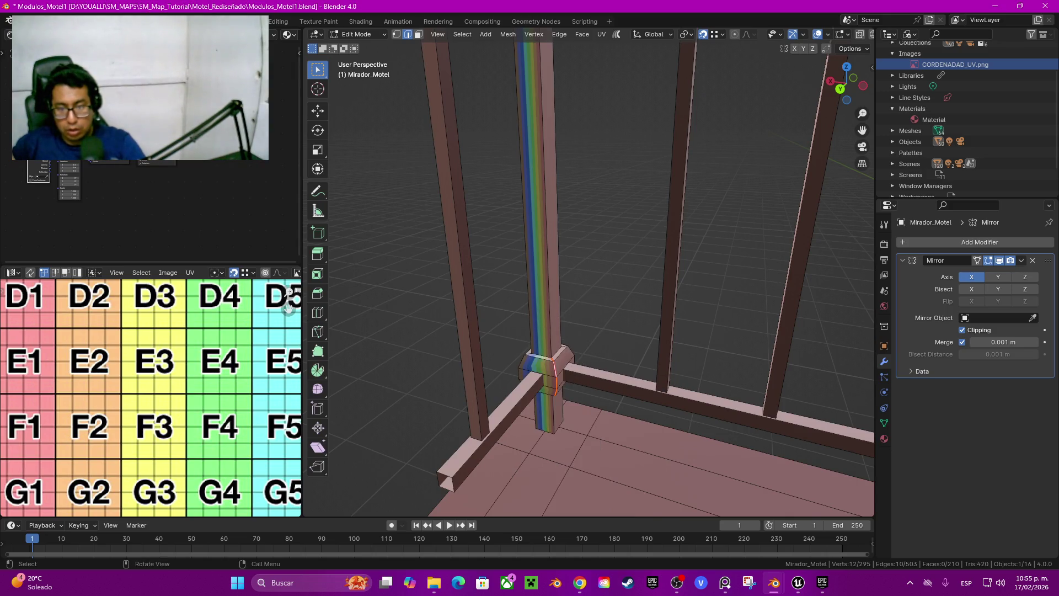
scroll(590, 276, "down", 4)
middle_click_drag(591, 276, 662, 265)
scroll(635, 265, "up", 6)
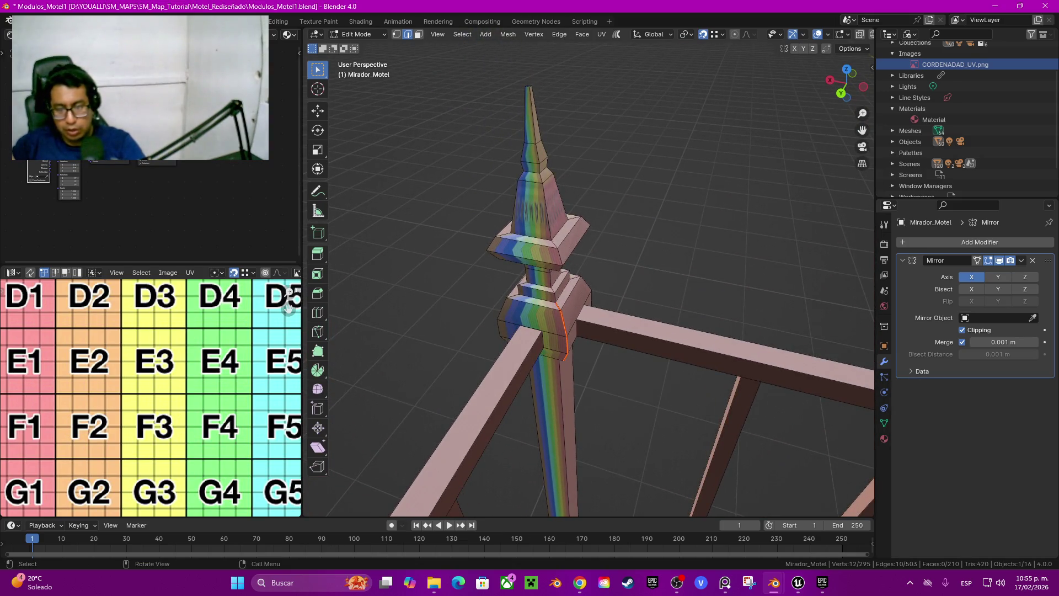
Step: Mark the lower post and spire edge loops as seams
left_click(564, 441, "alt")
left_click(543, 176, "alt+shift")
right_click(532, 415)
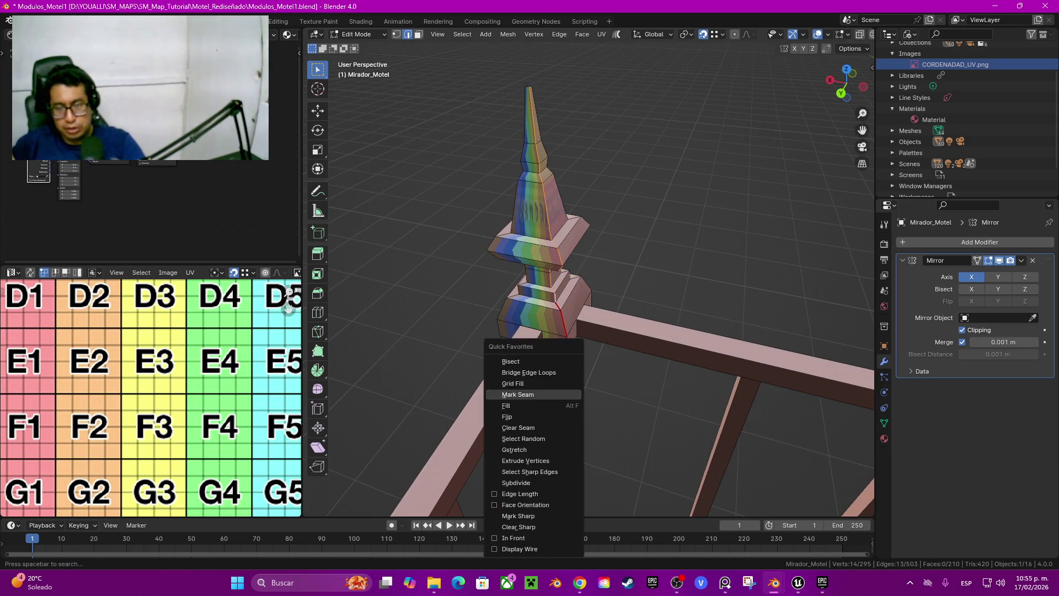
left_click(558, 415)
mouse_move(557, 415)
middle_mouse_down()
mouse_move(607, 342)
mouse_move(546, 318)
middle_mouse_up()
Step: In wireframe view, seam a post edge and a horizontal rail edge, then return to solid shading
left_click(563, 246)
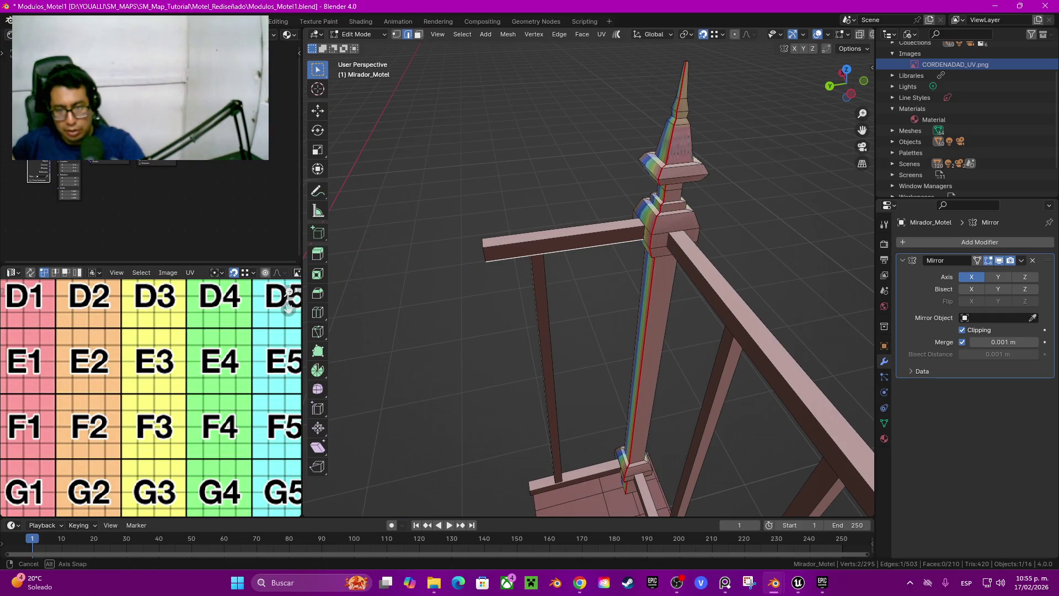
mouse_move(562, 246)
middle_mouse_down()
mouse_move(628, 285)
mouse_move(540, 284)
mouse_move(555, 284)
mouse_move(569, 376)
mouse_move(496, 306)
middle_mouse_up()
key("z")
left_click(601, 284)
left_click(464, 428)
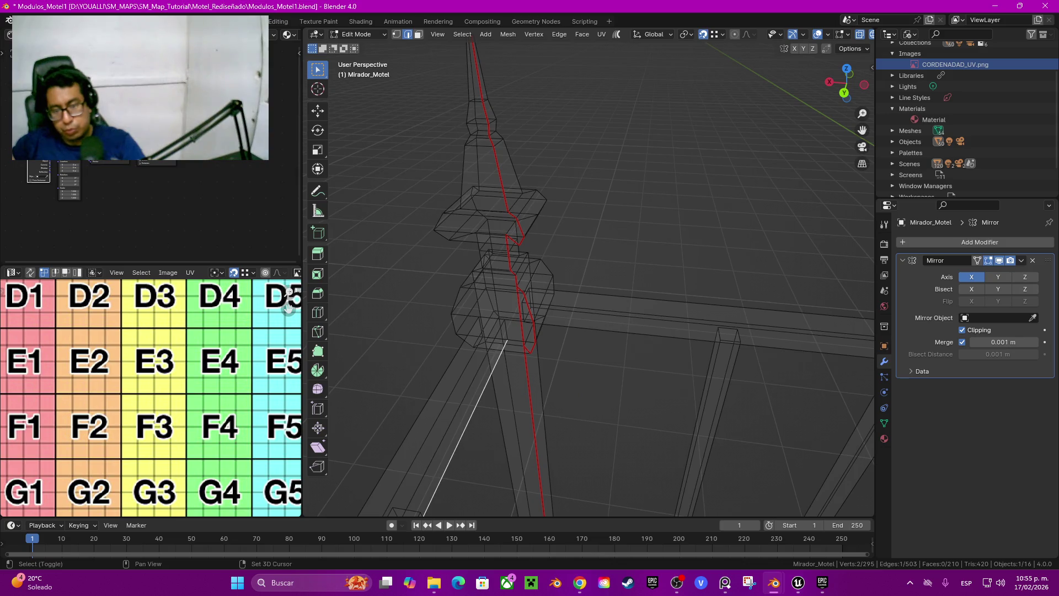
left_click(662, 336, "shift")
right_click(547, 347)
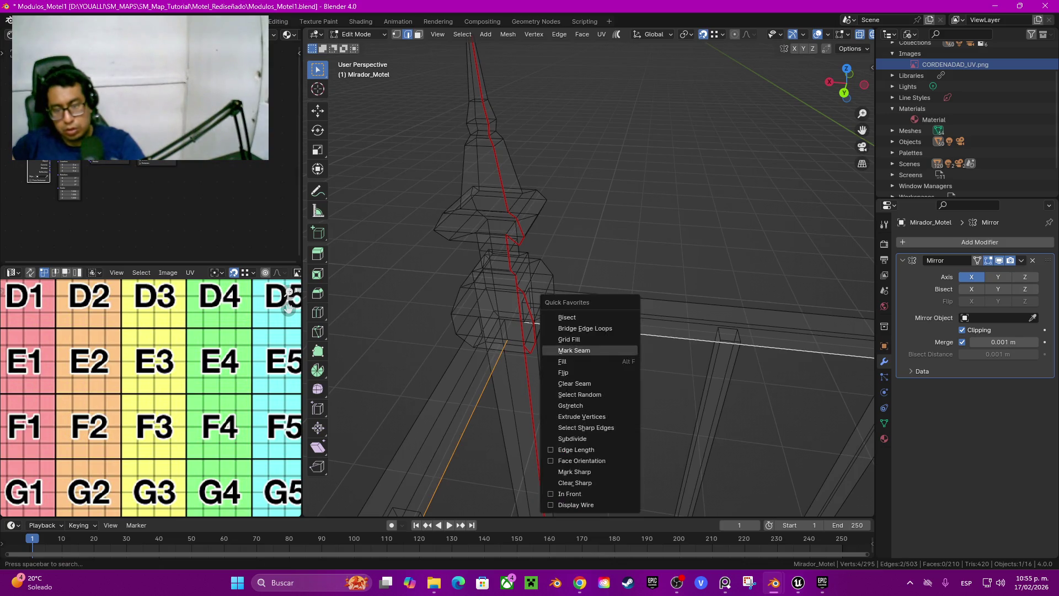
left_click(547, 348)
key("z")
left_click(710, 357)
mouse_move(709, 357)
middle_mouse_down()
mouse_move(596, 292)
mouse_move(541, 243)
mouse_move(458, 323)
mouse_move(403, 243)
middle_mouse_up()
Step: Select the finished post geometry as linked pieces and hide it
key("ctrl+l")
key("h")
key("ctrl+l")
key("h")
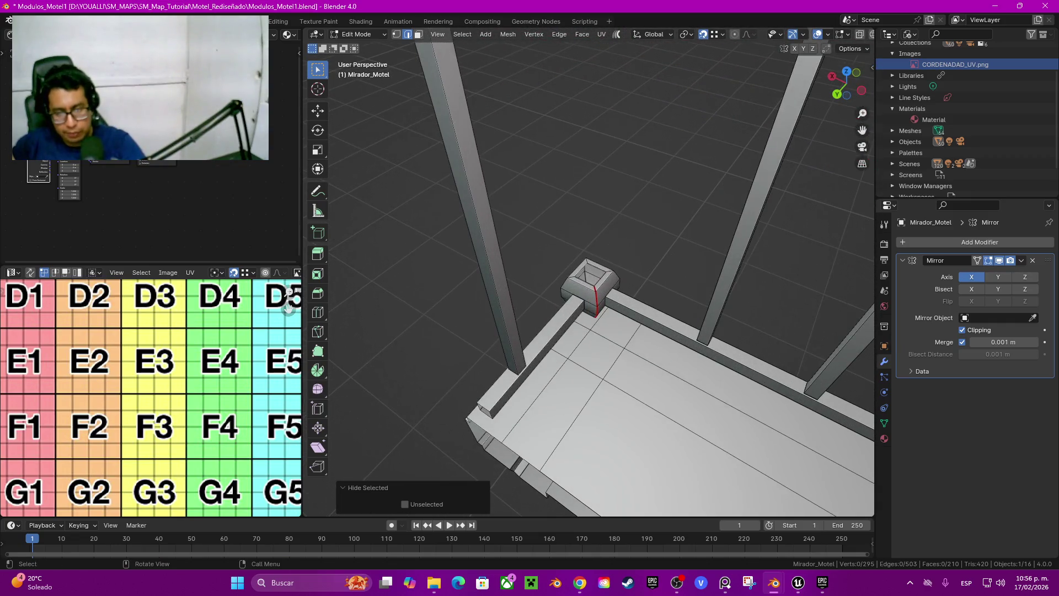
Step: Mark seams on a corner-block edge and a rail edge, then hide the top and bottom rails
left_click(557, 331)
left_click(662, 324, "shift")
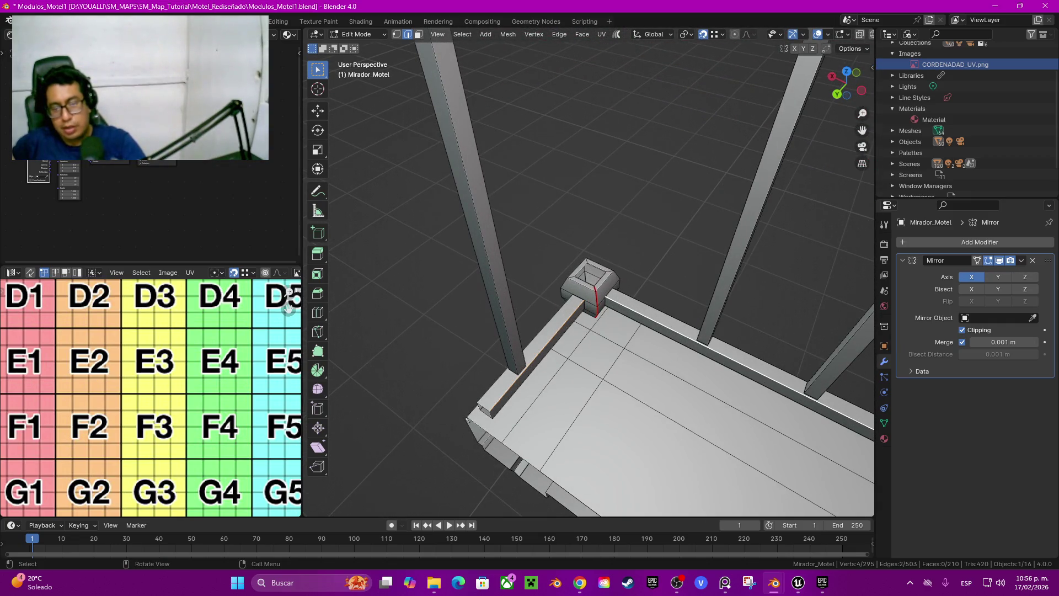
right_click(607, 312)
left_click(607, 331)
mouse_move(607, 331)
middle_mouse_down()
mouse_move(551, 287)
mouse_move(645, 279)
mouse_move(696, 256)
middle_mouse_up()
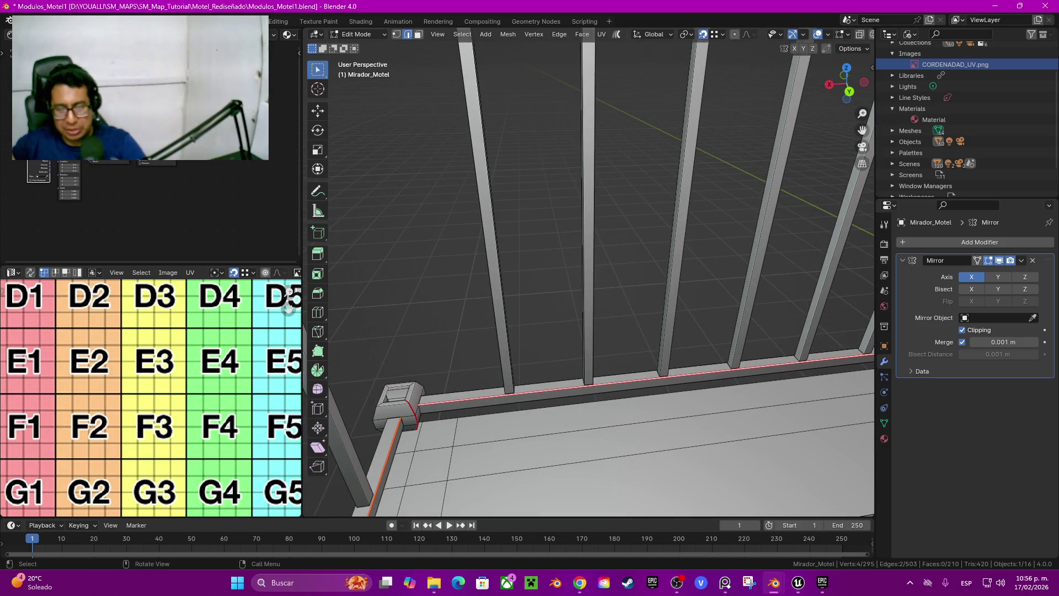
key("l")
key("KP_Decimal")
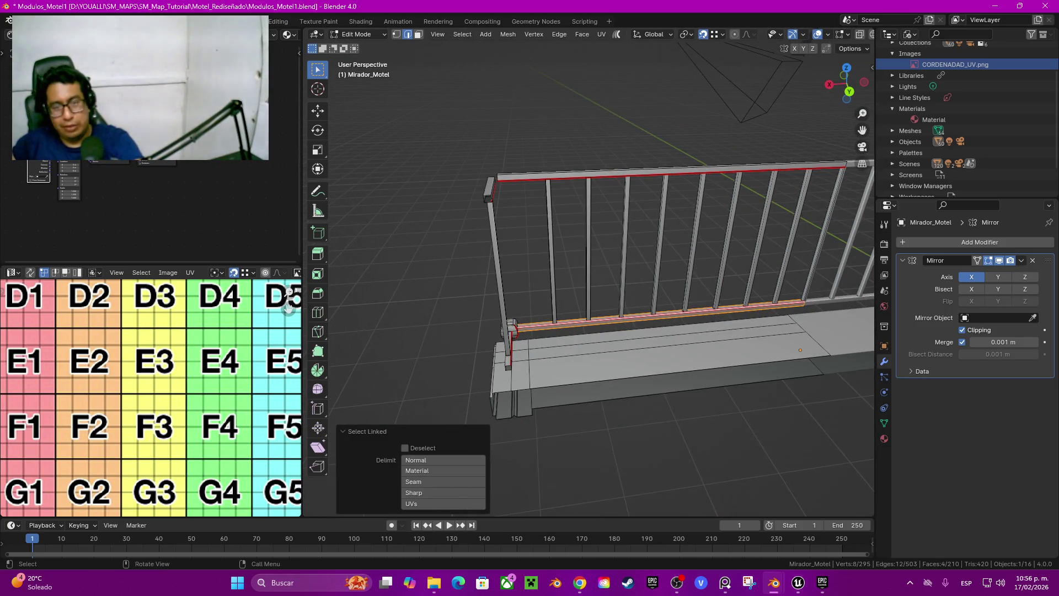
key("l")
key("h")
Step: Select one edge on every baluster and mark them all as seams
middle_click_drag(590, 286, 576, 238)
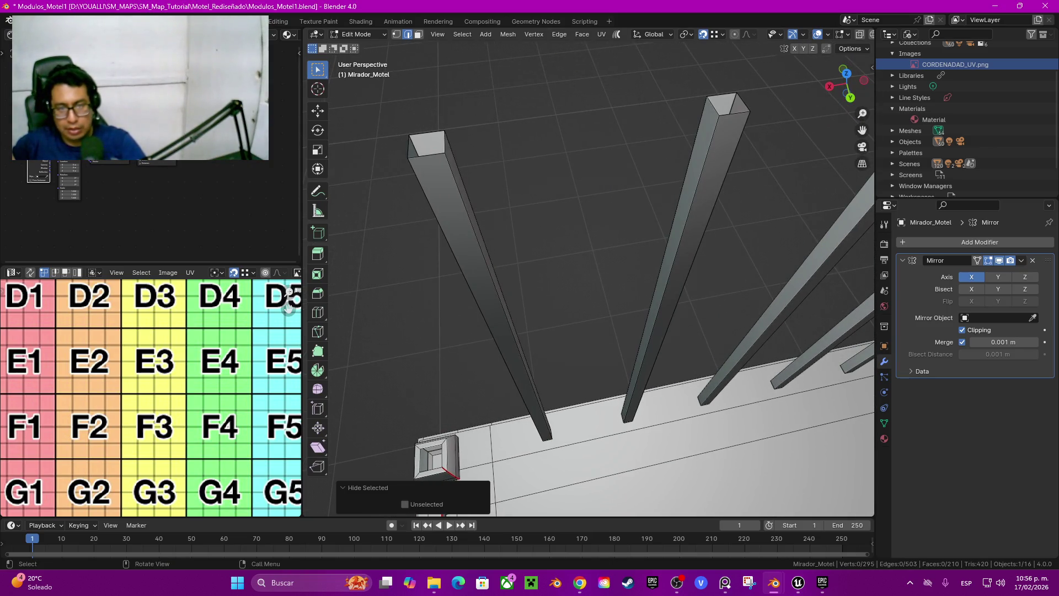
left_click(497, 298, "shift")
left_click(665, 259, "shift")
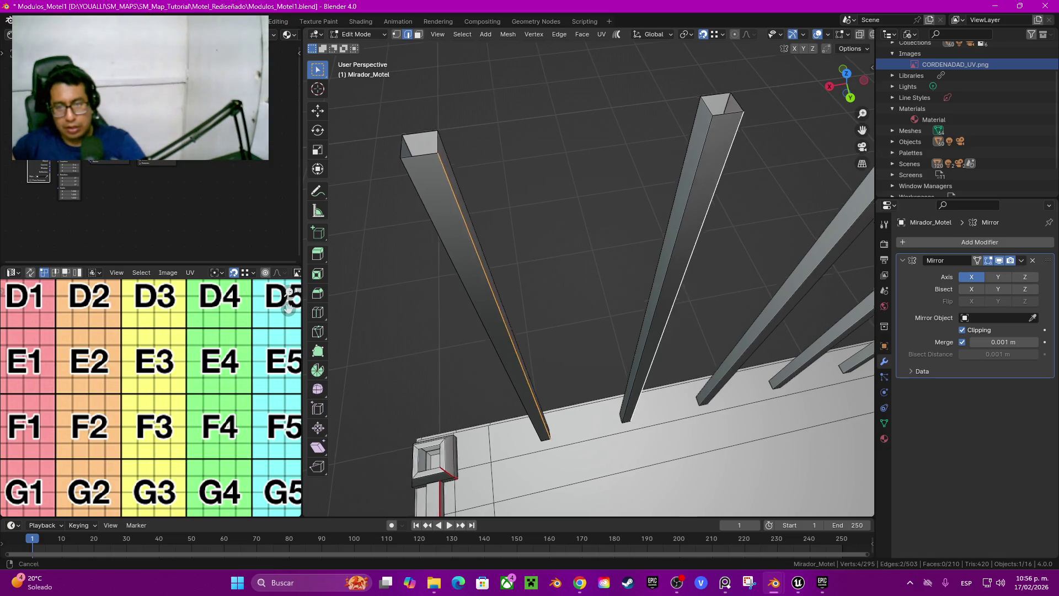
middle_click_drag(665, 259, 607, 275)
left_click(611, 221, "shift")
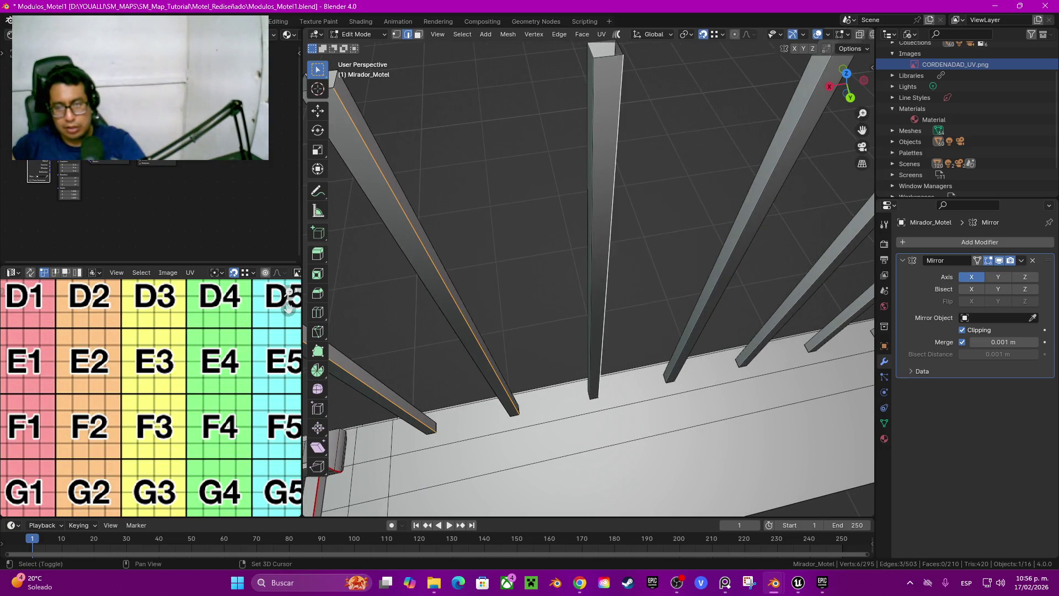
left_click(761, 226, "shift")
middle_click_drag(762, 226, 739, 237)
left_click(685, 210, "shift")
middle_click_drag(684, 210, 682, 212)
left_click(661, 193, "shift")
scroll(589, 270, "down", 2)
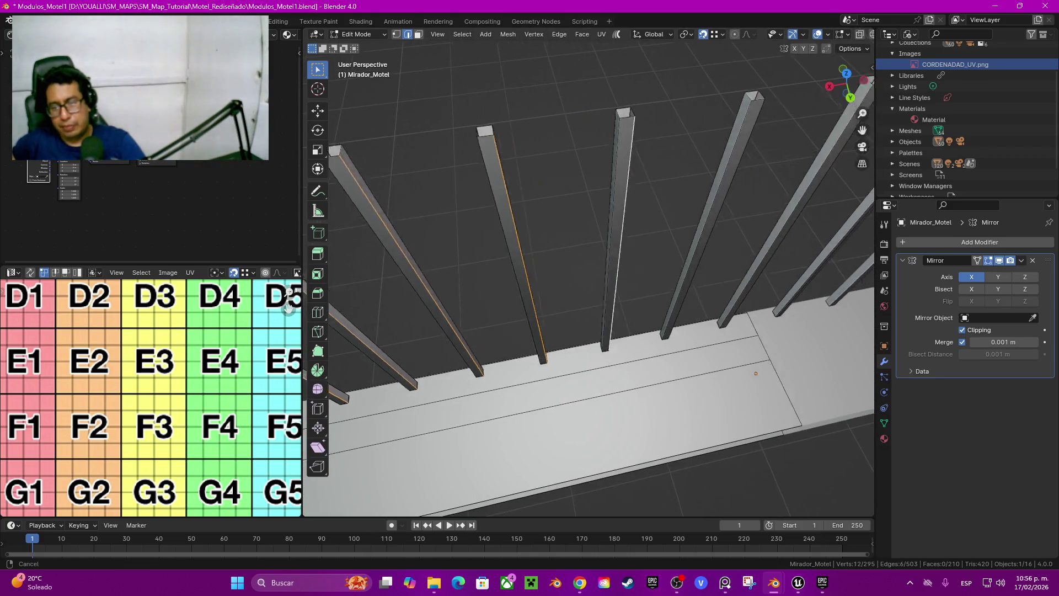
middle_click_drag(662, 249, 552, 248, "shift")
left_click(580, 248, "shift")
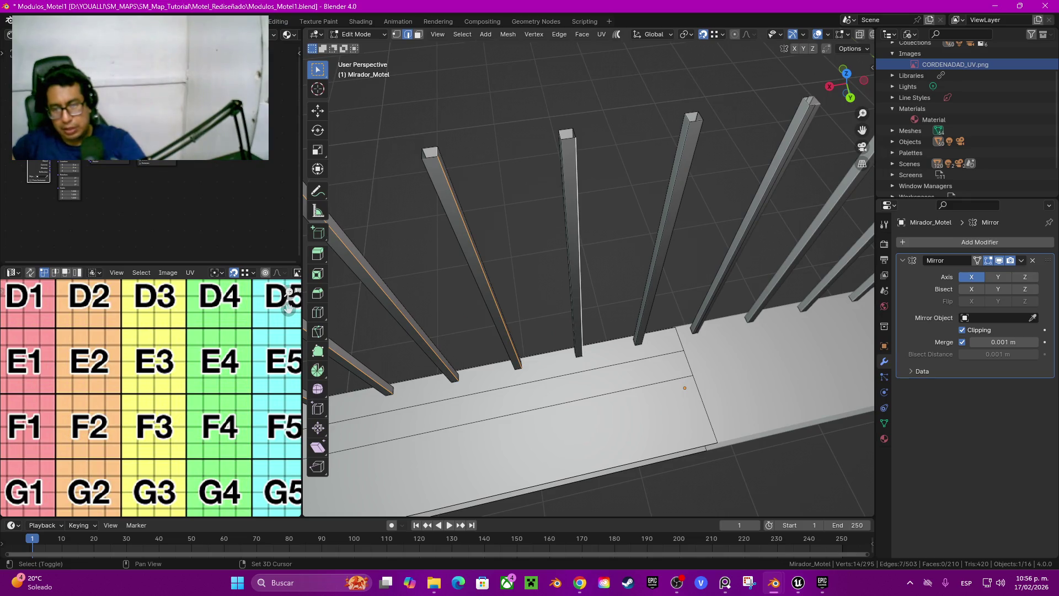
left_click(670, 232, "shift")
mouse_move(670, 232)
middle_mouse_down("shift")
mouse_move(607, 267)
mouse_move(551, 274)
mouse_move(603, 282)
mouse_move(600, 342)
mouse_move(604, 237)
middle_mouse_up("shift")
key("q")
left_click(605, 268)
left_click(602, 273)
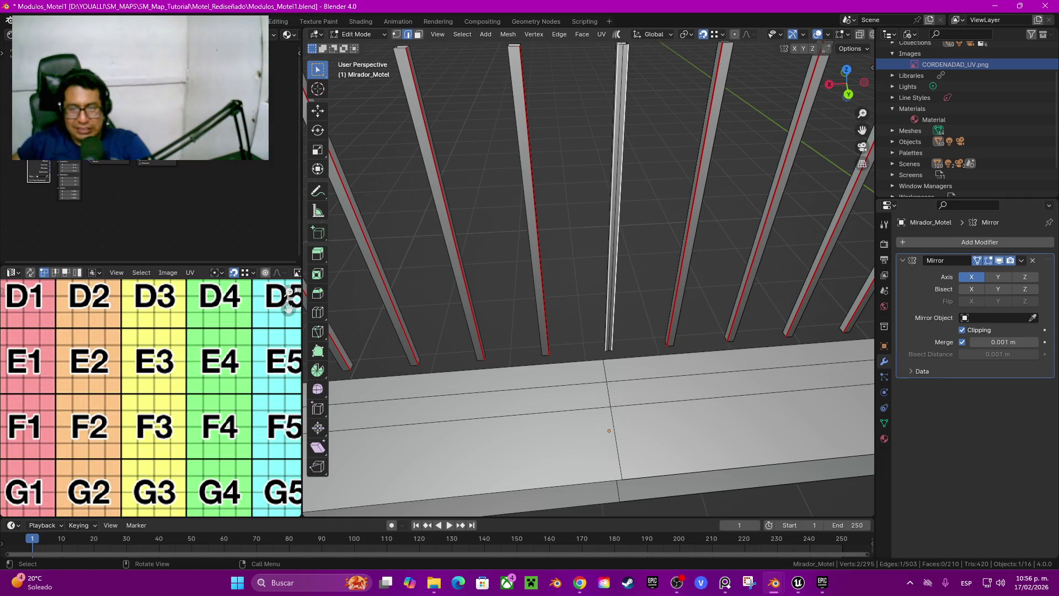
Step: Seam the beam's underside edges from below, then select the whole linked beam
mouse_move(604, 237)
middle_mouse_down("ctrl")
mouse_move(604, 295)
mouse_move(745, 298)
mouse_move(784, 221)
mouse_move(624, 229)
middle_mouse_up("ctrl")
mouse_move(590, 331)
middle_mouse_down()
mouse_move(603, 144)
mouse_move(600, 204)
middle_mouse_up()
key("q")
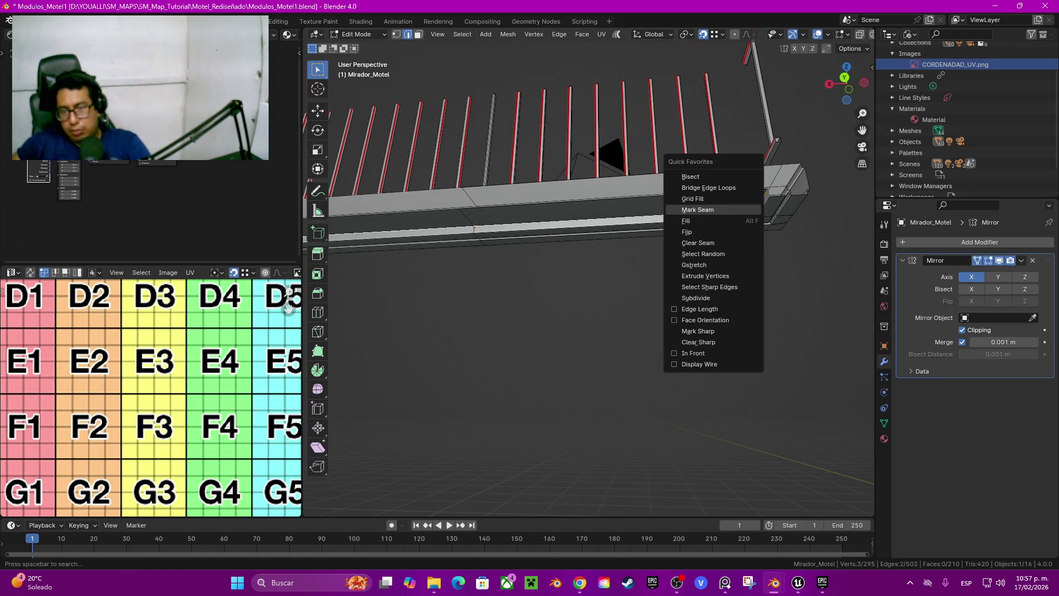
key("Return")
mouse_move(698, 210)
middle_mouse_down()
mouse_move(696, 177)
mouse_move(696, 202)
middle_mouse_up()
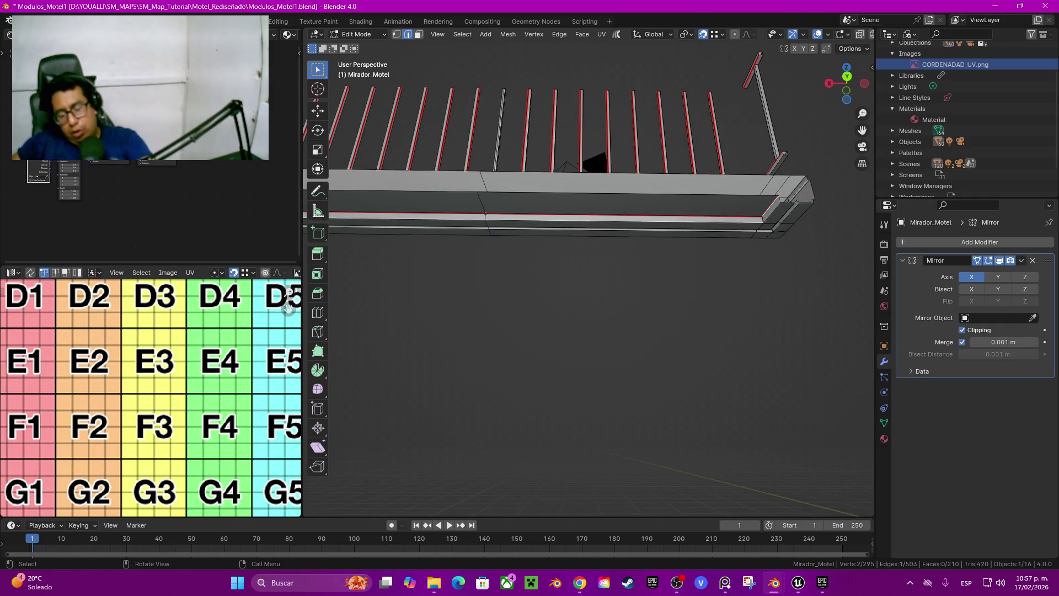
key("ctrl+l")
Step: Zoom and pan the UV editor to bring the grid texture's A row into view
scroll(150, 398, "down", 2)
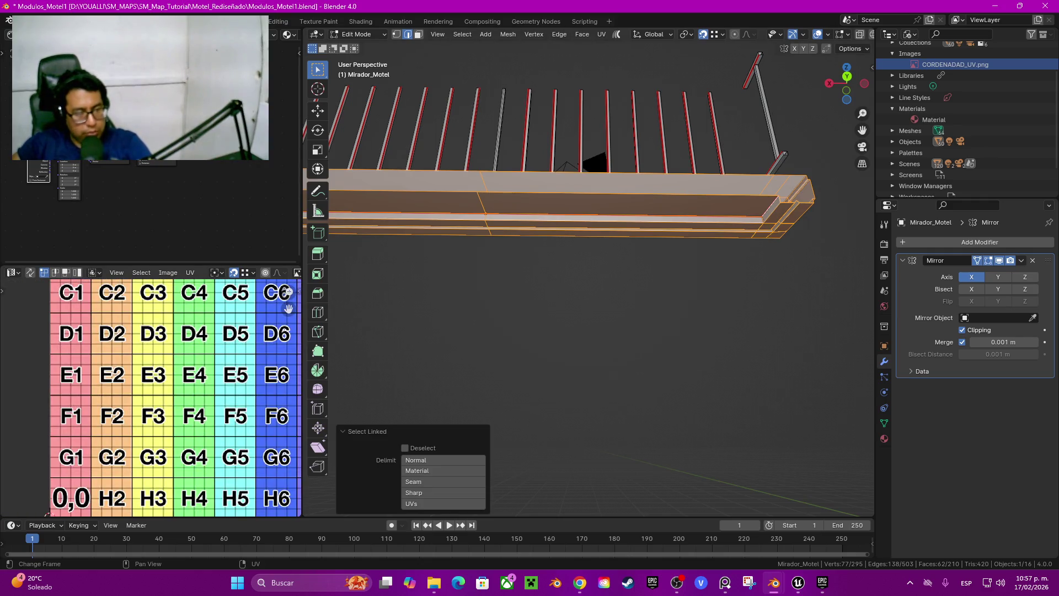
right_click(147, 386)
key("Escape")
scroll(147, 397, "down", 1)
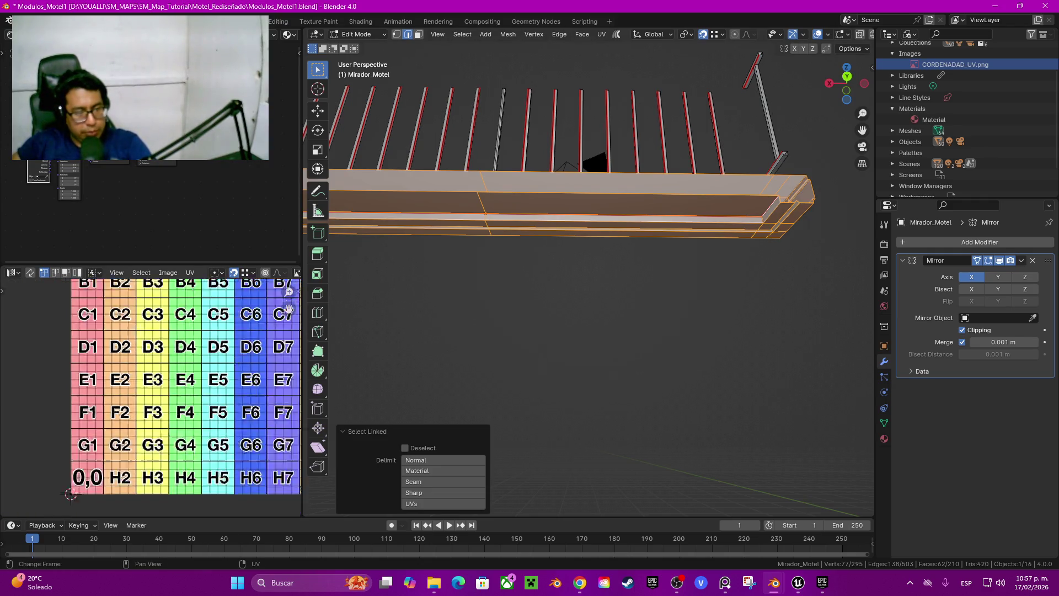
scroll(145, 400, "up", 2)
scroll(146, 400, "down", 6)
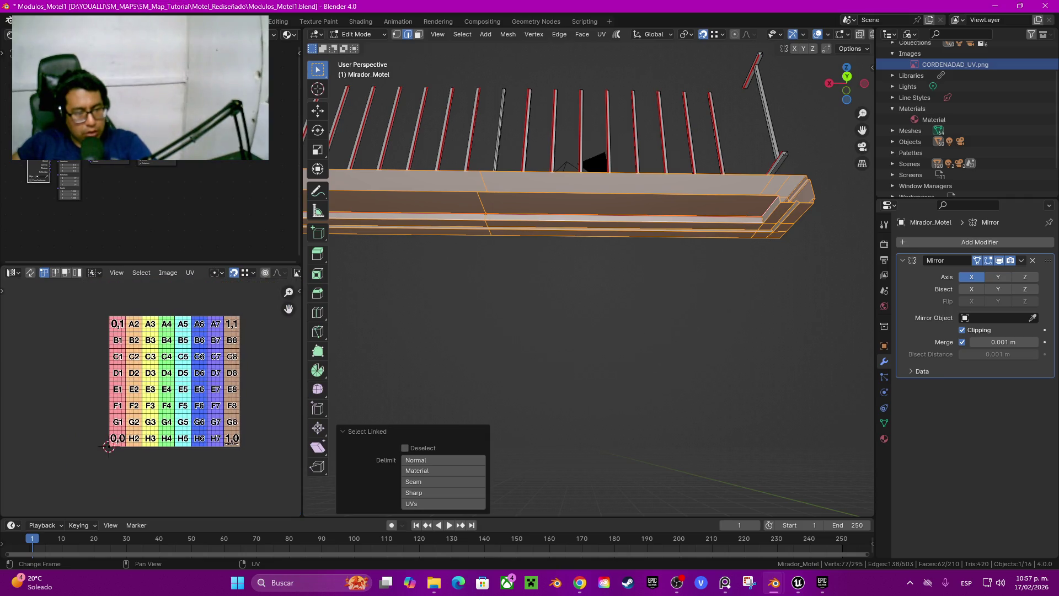
right_click(146, 400)
key("Escape")
scroll(116, 444, "up", 3)
scroll(116, 444, "down", 1)
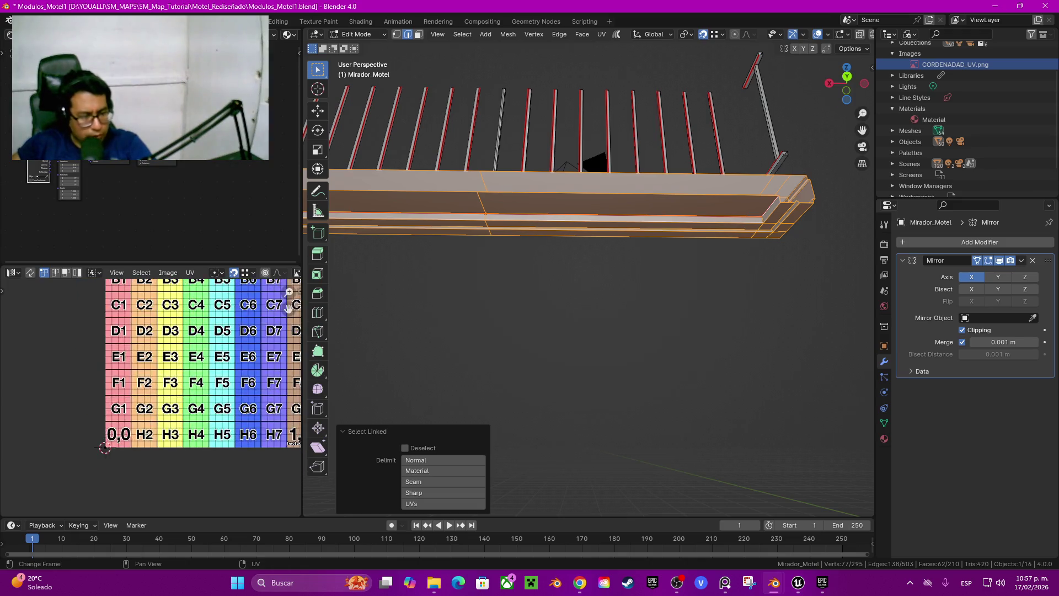
scroll(150, 398, "up", 3)
scroll(181, 389, "down", 2)
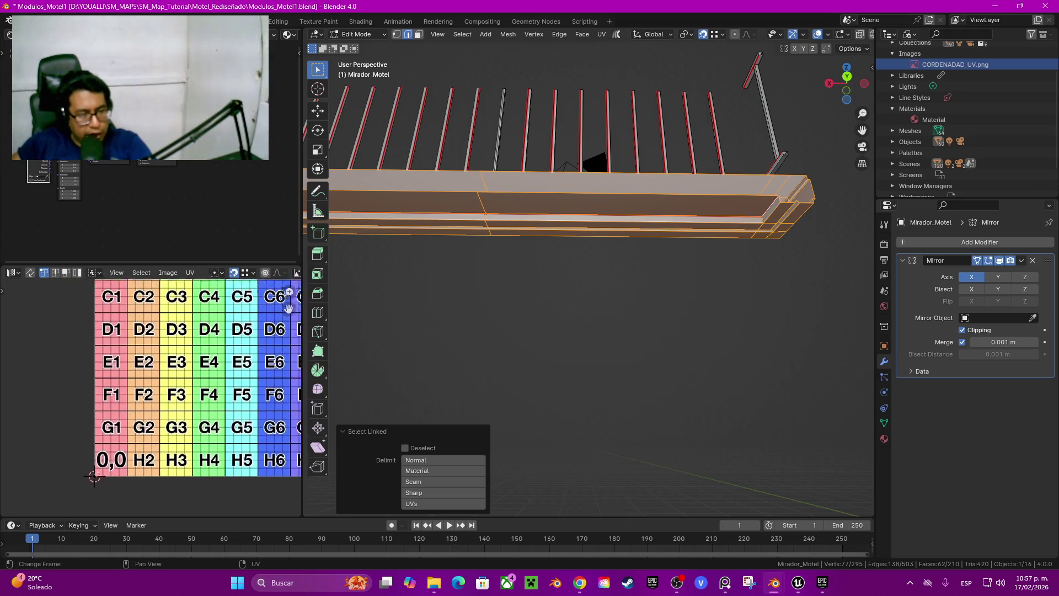
middle_click_drag(182, 386, 182, 480)
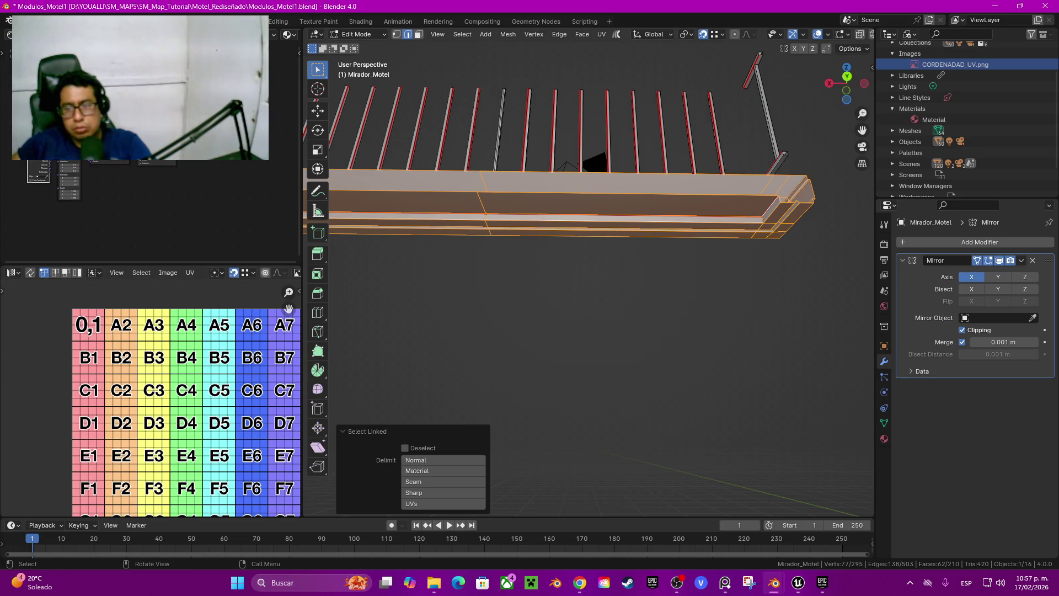
Step: Add the slanted pole to the selection and unwrap the beam onto the texture
key("l")
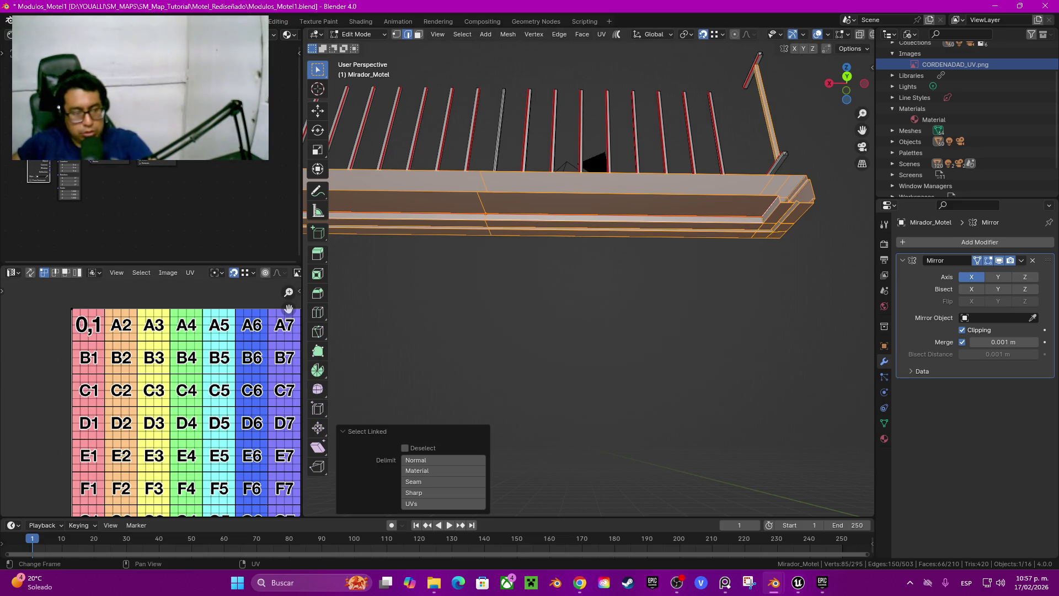
key("a")
key("u")
key("Up")
key("Up")
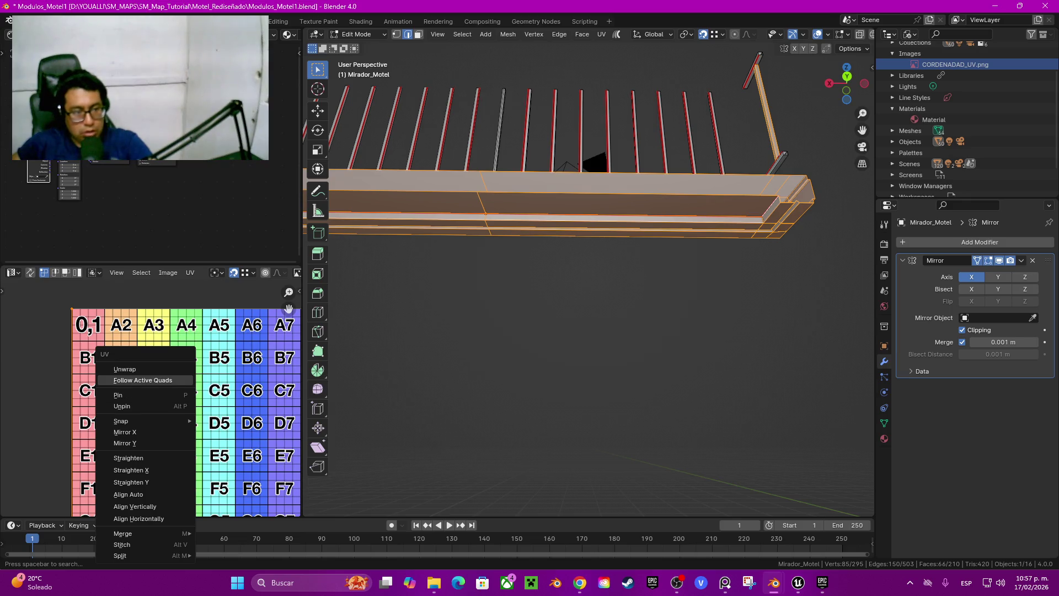
key("Return")
left_click_drag(289, 309, 298, 182)
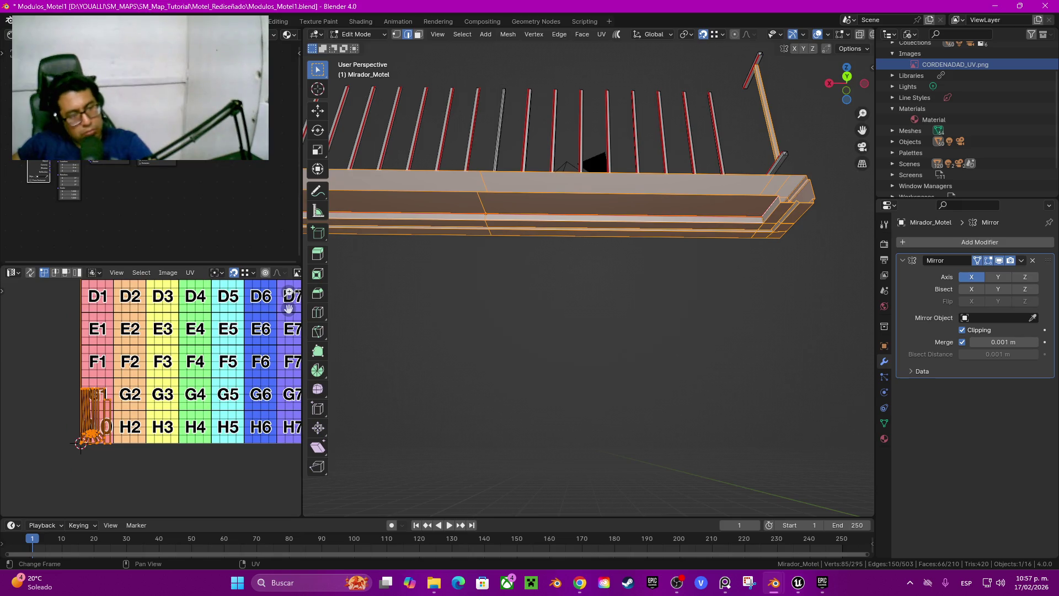
Step: Unwrap the beam again onto the grid, then select a single beam edge
key("q")
key("Escape")
key("u")
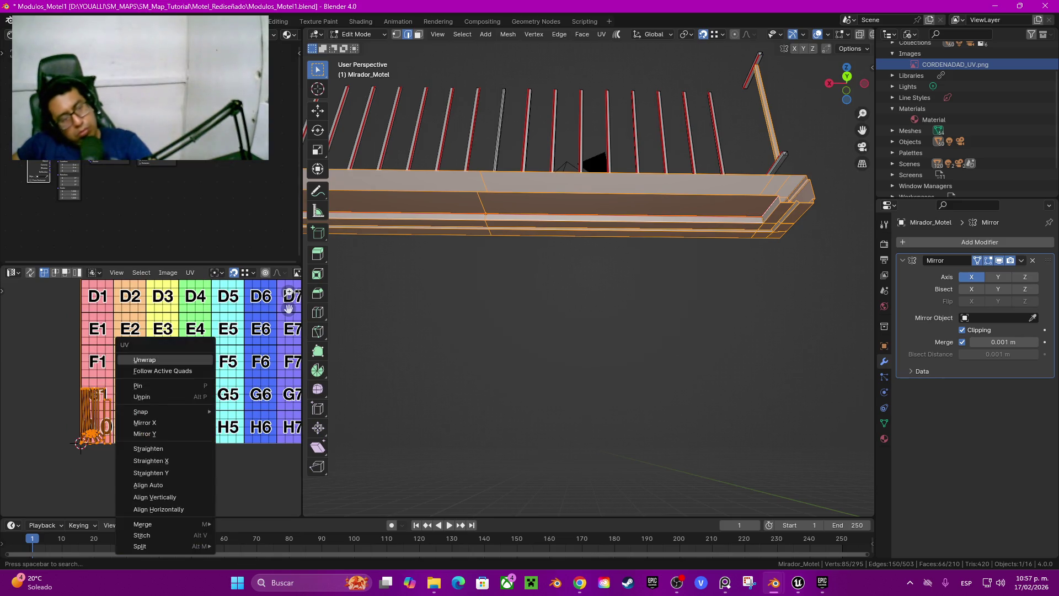
key("Escape")
key("u")
key("Return")
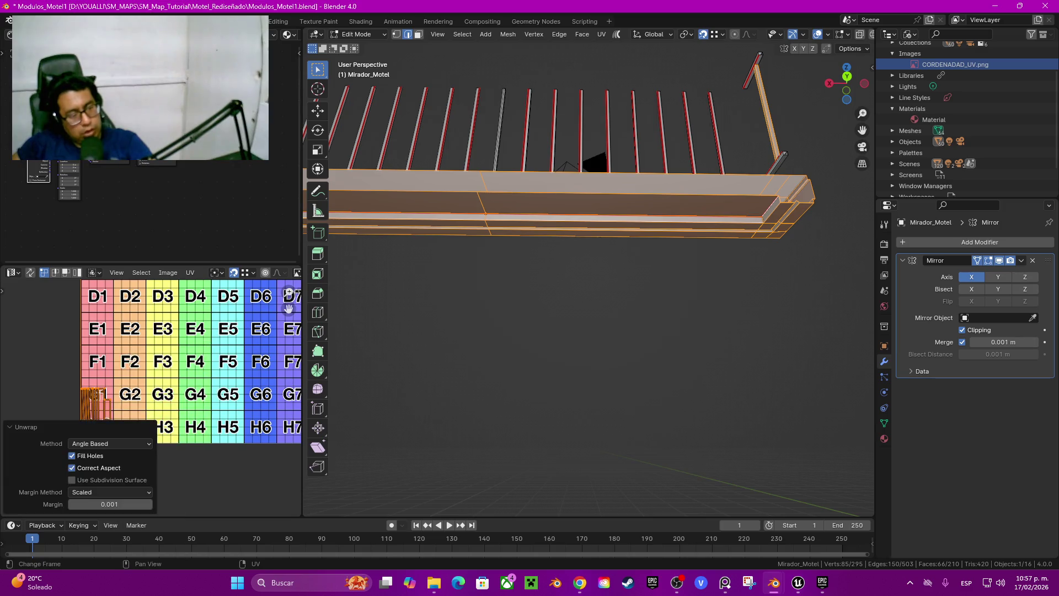
scroll(89, 411, "up", 8)
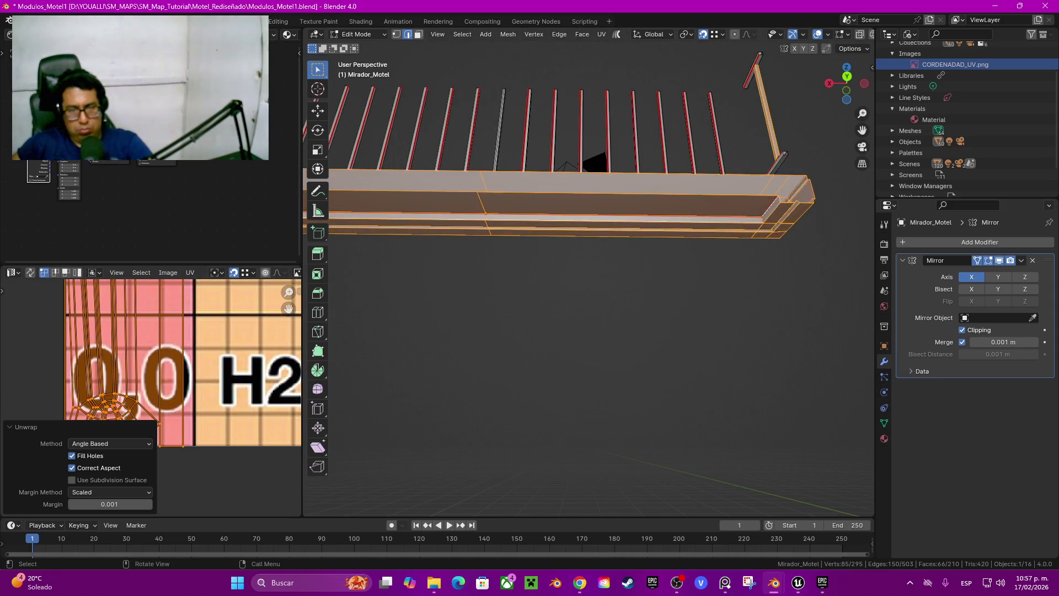
mouse_move(590, 249)
middle_mouse_down()
mouse_move(576, 364)
mouse_move(557, 353)
middle_mouse_up()
left_click(557, 353)
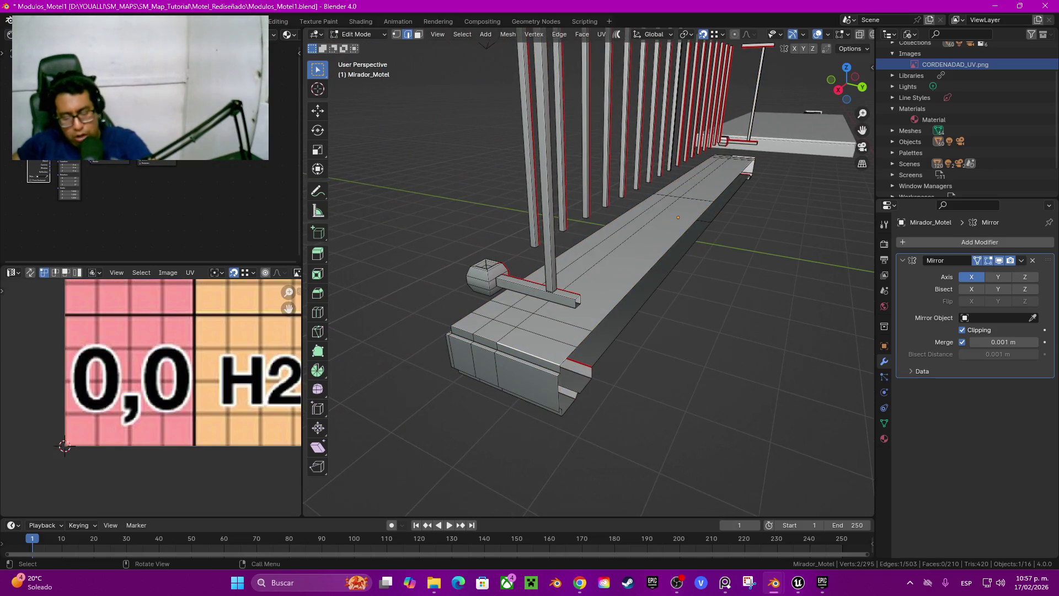
Step: Select all linked beam geometry and unwrap the whole beam onto the grid texture
key("ctrl+l")
key("u")
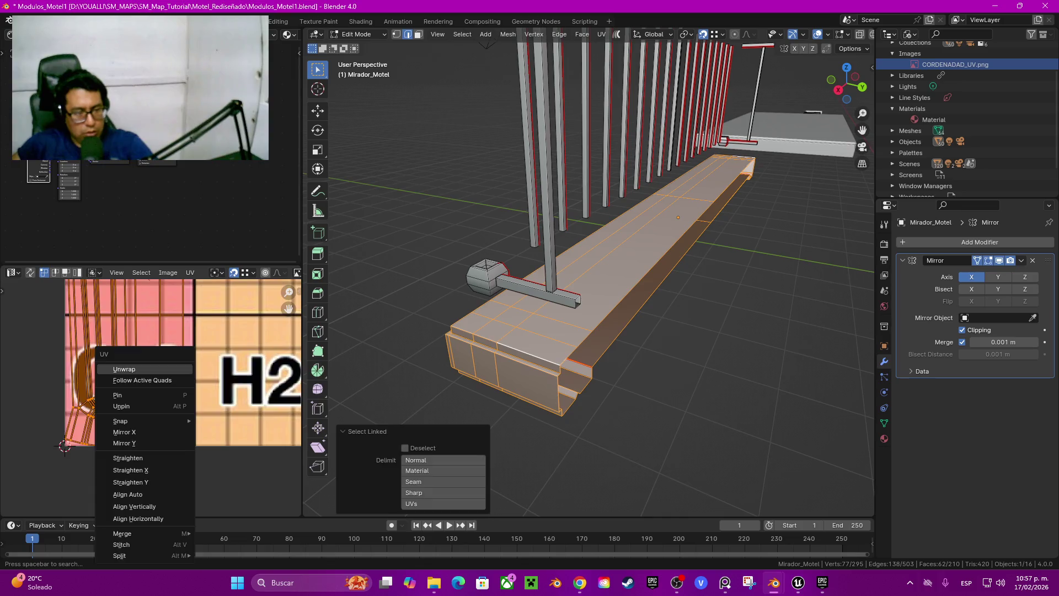
left_click(124, 369)
scroll(209, 386, "down", 3)
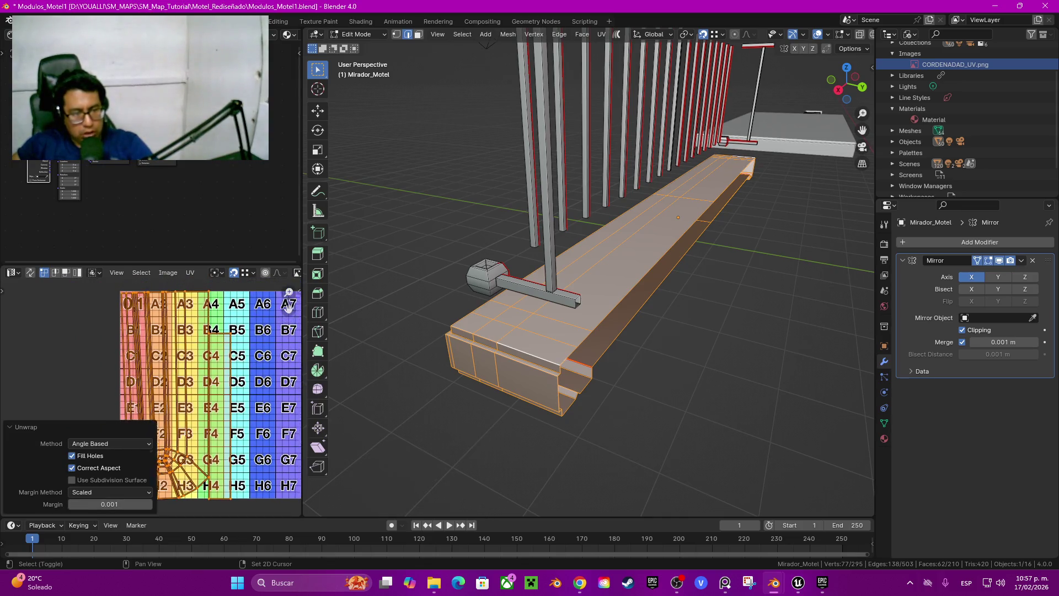
left_click_drag(289, 306, 280, 341)
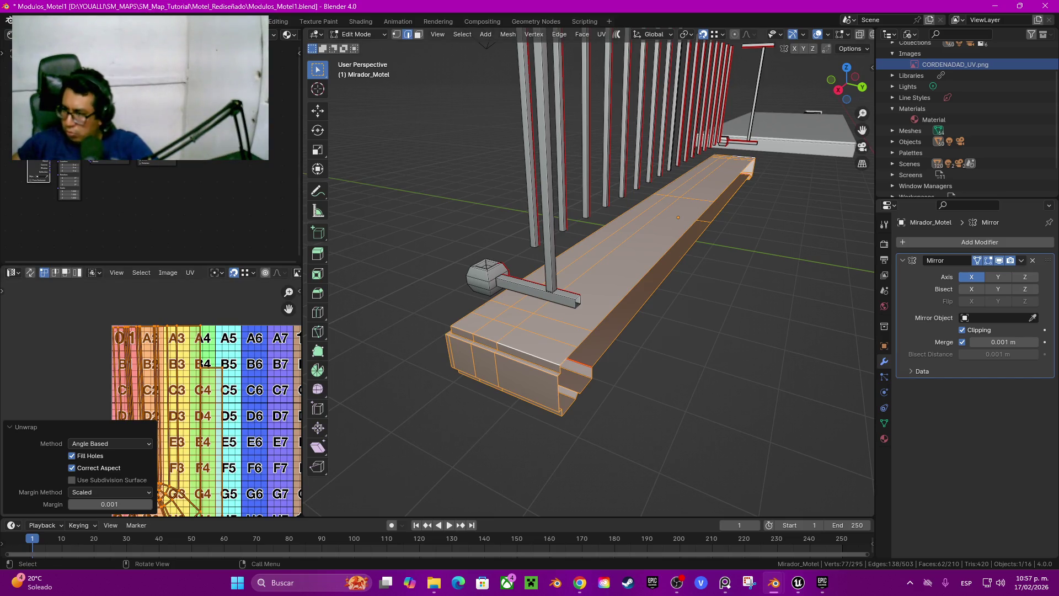
Step: Orbit beneath the beam and select the edge loop around its end
mouse_move(590, 331)
middle_mouse_down()
mouse_move(607, 248)
mouse_move(535, 216)
mouse_move(486, 221)
middle_mouse_up()
middle_click_drag(220, 397, 252, 382)
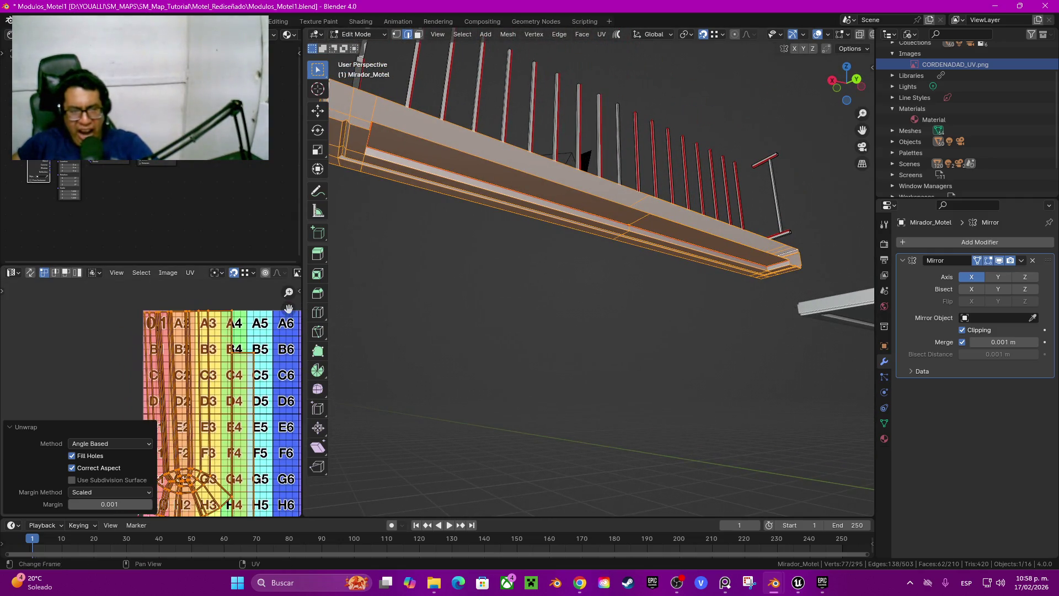
mouse_move(496, 276)
middle_mouse_down()
mouse_move(475, 275)
mouse_move(449, 334)
mouse_move(450, 235)
middle_mouse_up()
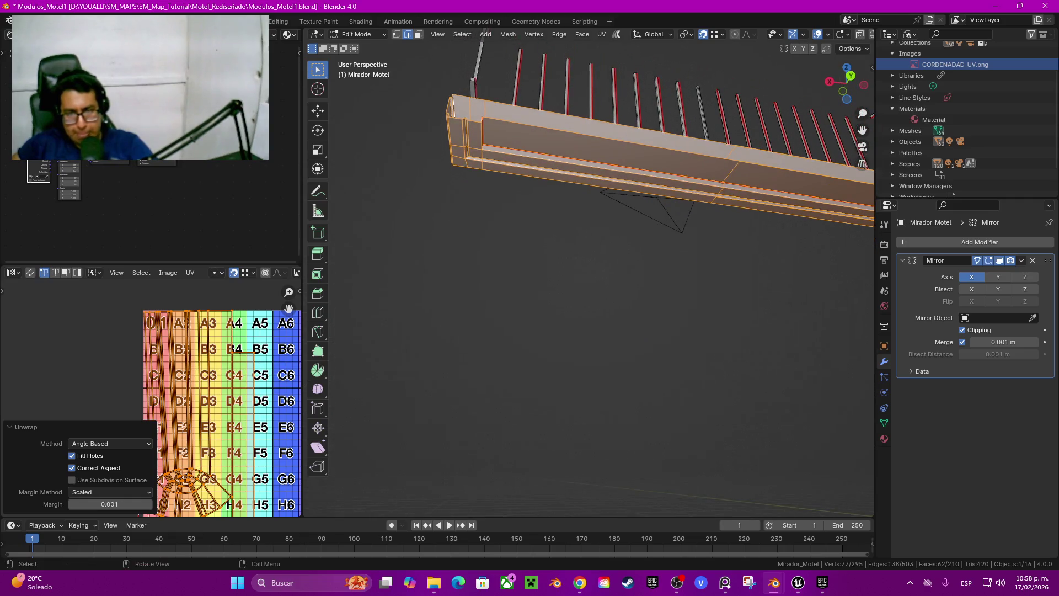
middle_click_drag(704, 236, 715, 232)
scroll(700, 243, "up", 3)
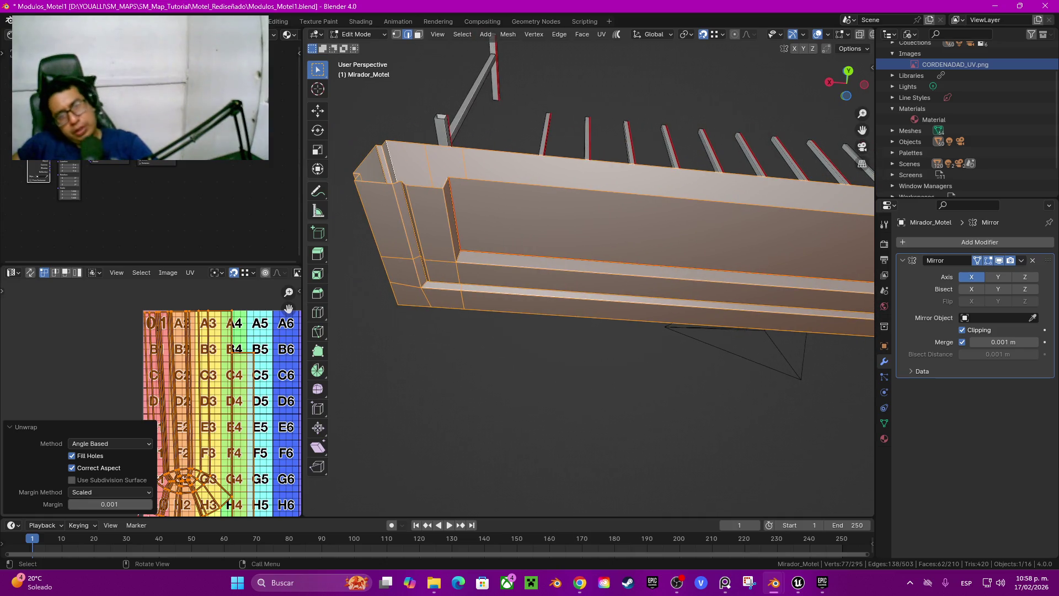
left_click(458, 273)
left_click(462, 298, "alt+shift")
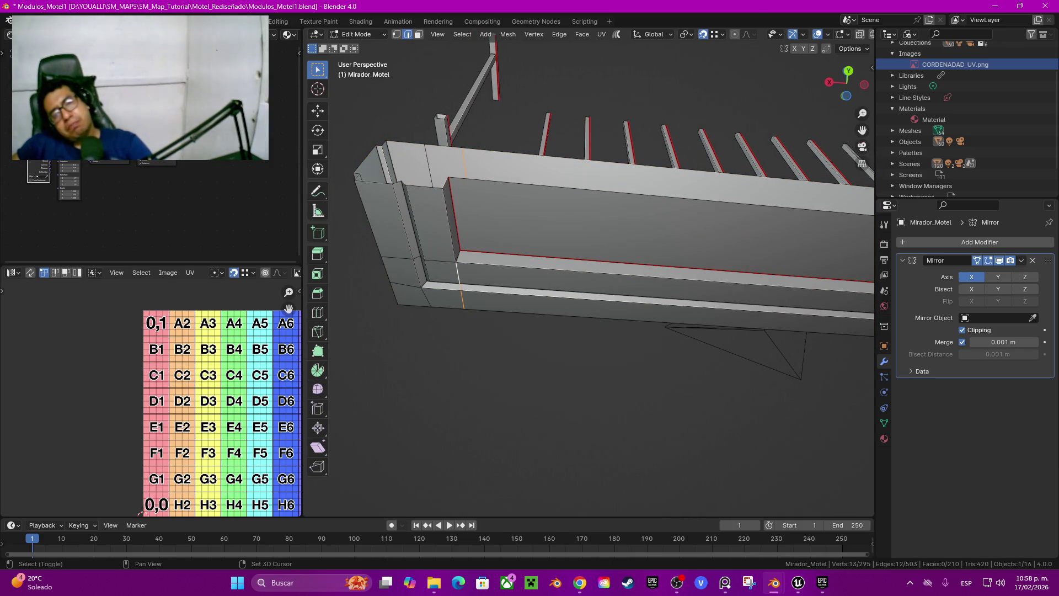
Step: Mark the edge loop at the beam's end as a seam and re-unwrap the linked beam
mouse_move(607, 359)
middle_mouse_down("shift")
mouse_move(607, 309)
mouse_move(607, 337)
middle_mouse_up("shift")
mouse_move(591, 276)
middle_mouse_down()
mouse_move(571, 221)
mouse_move(607, 351)
mouse_move(574, 291)
middle_mouse_up()
key("q")
left_click(593, 351)
key("ctrl+l")
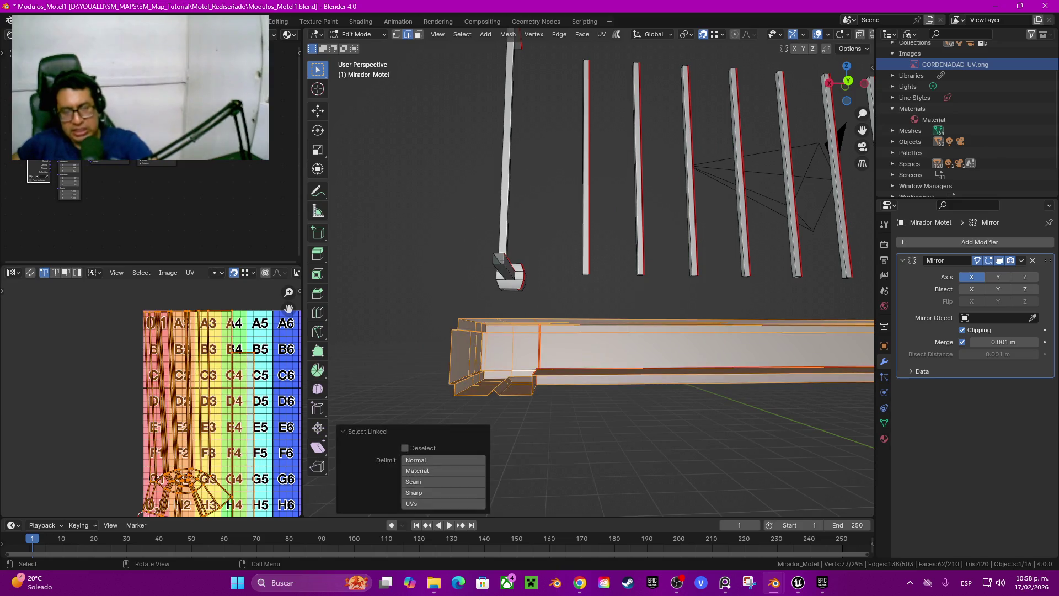
key("u")
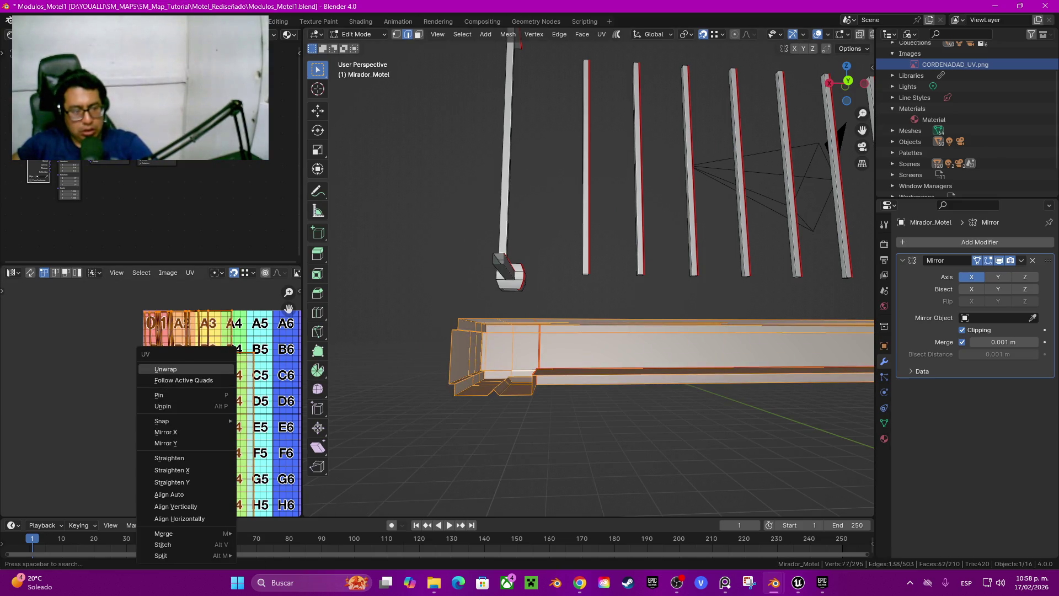
left_click(165, 369)
left_click_drag(289, 309, 178, 243)
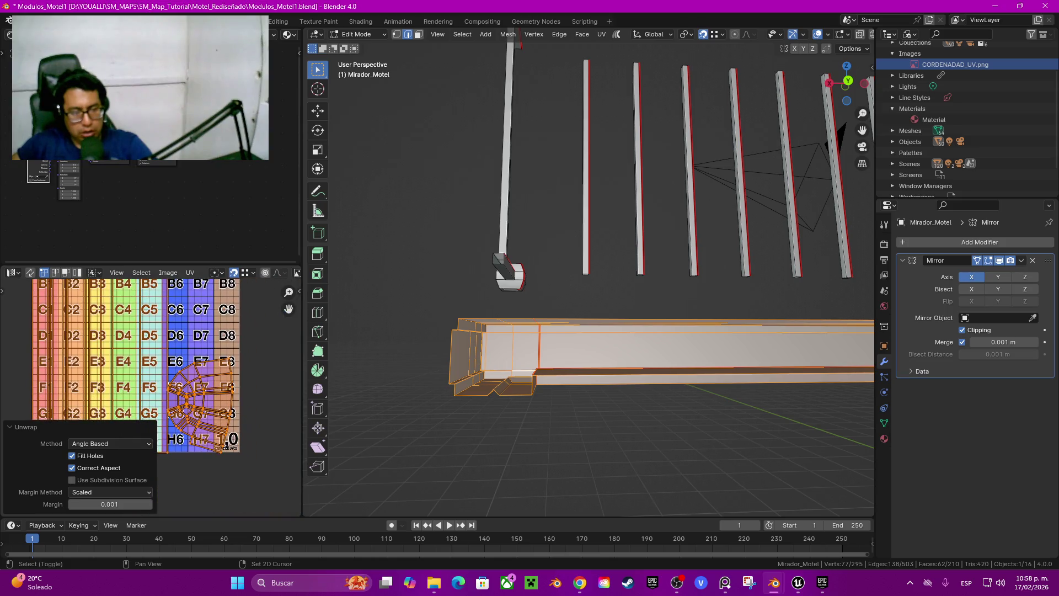
Step: Select several edges along the underside of the bench end for new seams
mouse_move(607, 331)
middle_mouse_down()
mouse_move(524, 324)
mouse_move(497, 309)
middle_mouse_up()
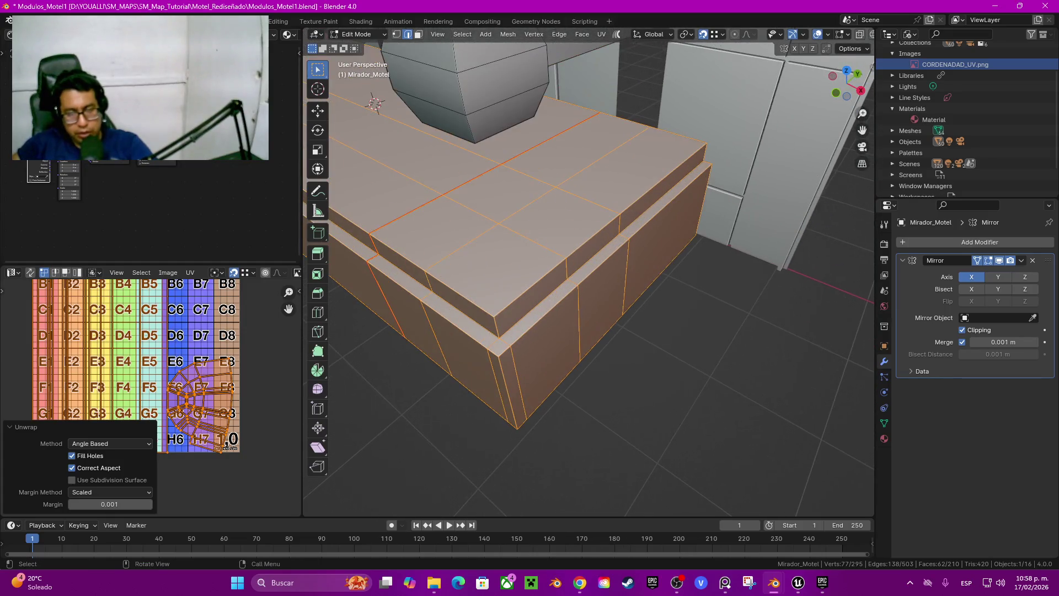
left_click(497, 309)
left_click(397, 252, "shift")
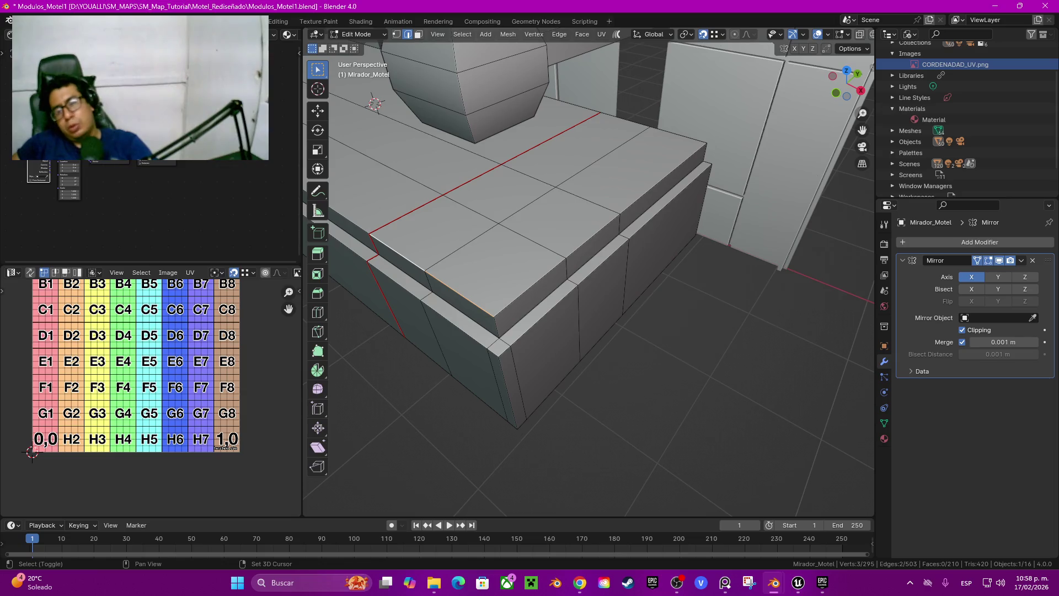
mouse_move(589, 276)
middle_mouse_down()
mouse_move(612, 276)
mouse_move(612, 182)
middle_mouse_up()
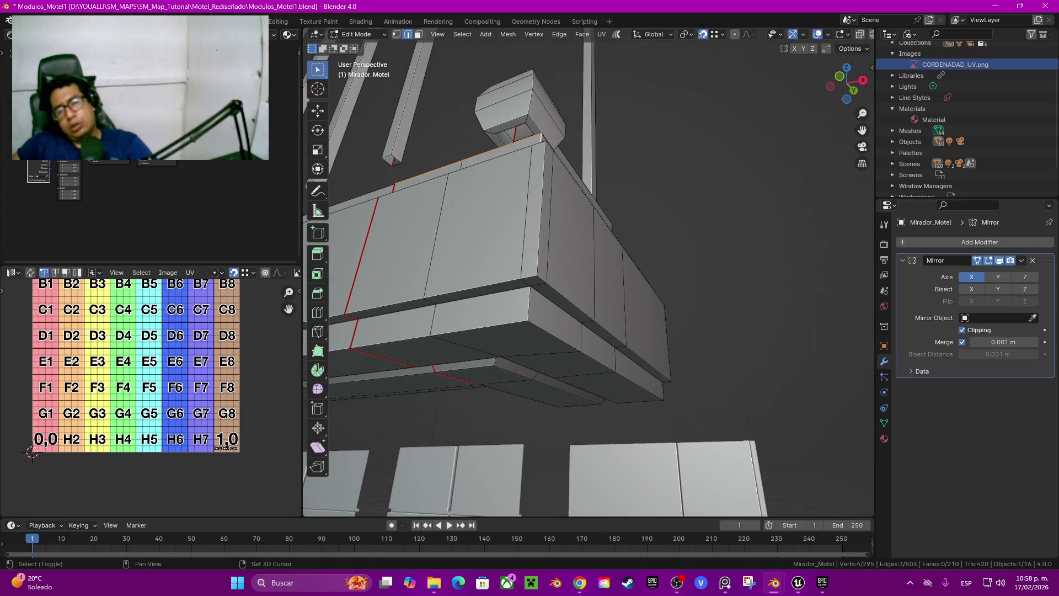
left_click(529, 303, "shift")
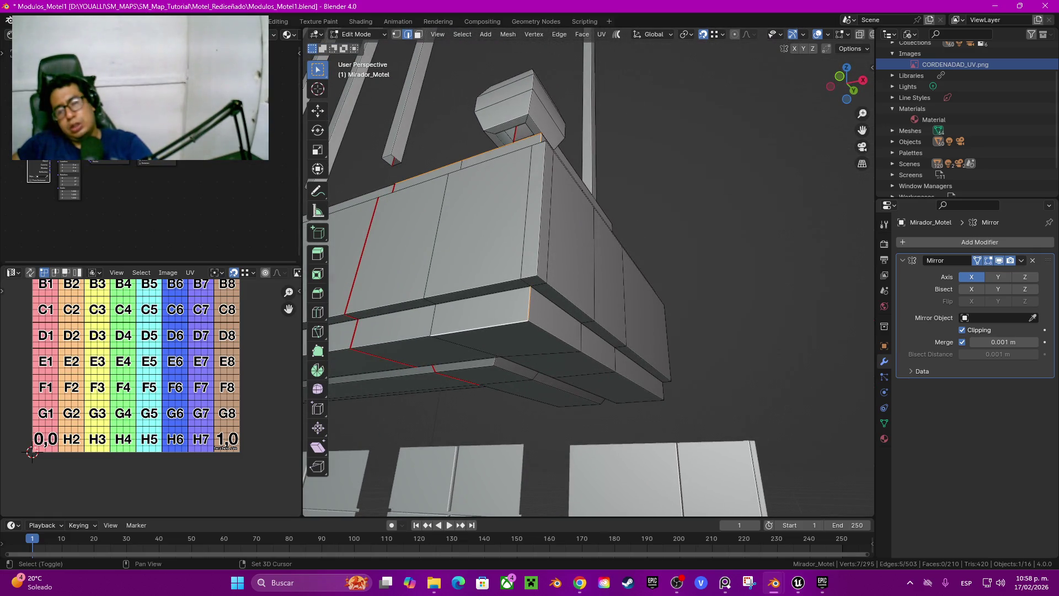
left_click(441, 334, "shift")
mouse_move(441, 335)
middle_mouse_down()
mouse_move(480, 275)
mouse_move(469, 248)
mouse_move(470, 362)
middle_mouse_up()
Step: Mark the chosen edges as seams, select the mesh, unwrap it and zoom onto the G6–G7 island
key("q")
left_click(470, 361)
key("a")
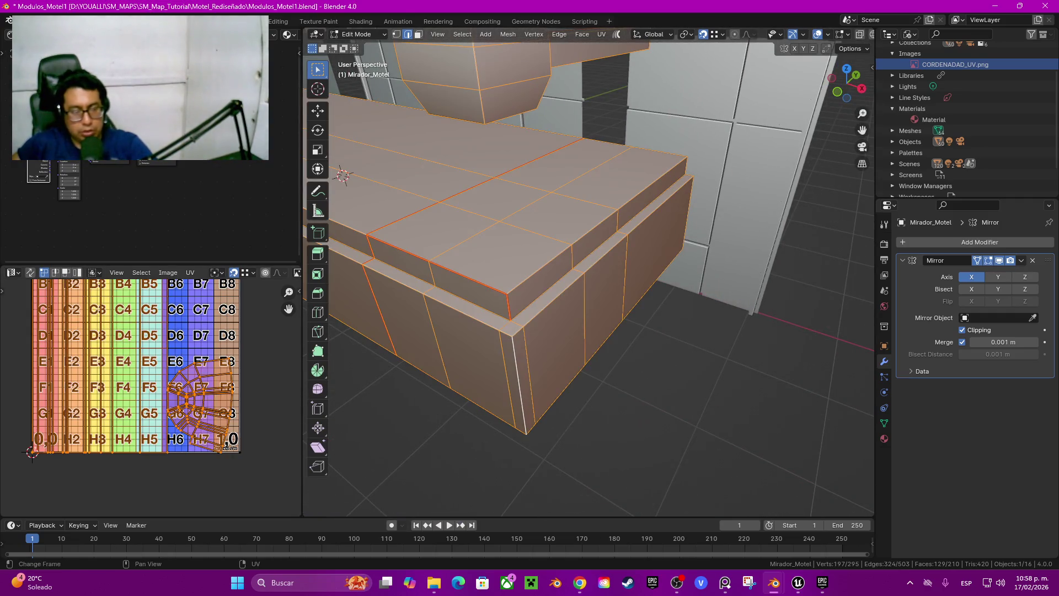
left_click(528, 380)
key("a")
key("u")
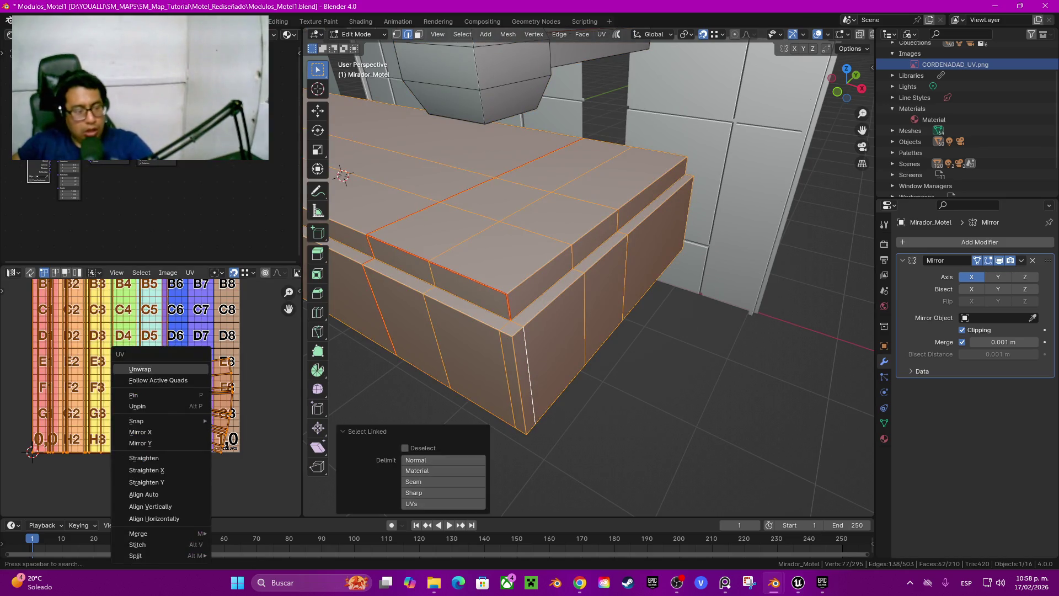
left_click(141, 373)
scroll(205, 417, "up", 5)
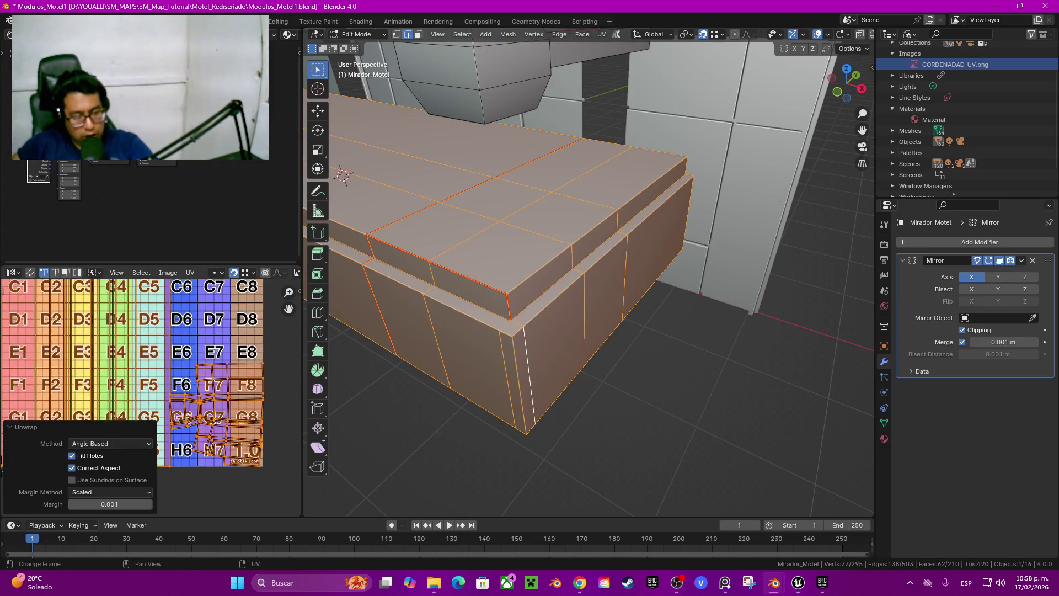
scroll(151, 402, "up", 3)
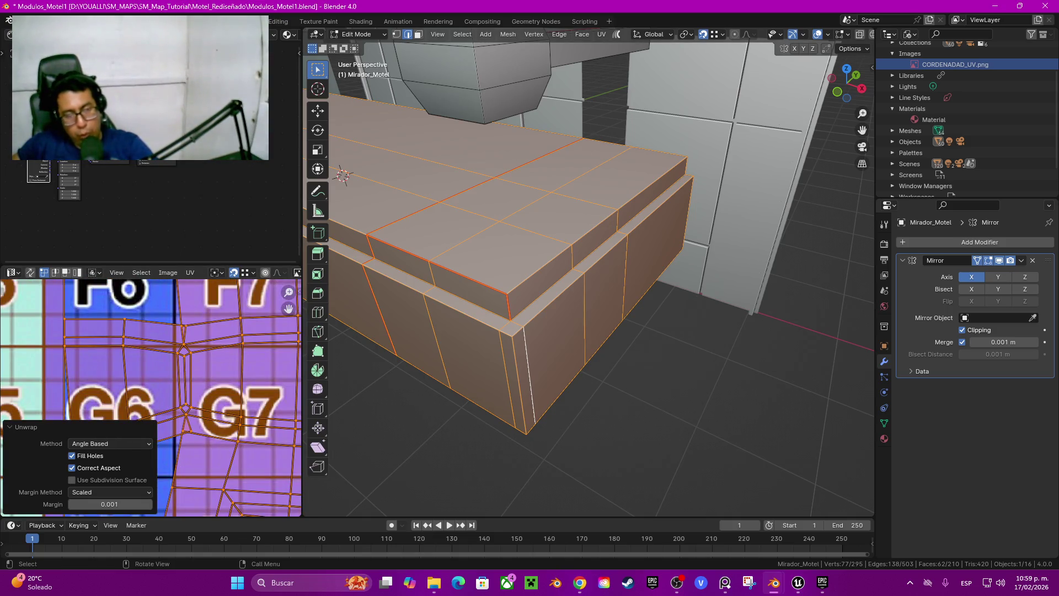
Step: Select a seam edge, undo an extra edge added from below, and make the seam edge active
left_click(530, 387)
middle_click_drag(530, 387, 516, 237)
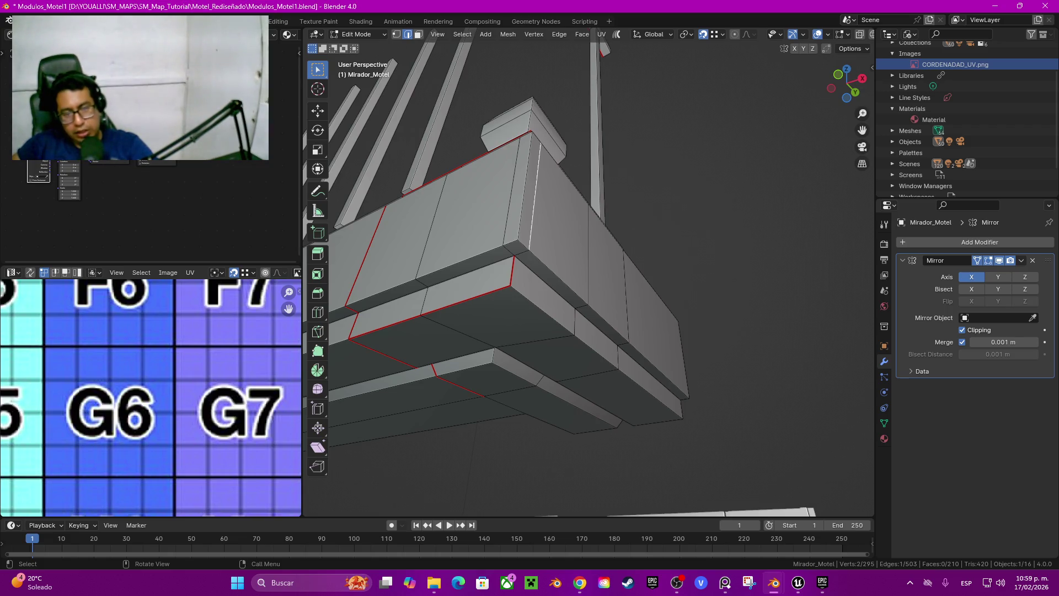
left_click(516, 237, "shift")
mouse_move(516, 237)
middle_mouse_down()
mouse_move(513, 353)
mouse_move(513, 242)
middle_mouse_up()
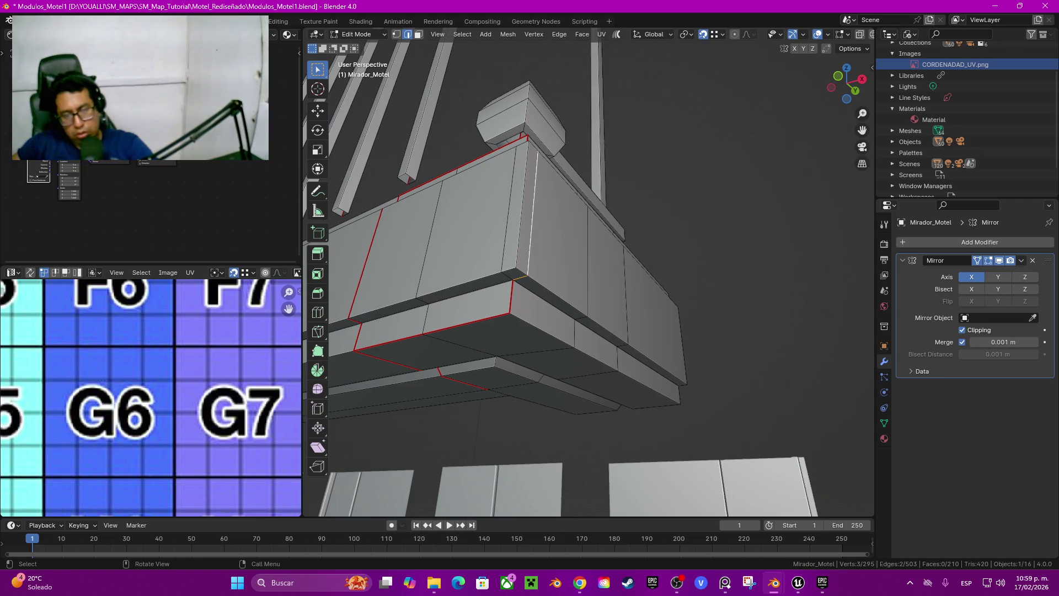
key("ctrl+z")
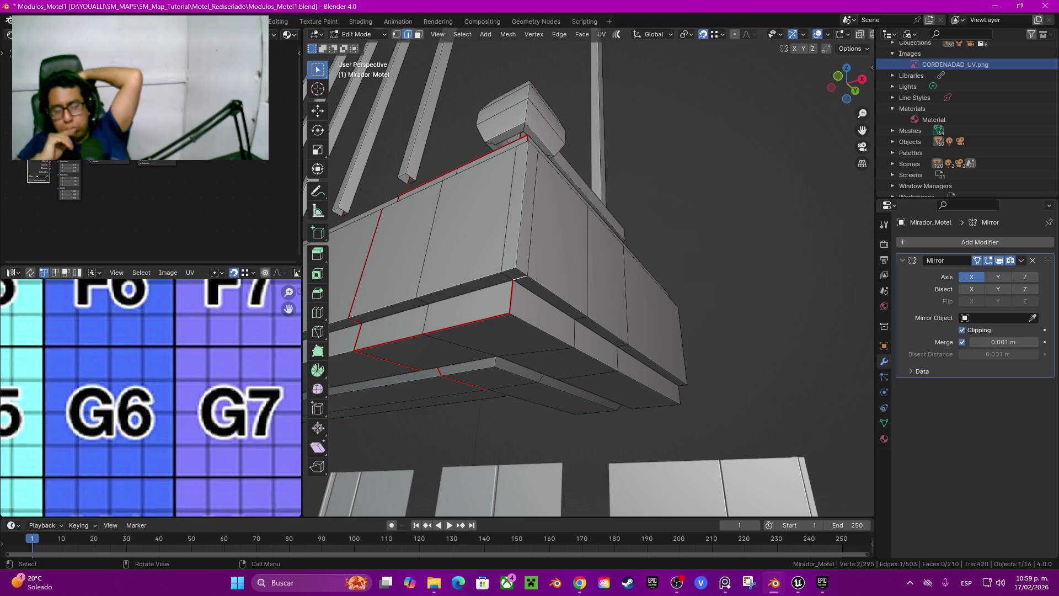
left_click(466, 324)
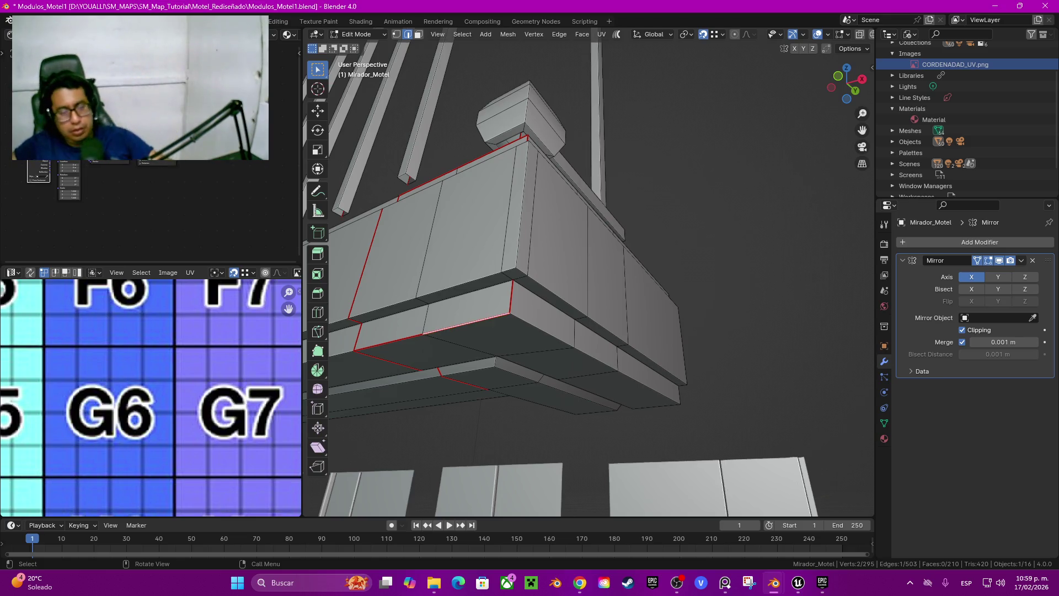
Step: Select linked geometry, then pick vertices and the small corner triangle face on the end block
key("l")
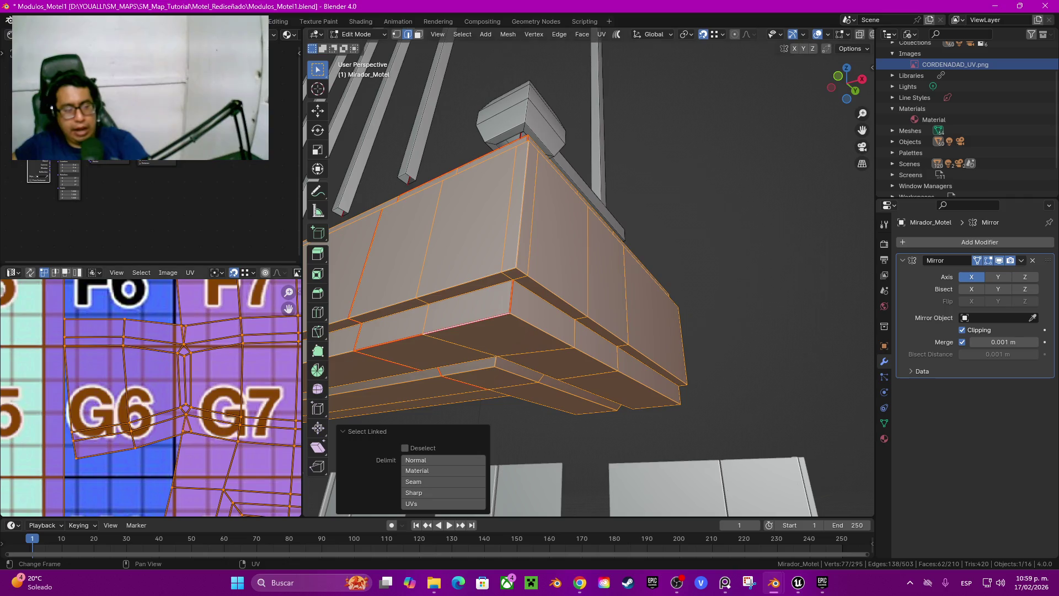
scroll(151, 397, "right", 5)
scroll(151, 397, "up", 1)
scroll(86, 444, "up", 4)
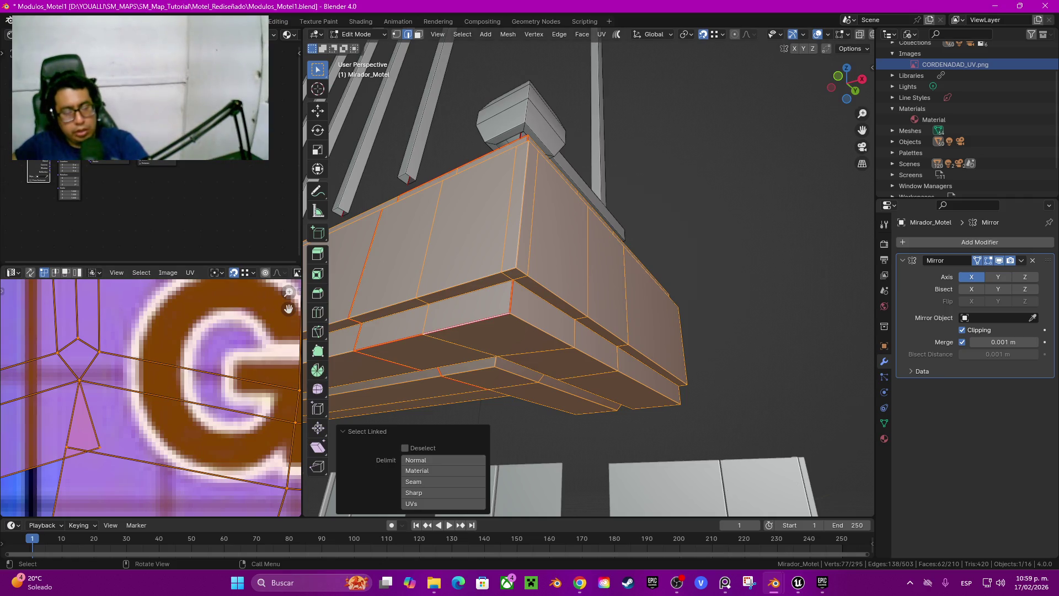
key("1")
left_click(516, 267)
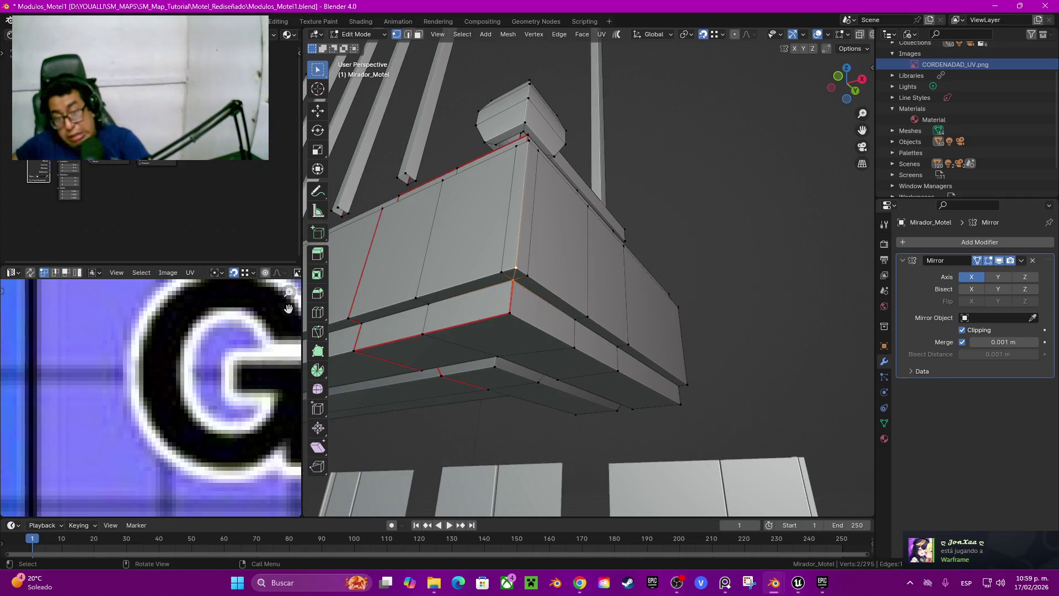
middle_click_drag(552, 249, 574, 331)
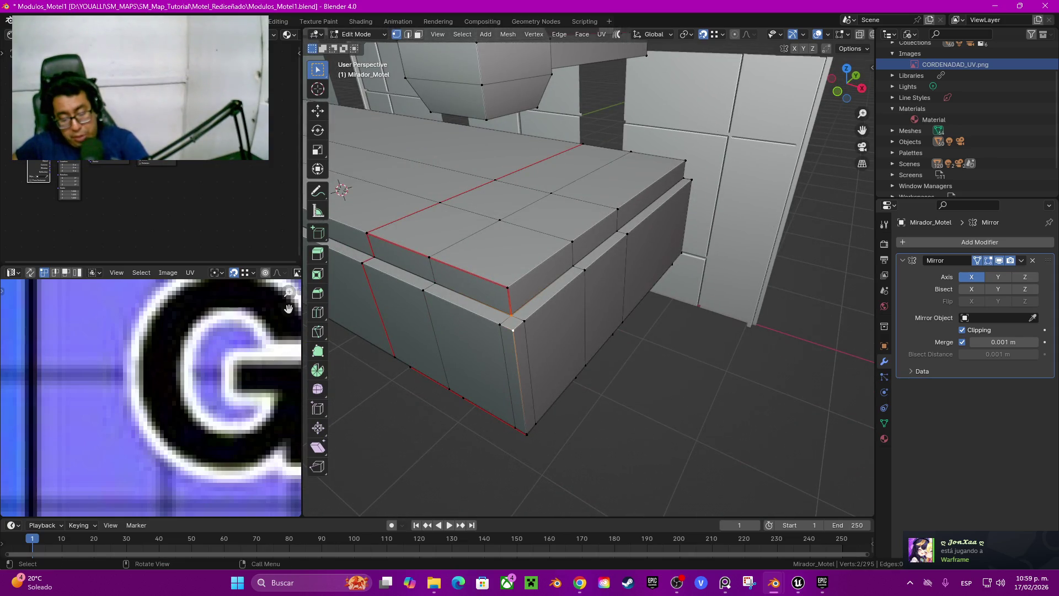
key("3")
left_click(507, 323)
middle_click_drag(507, 323, 494, 315)
Step: Select two corner edges, select the linked end block, and unwrap it
key("2")
left_click(503, 306)
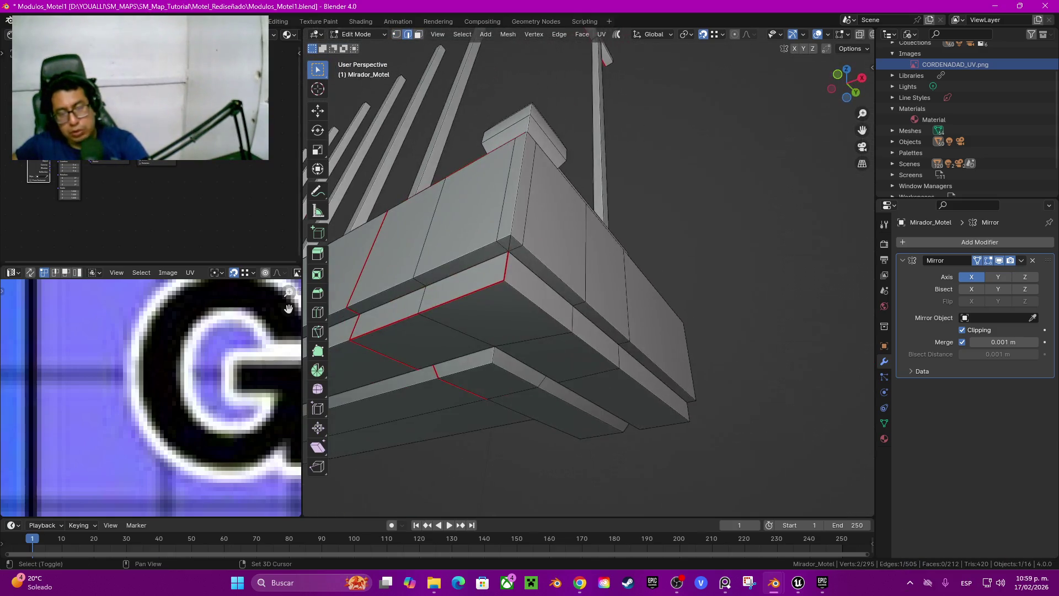
left_click(509, 243, "shift")
right_click(509, 243)
key("ctrl+l")
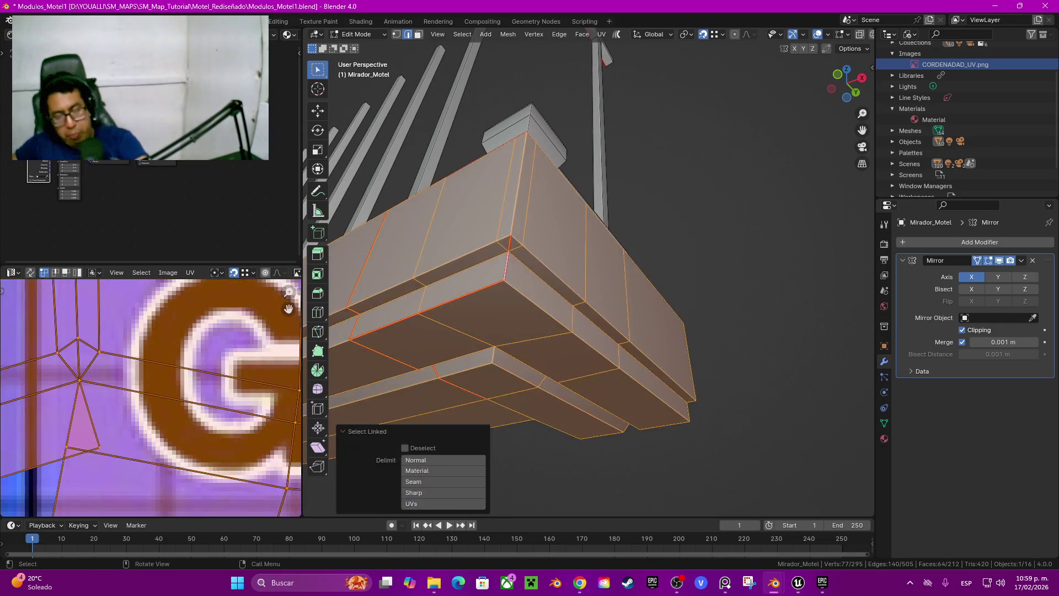
key("u")
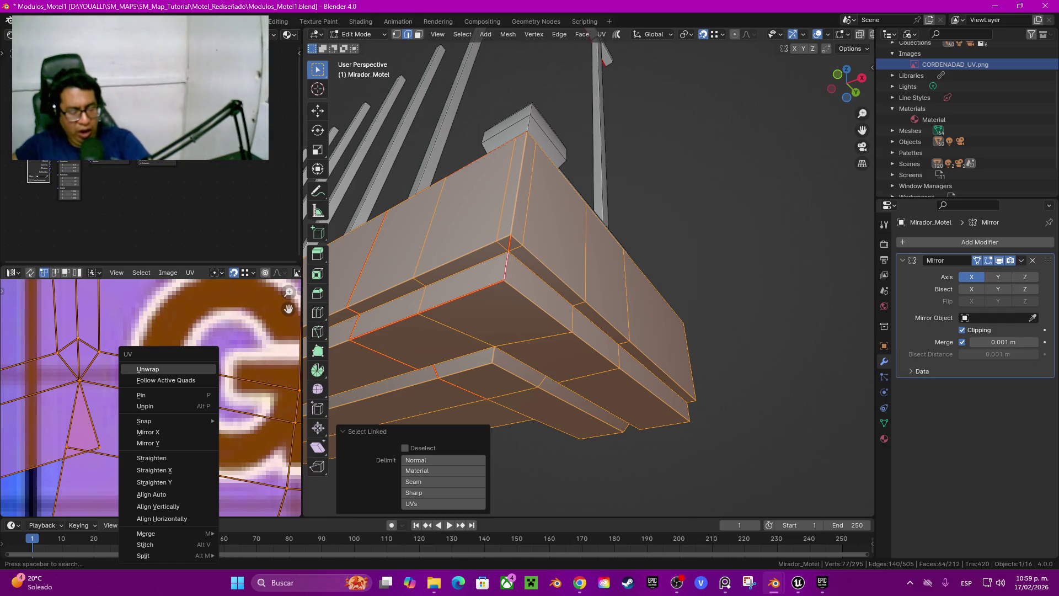
left_click(148, 369)
Step: Zoom the UV view in and out and orbit to inspect the end block's new grid texture
scroll(148, 368, "down", 4)
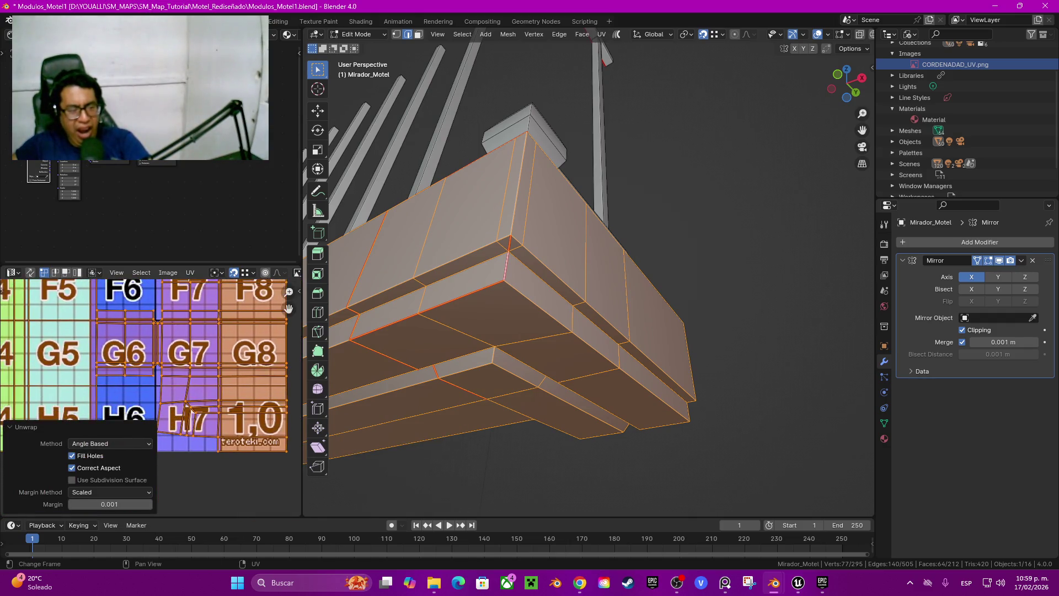
scroll(148, 369, "up", 6)
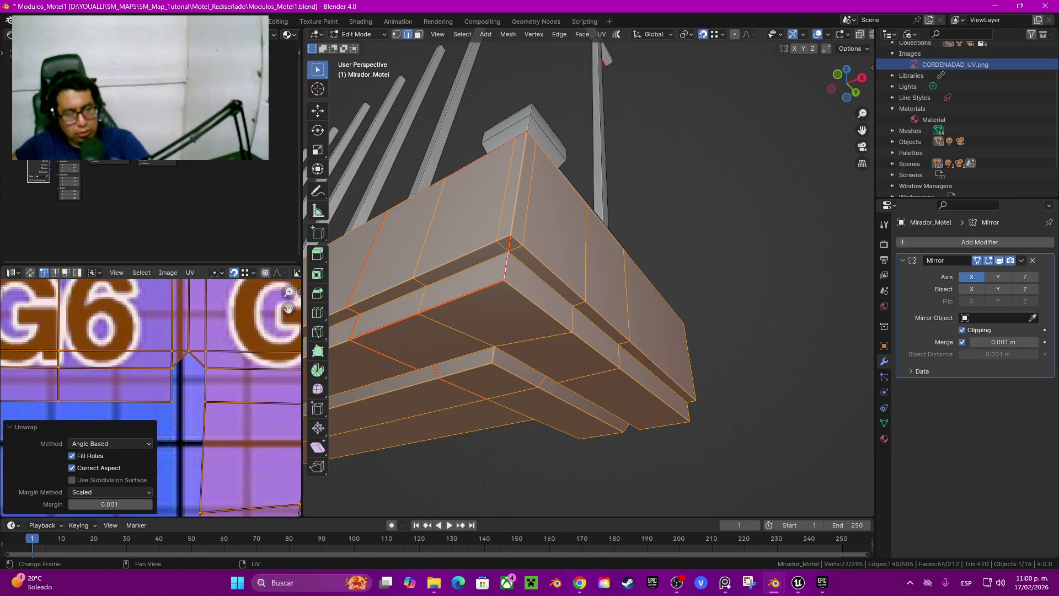
scroll(148, 369, "down", 4)
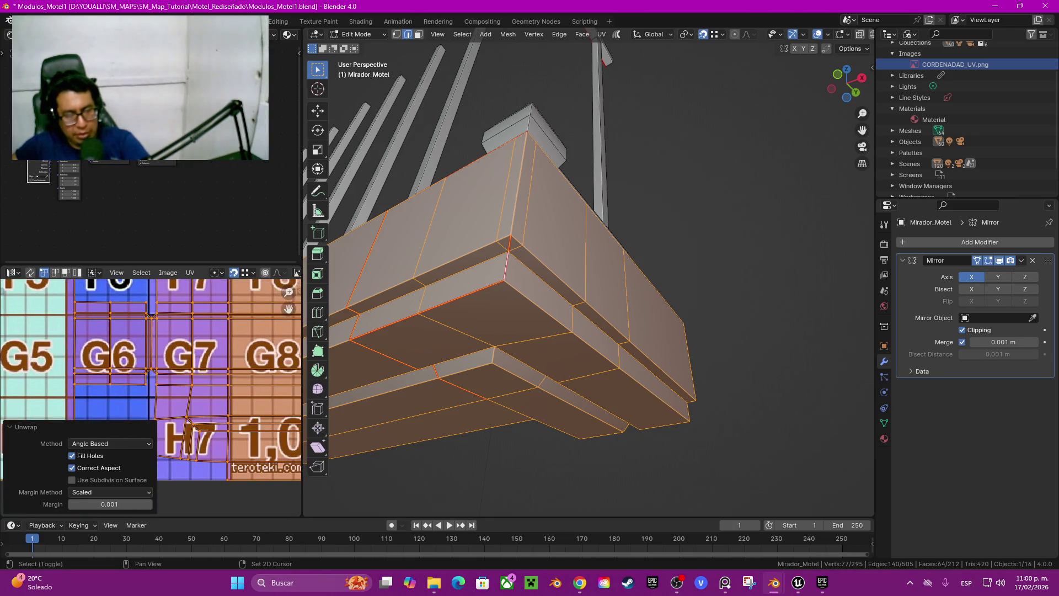
scroll(151, 381, "up", 3)
scroll(152, 386, "down", 2)
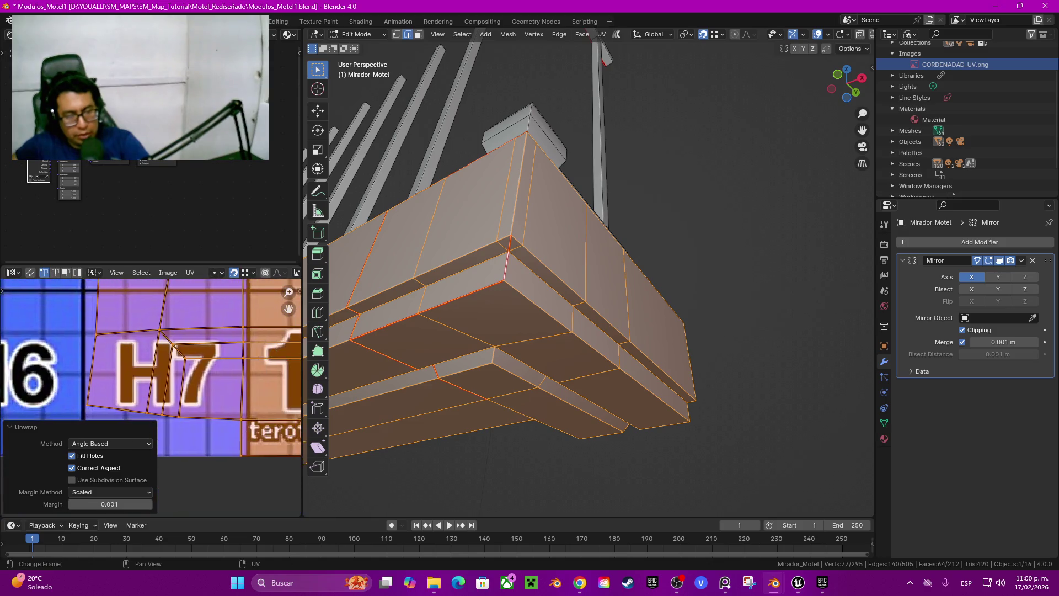
scroll(165, 375, "up", 3)
mouse_move(552, 276)
middle_mouse_down()
mouse_move(596, 298)
mouse_move(596, 425)
middle_mouse_up()
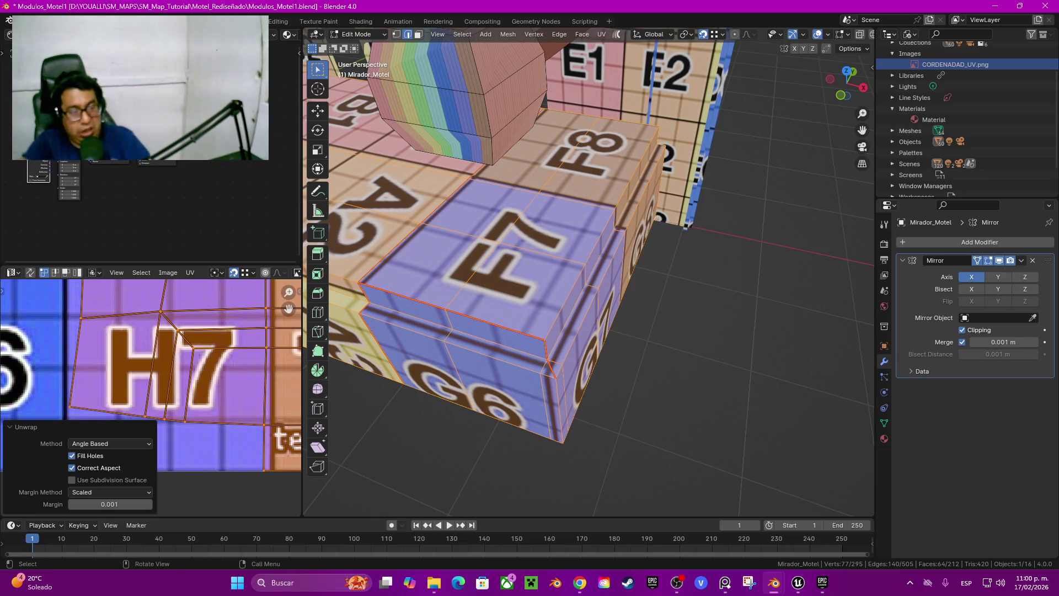
Step: Orbit around the end block to inspect its G6/G7 grid faces, then reduce the selection to one edge
middle_click_drag(588, 331, 624, 121)
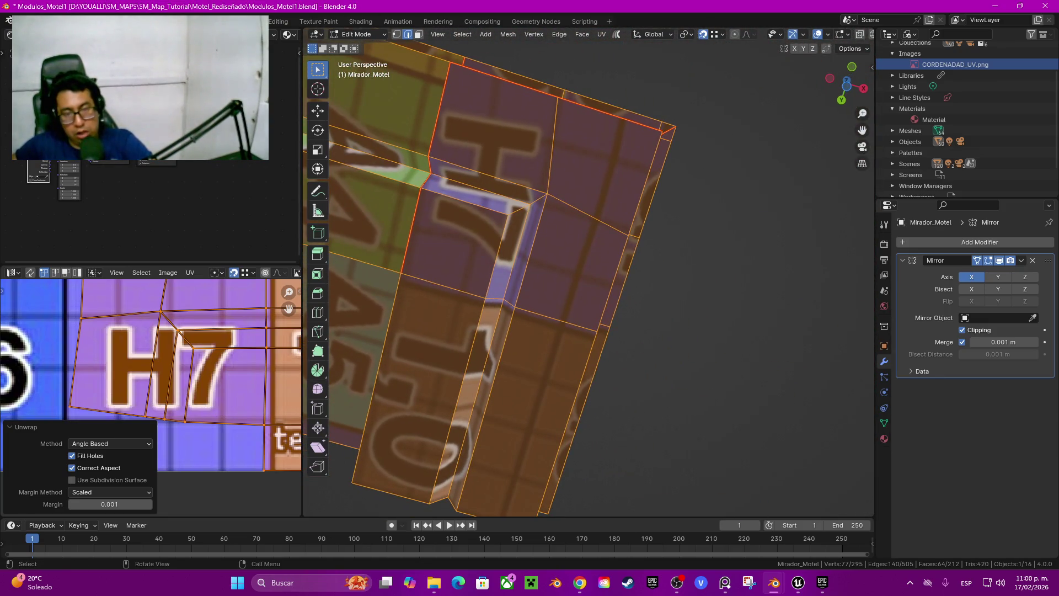
middle_click_drag(591, 276, 618, 110)
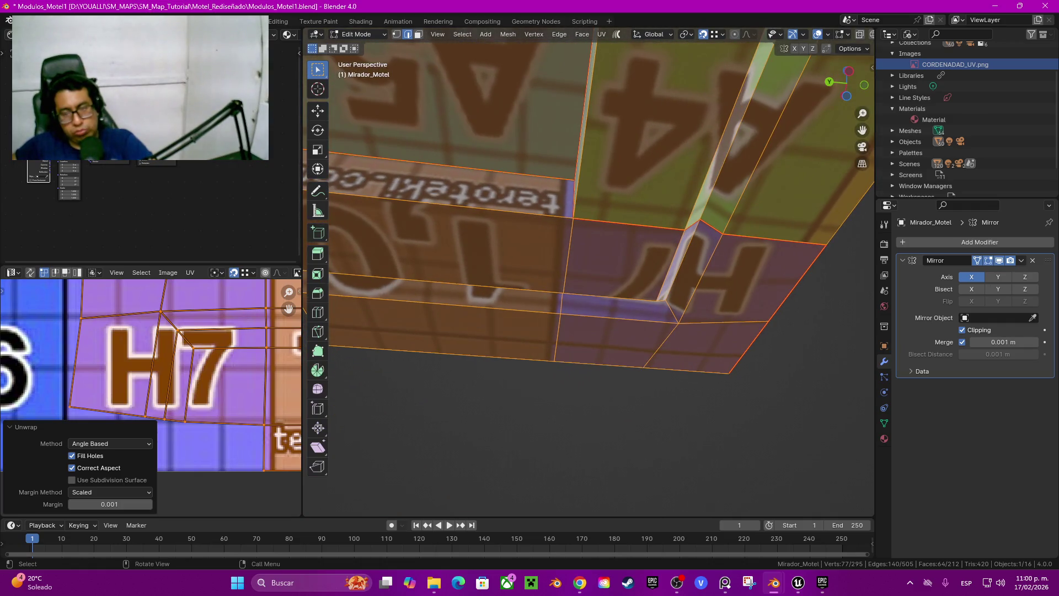
mouse_move(591, 248)
middle_mouse_down()
mouse_move(640, 218)
mouse_move(624, 215)
mouse_move(657, 210)
mouse_move(613, 215)
mouse_move(642, 166)
mouse_move(626, 221)
middle_mouse_up()
left_click(551, 260)
Step: Select only the end block's UV island and rotate it 90°
key("l")
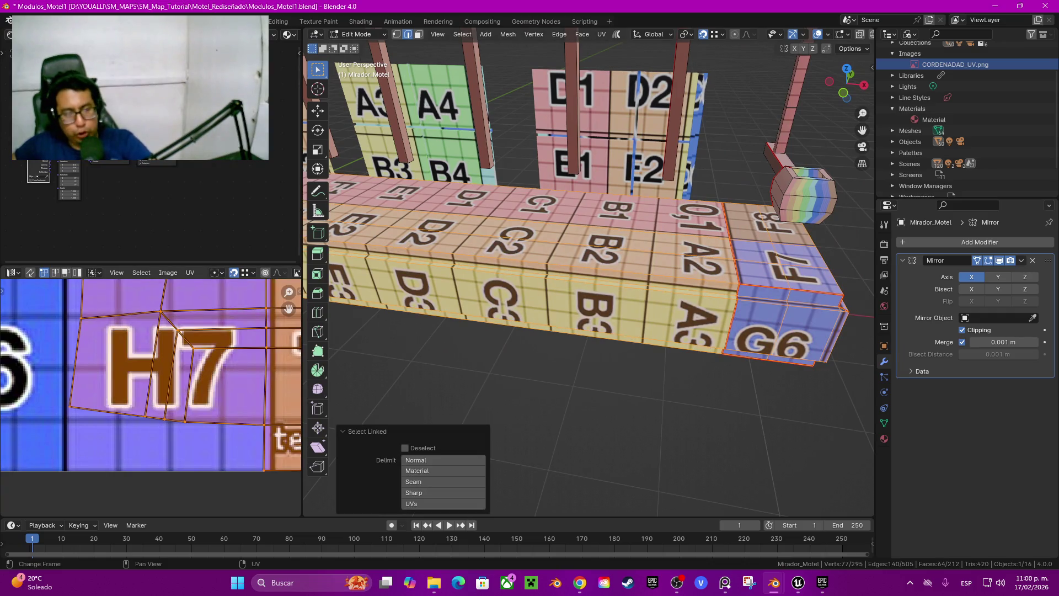
scroll(151, 398, "down", 6)
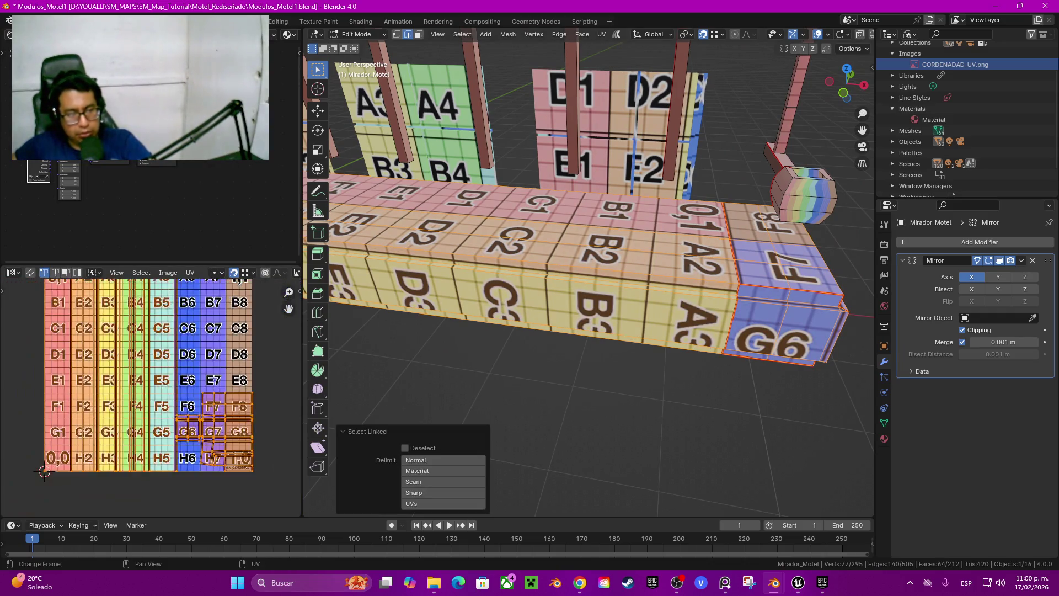
scroll(184, 442, "down", 2)
key("alt+a")
key("l")
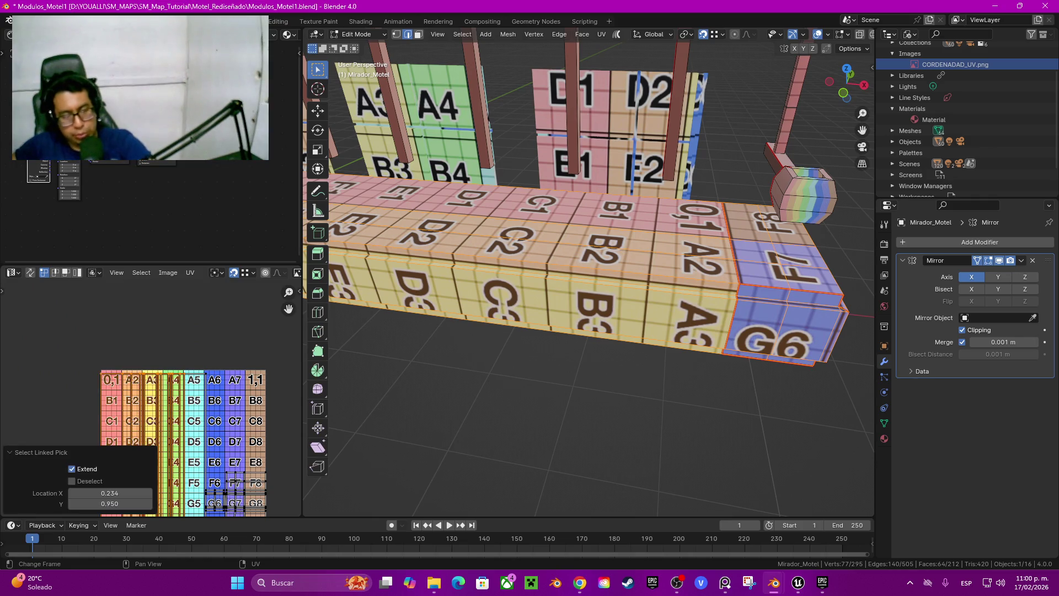
scroll(151, 399, "up", 3)
type("r90")
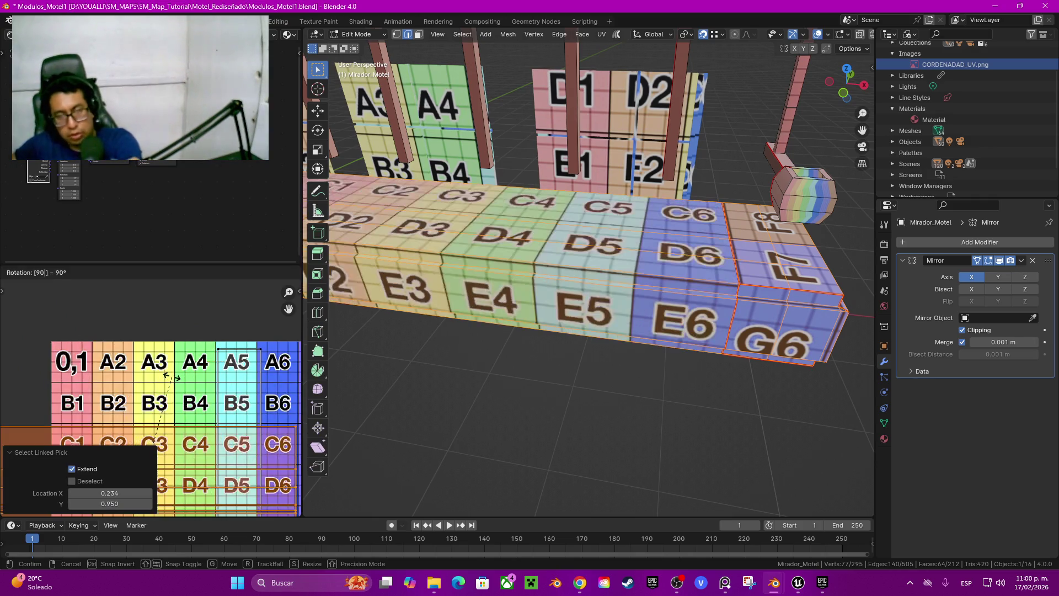
key("Return")
Step: Move the rotated island over the F7–H7 cells and orbit to check the result
middle_click_drag(249, 420, 145, 343)
scroll(151, 402, "down", 2)
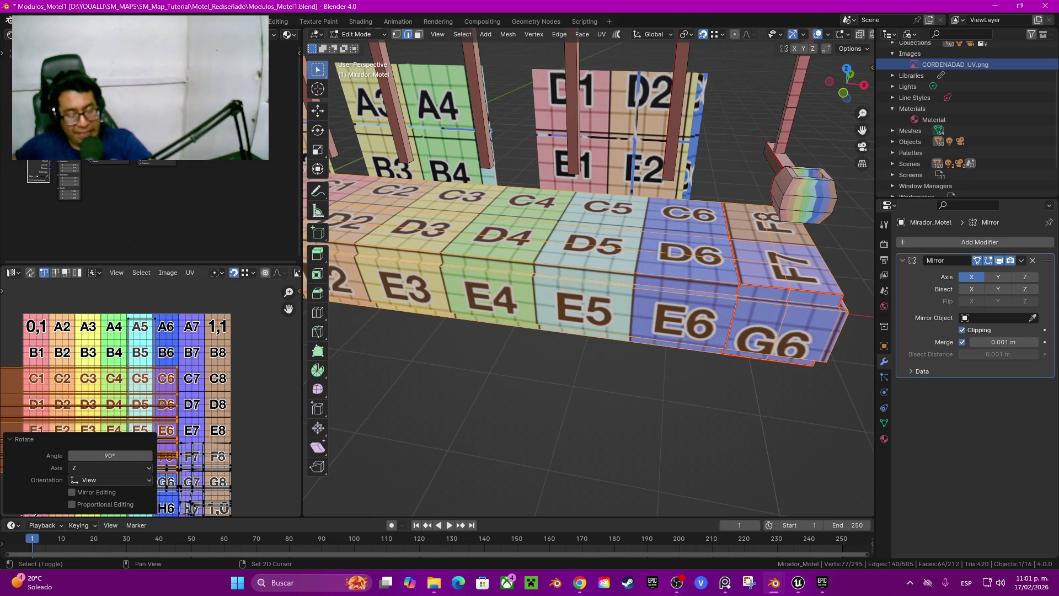
middle_click_drag(152, 403, 160, 368)
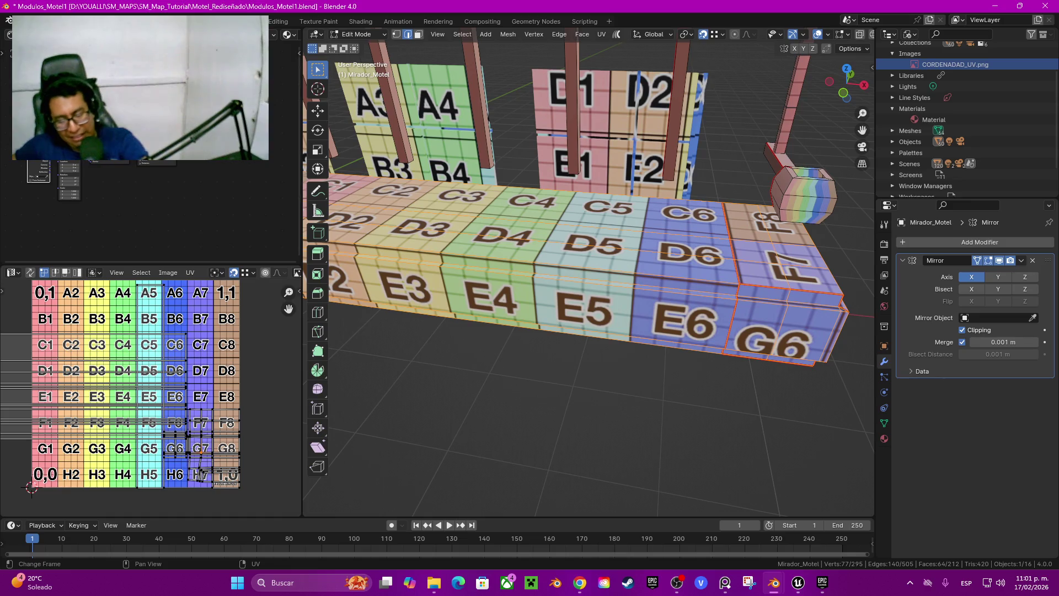
key("l")
key("g")
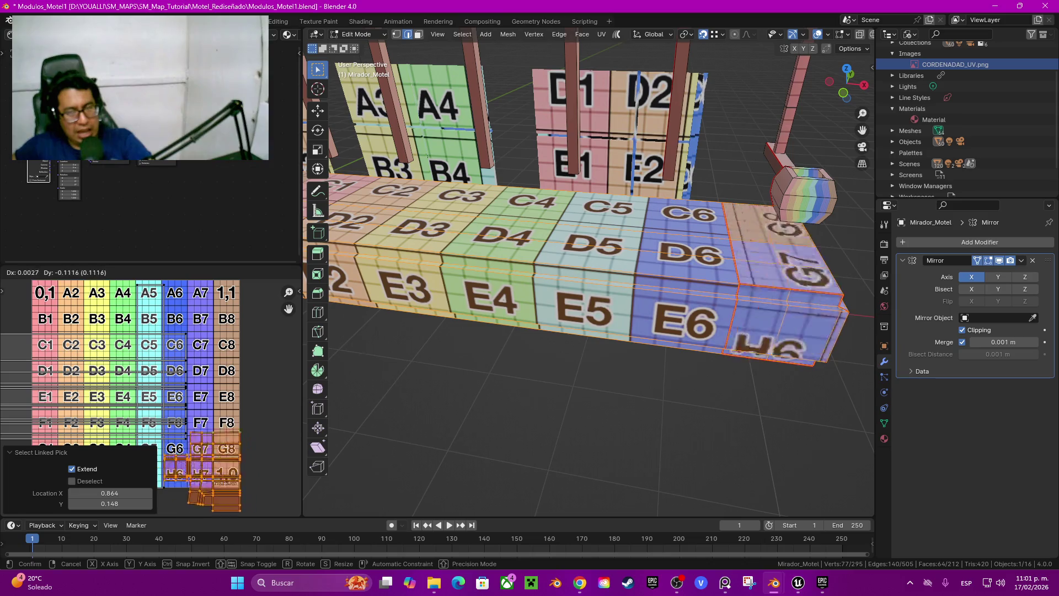
key("Return")
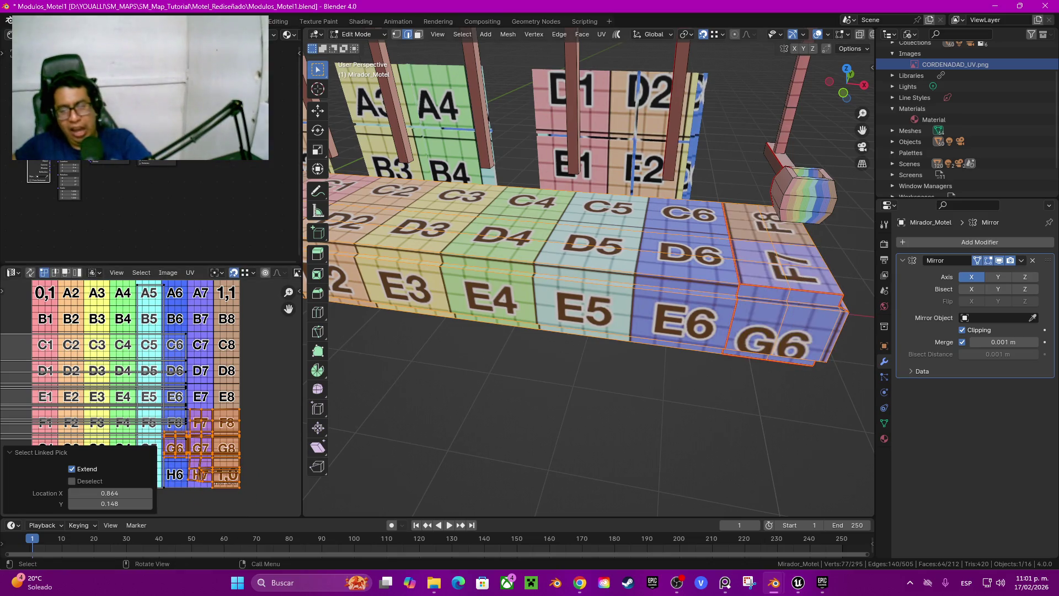
mouse_move(552, 210)
middle_mouse_down()
mouse_move(518, 209)
mouse_move(526, 204)
middle_mouse_up()
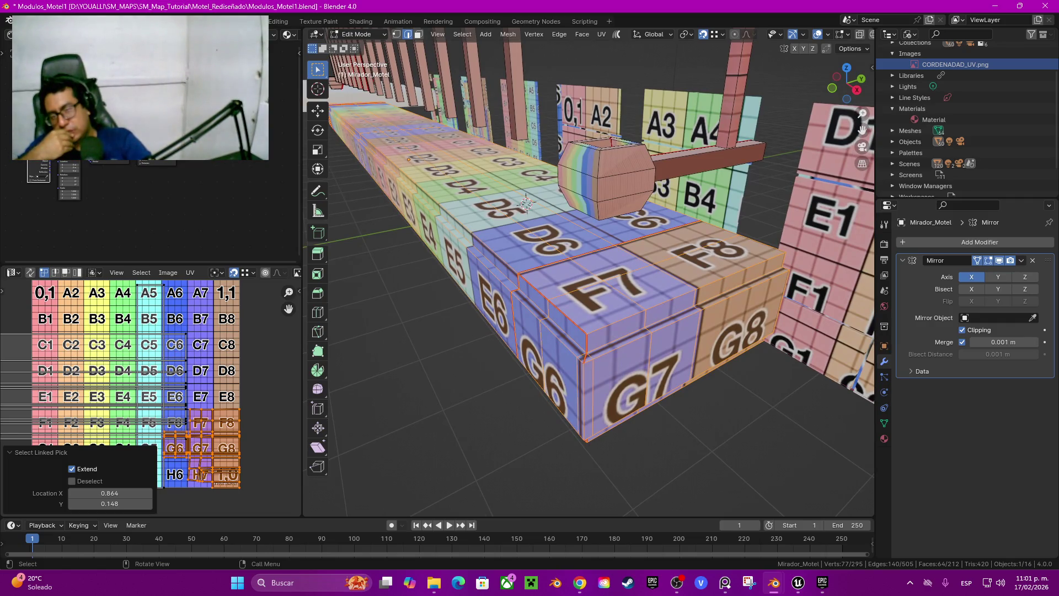
Step: Clear the block's old seams, then select an edge path along the beam and mark it as seams
key("q")
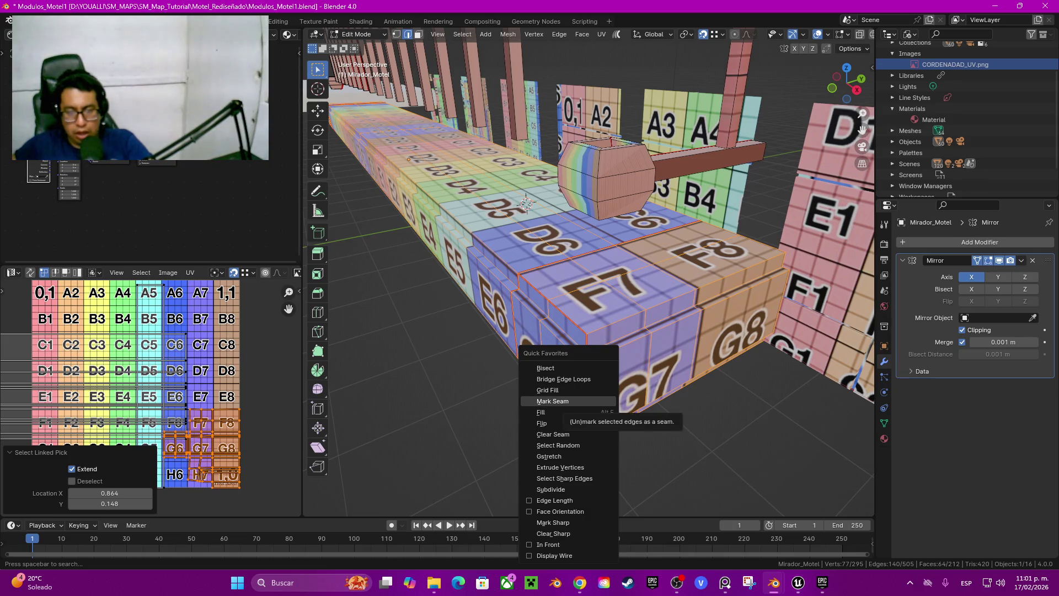
left_click(554, 434)
left_click(526, 205)
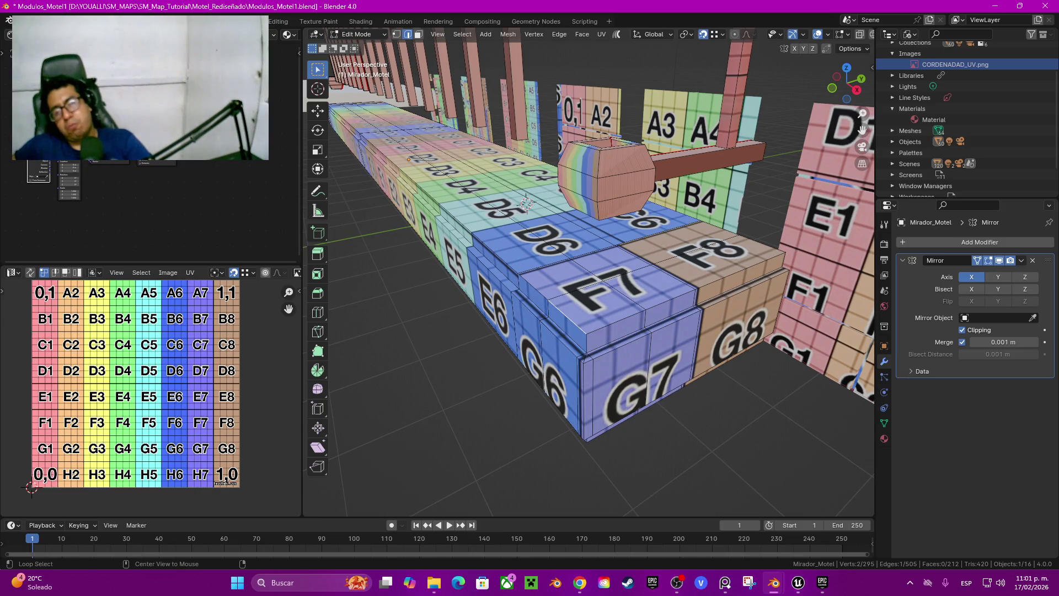
left_click(615, 322, "ctrl")
mouse_move(616, 323)
middle_mouse_down()
mouse_move(552, 210)
mouse_move(435, 388)
mouse_move(386, 331)
mouse_move(607, 317)
mouse_move(574, 271)
mouse_move(458, 210)
middle_mouse_up()
left_click(551, 210, "ctrl")
left_click(435, 388, "ctrl")
key("q")
left_click(600, 283)
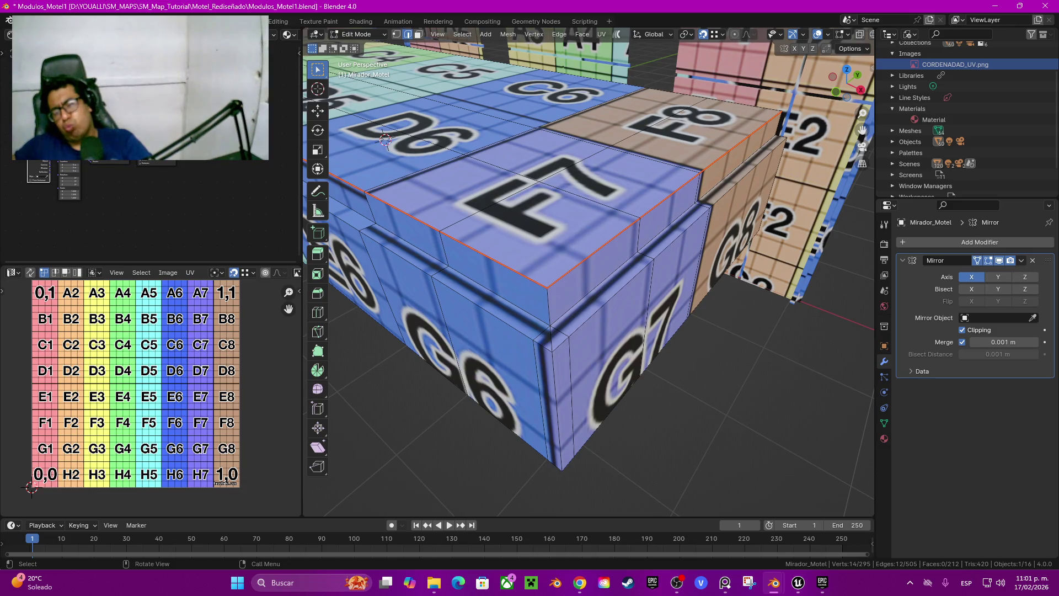
Step: Select three edges under the F7/G7 block, including the blue strip's top edge
mouse_move(458, 210)
middle_mouse_down()
mouse_move(458, 105)
mouse_move(458, 226)
mouse_move(544, 277)
middle_mouse_up()
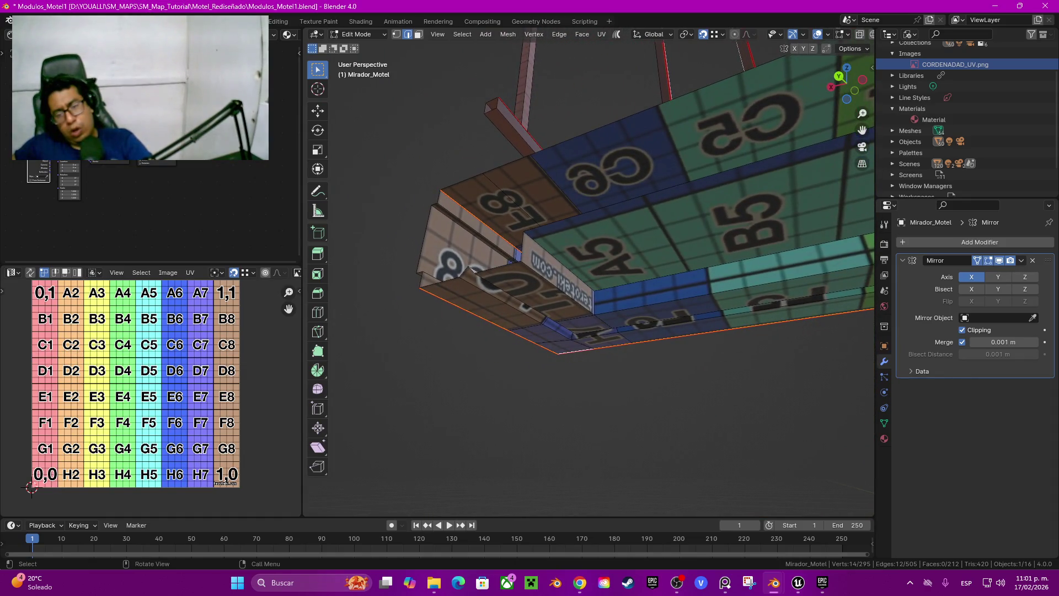
left_click(544, 277)
left_click(734, 262, "shift")
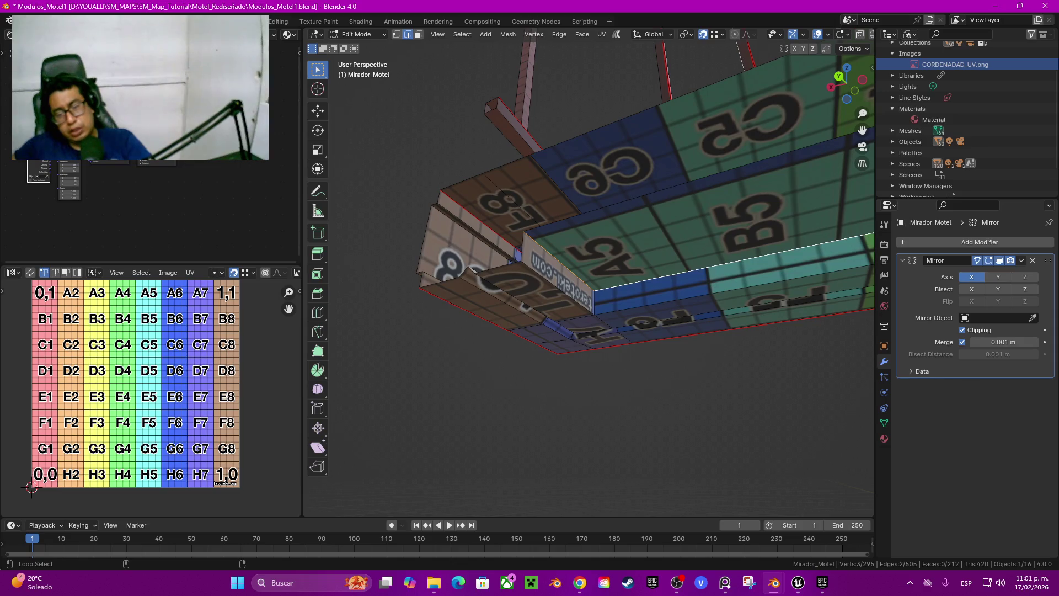
left_click(734, 292, "shift")
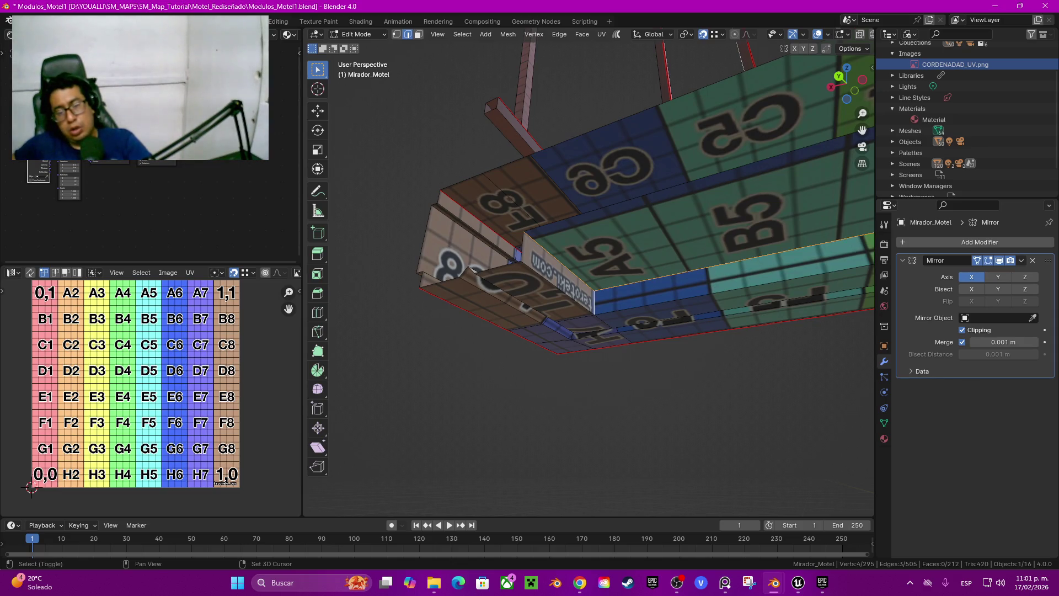
middle_click_drag(734, 293, 657, 281)
right_click(496, 245)
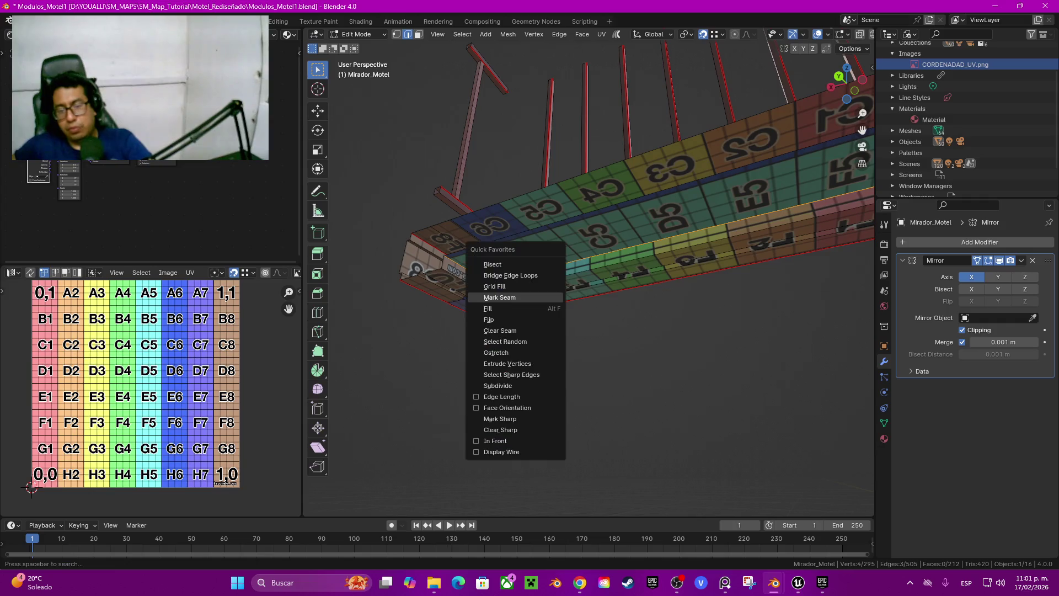
middle_click_drag(552, 287, 635, 259)
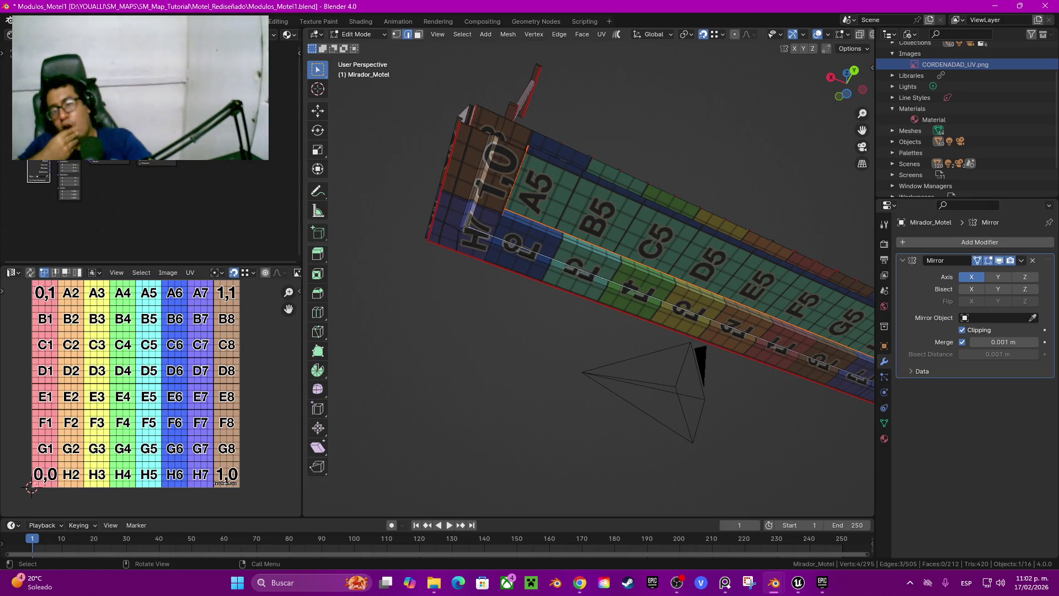
middle_click_drag(634, 260, 571, 219)
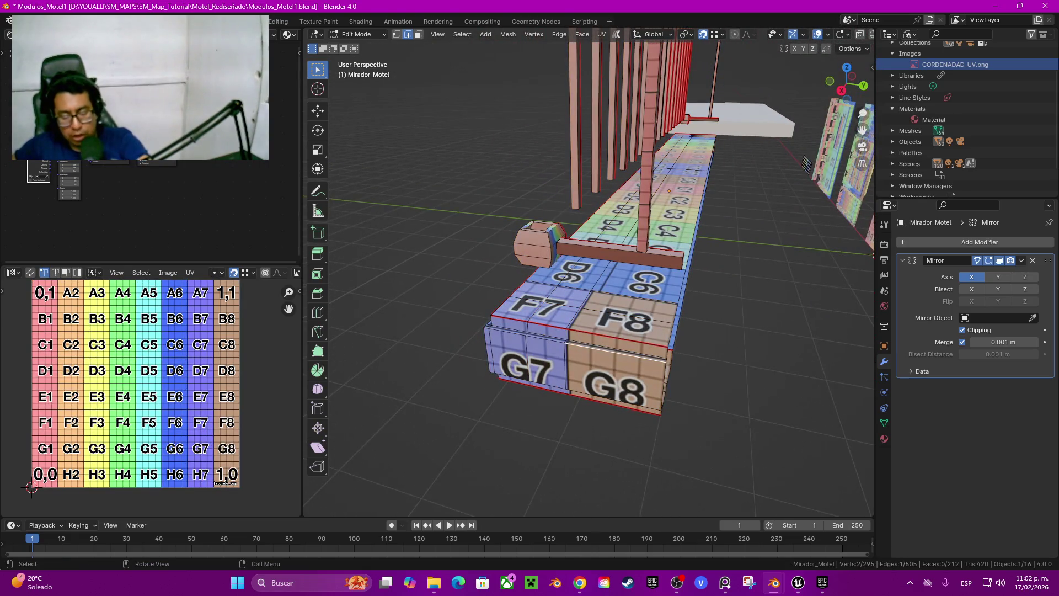
Step: Select the linked G7/G8 block and all UVs, then unwrap it Angle Based
key("l")
key("a")
key("u")
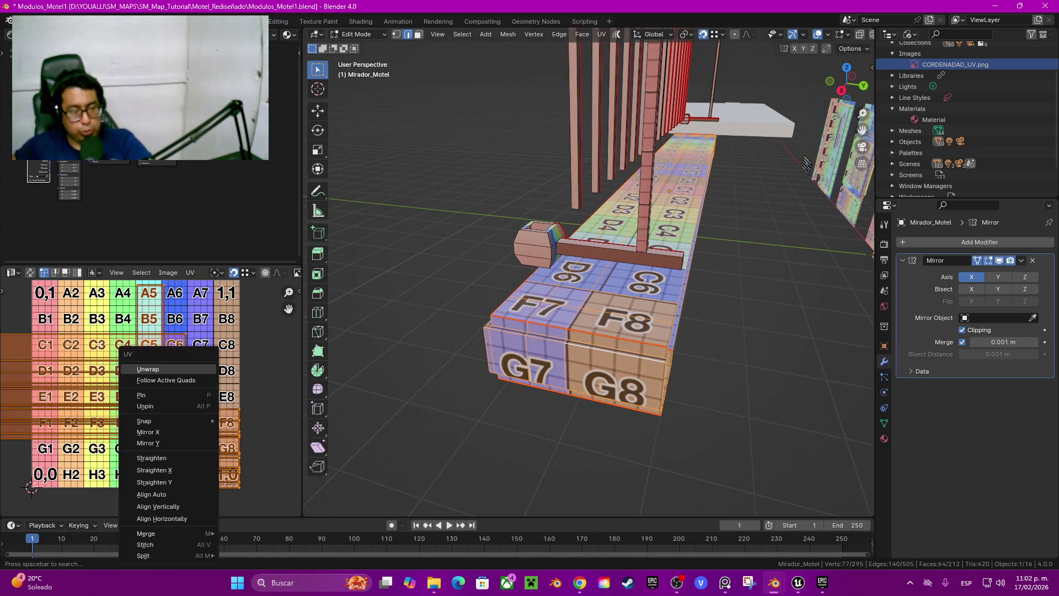
key("Return")
mouse_move(496, 331)
middle_mouse_down()
mouse_move(662, 315)
mouse_move(552, 309)
mouse_move(524, 275)
mouse_move(563, 260)
mouse_move(536, 320)
middle_mouse_up()
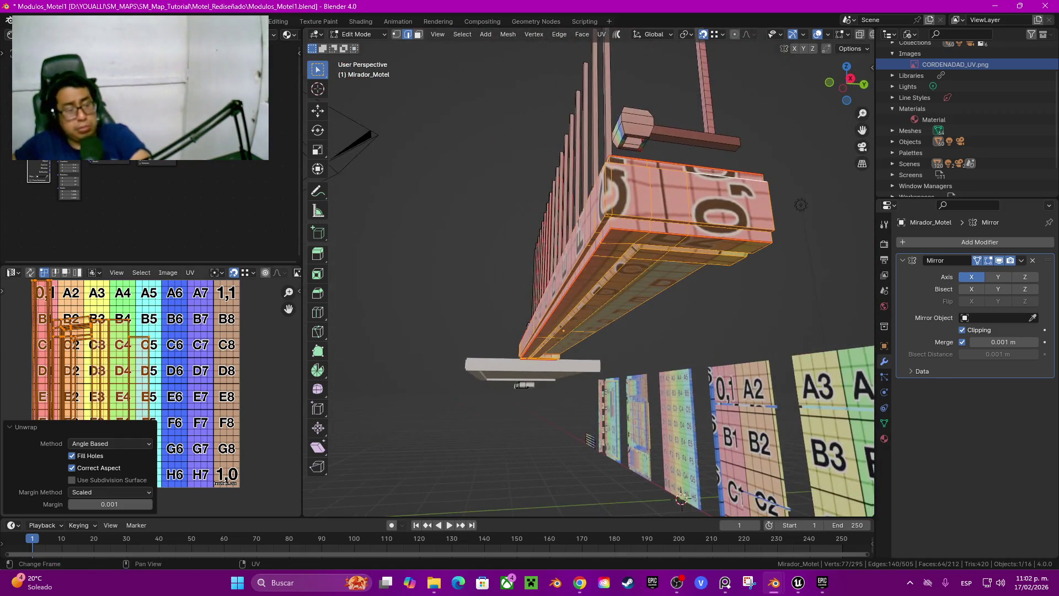
Step: Rotate the fifth-column UV island 90° then 180°, and move it onto row A
left_click_drag(289, 309, 373, 334)
key("alt+a")
key("l")
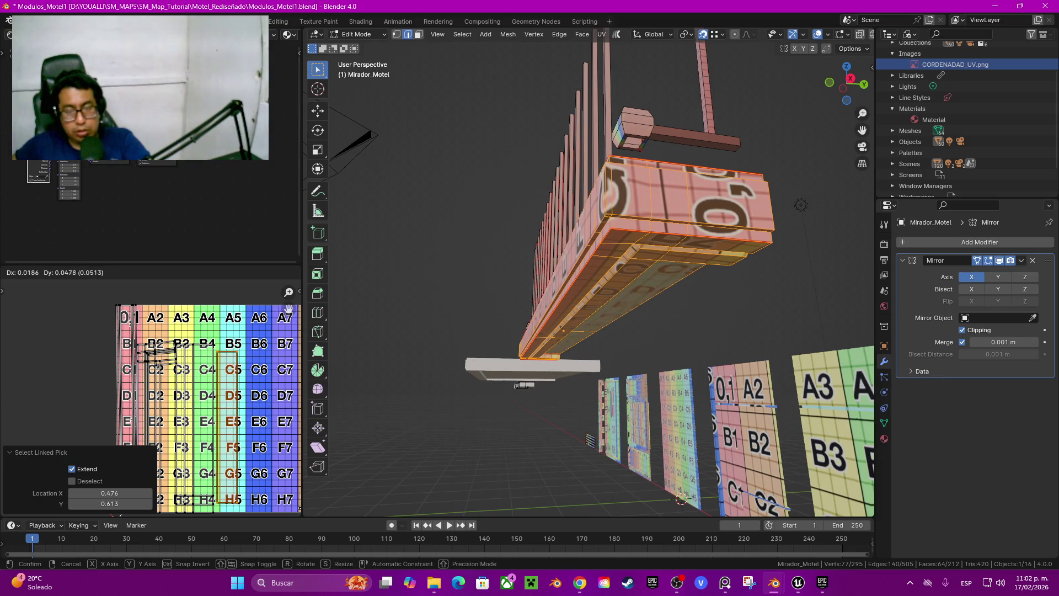
type("r")
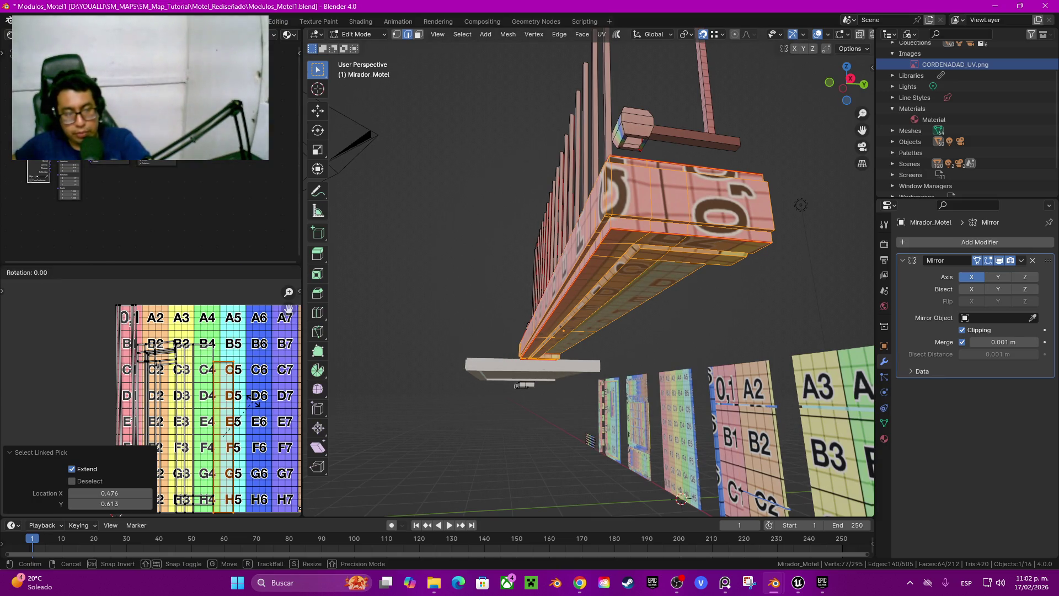
type("90")
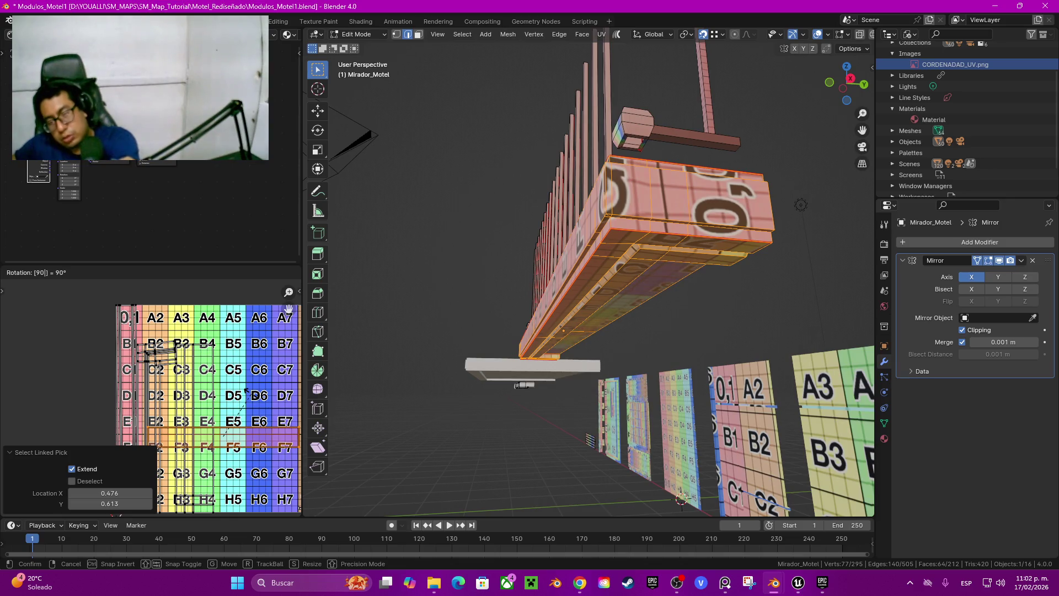
key("Return")
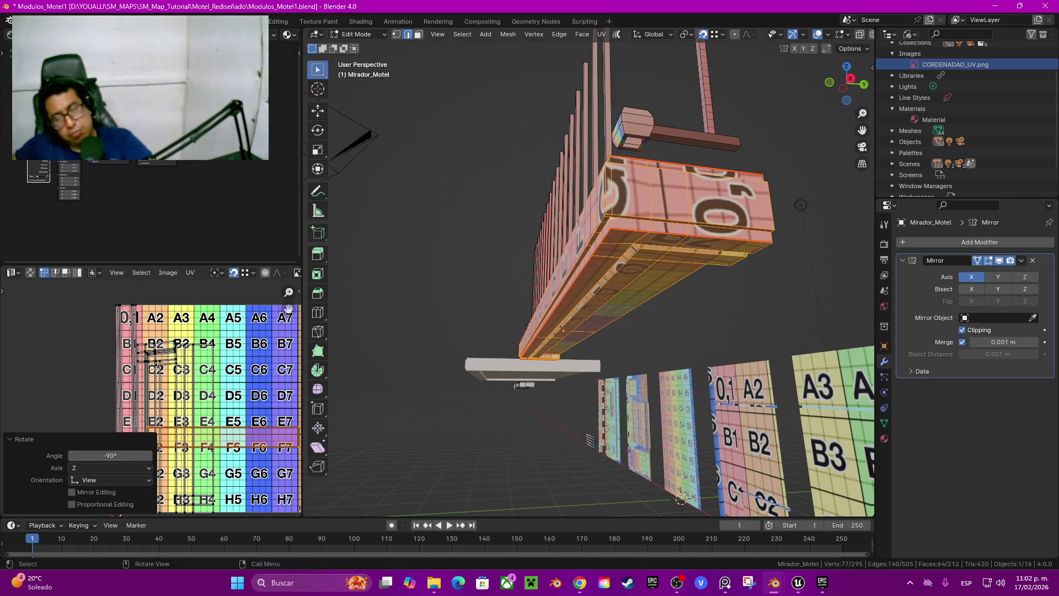
middle_click_drag(607, 275, 508, 232)
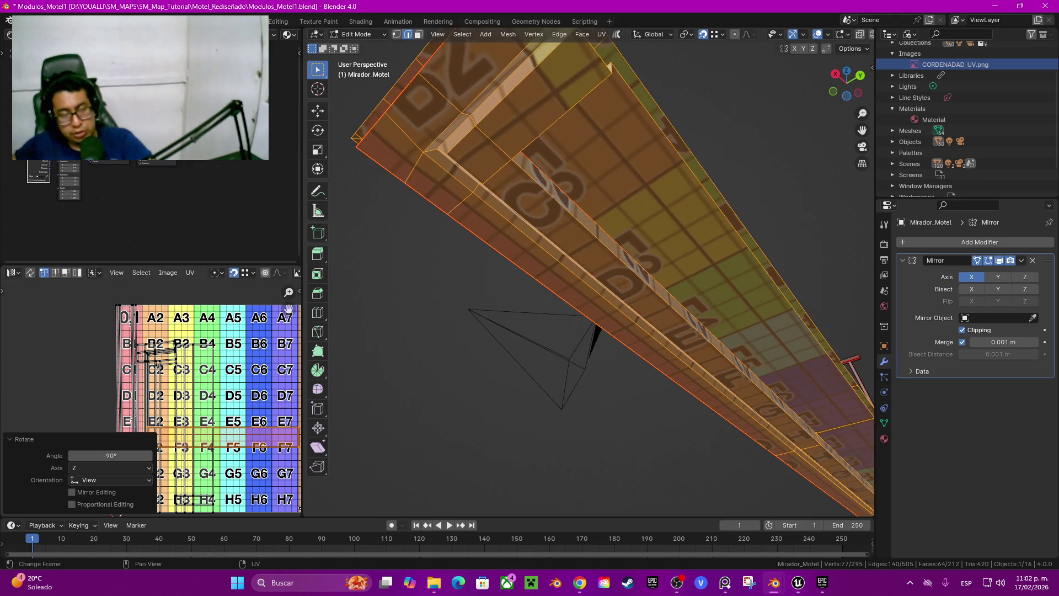
type("r180")
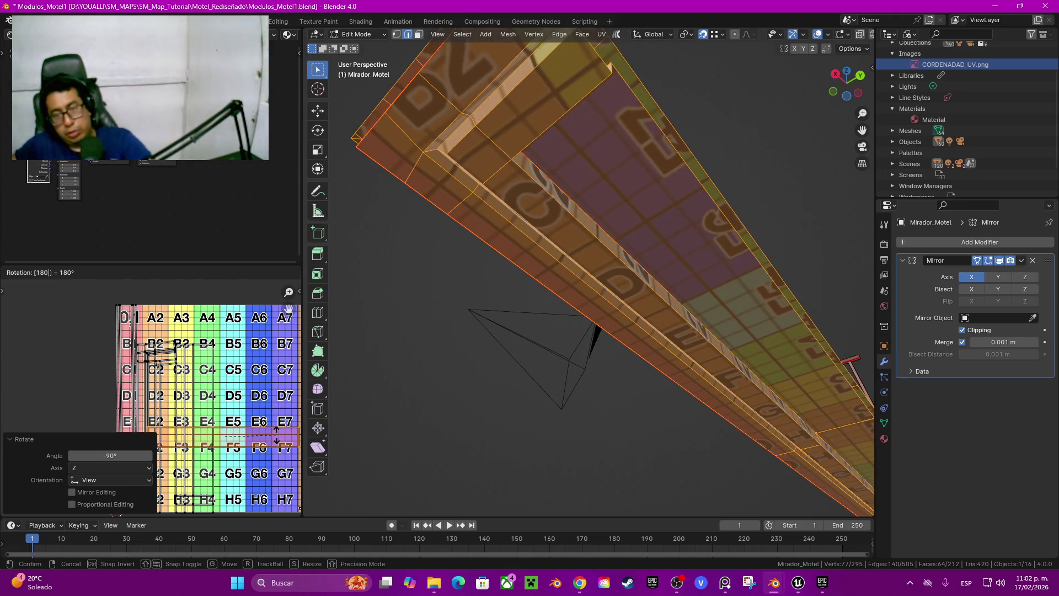
key("Return")
key("g")
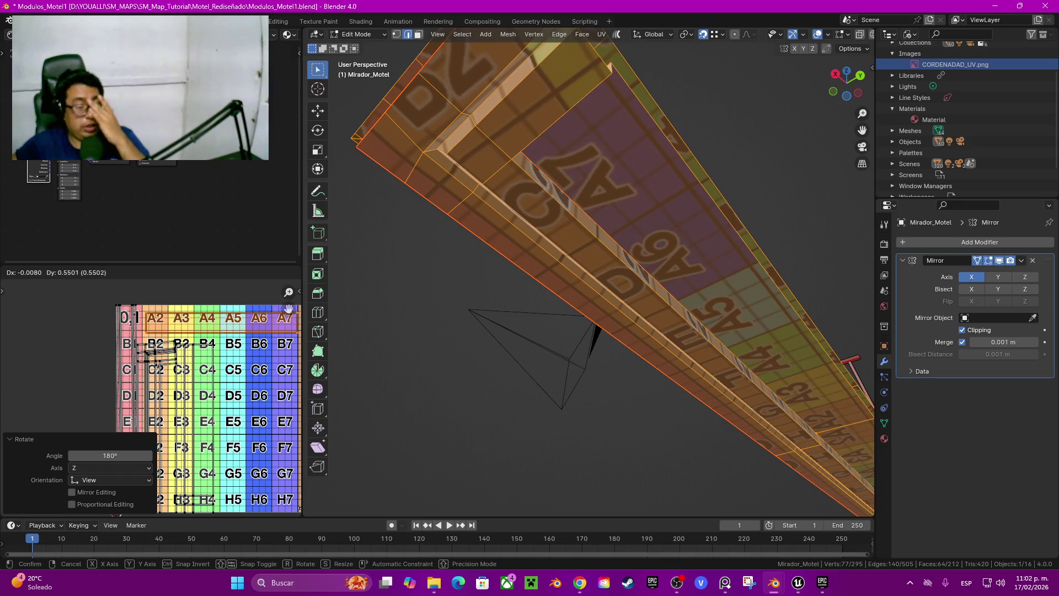
key("Return")
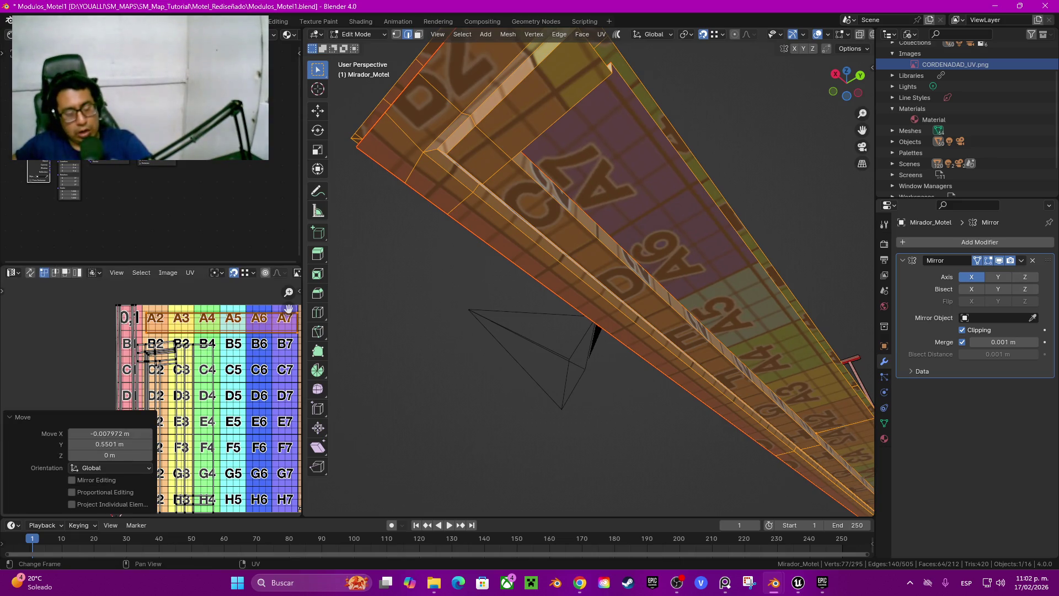
Step: Select the next UV island in columns 3–4 and begin a 90° rotation
key("alt+a")
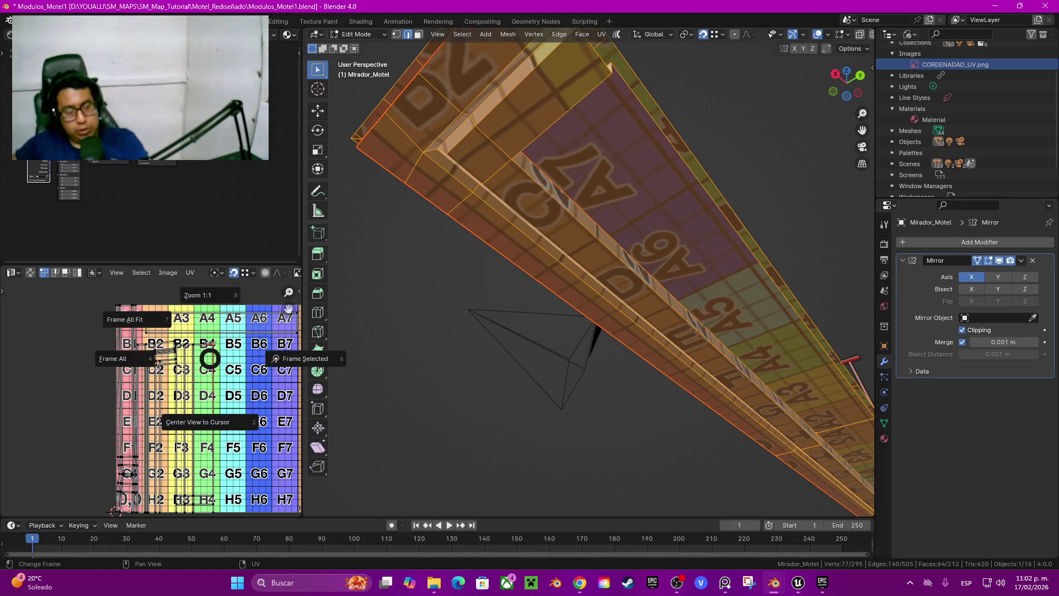
key("l")
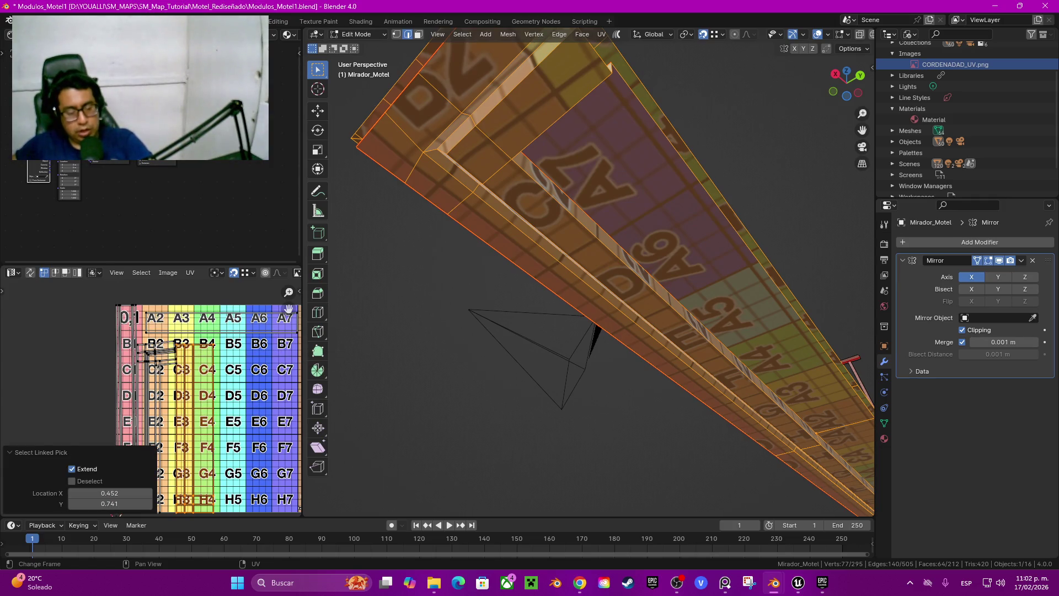
middle_click_drag(590, 271, 634, 243)
type("r")
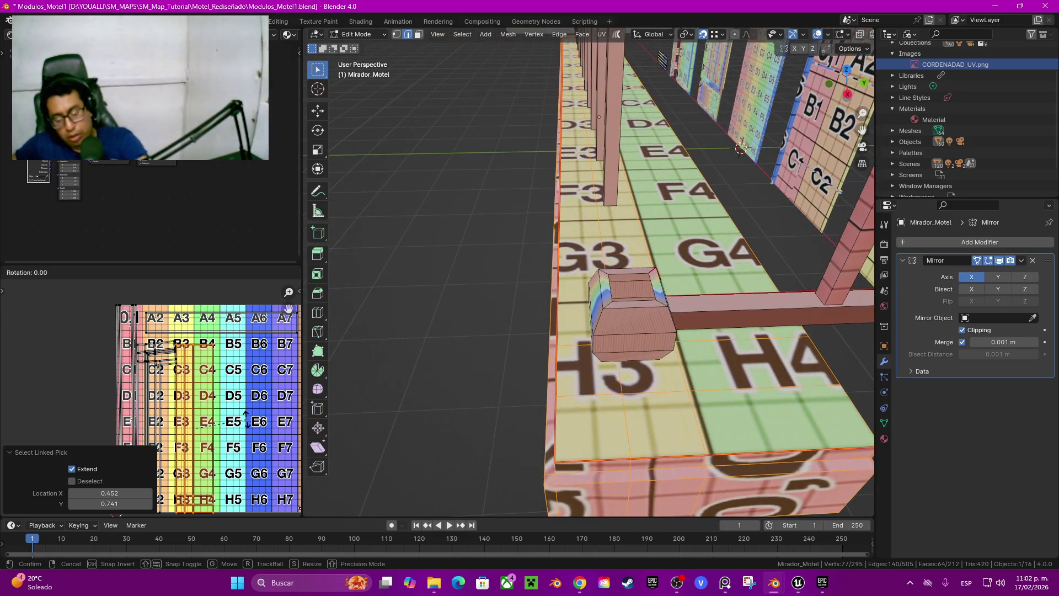
type("90")
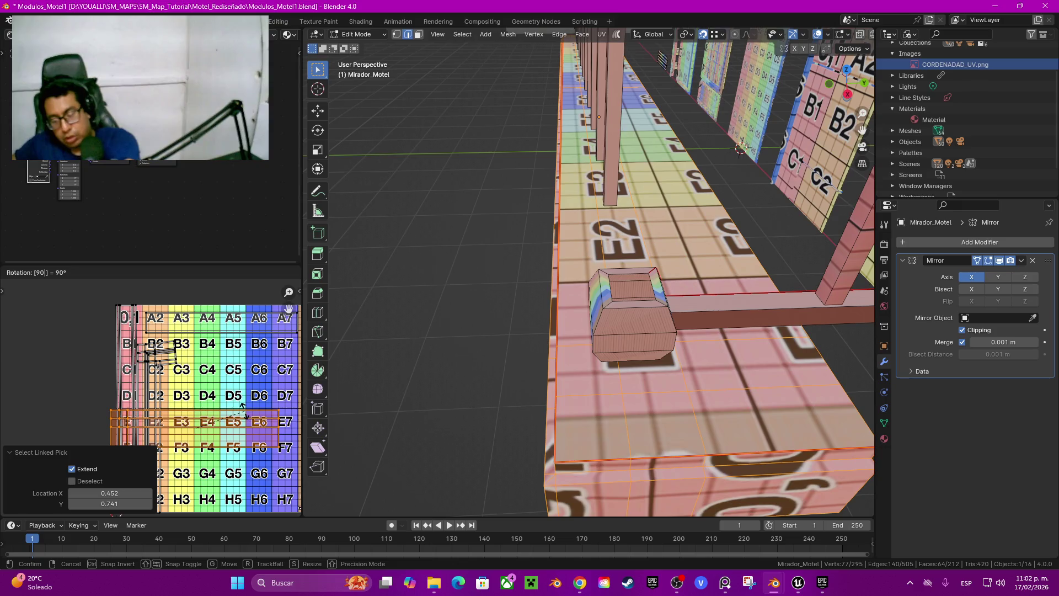
Step: Turn the small island near B2/C2 −90° upright, then 90° so it lies horizontal
key("Return")
middle_click_drag(552, 332, 557, 182)
left_click_drag(289, 308, 284, 310)
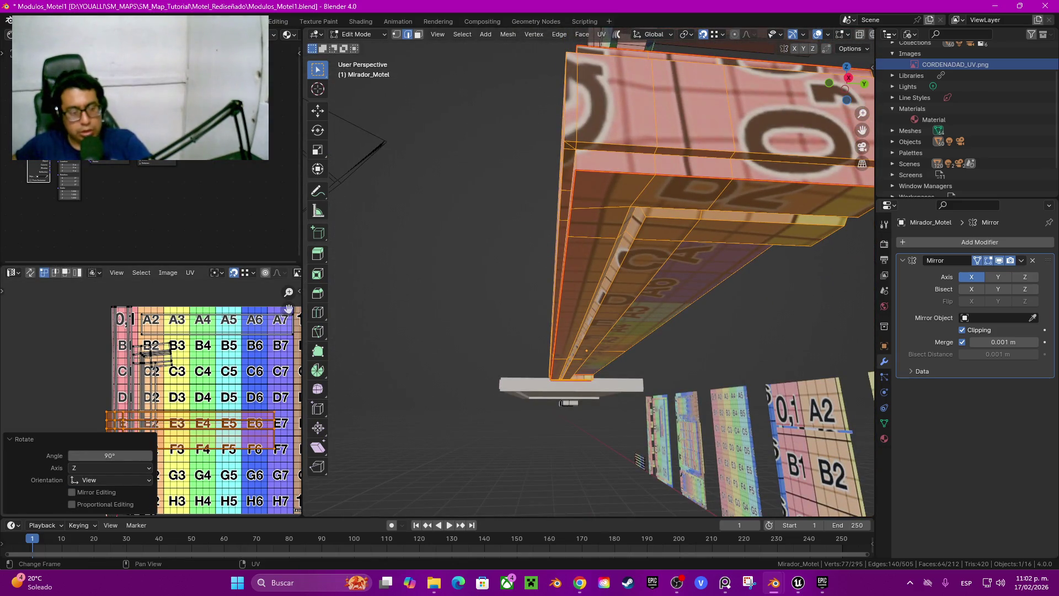
key("ctrl+z")
key("l")
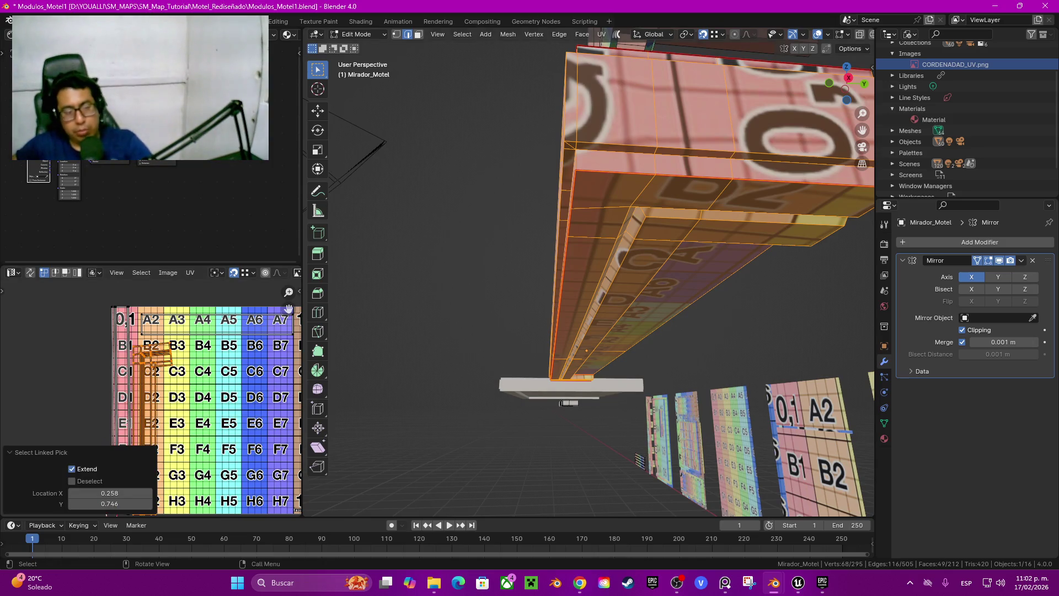
middle_click_drag(551, 276, 558, 210)
key("r")
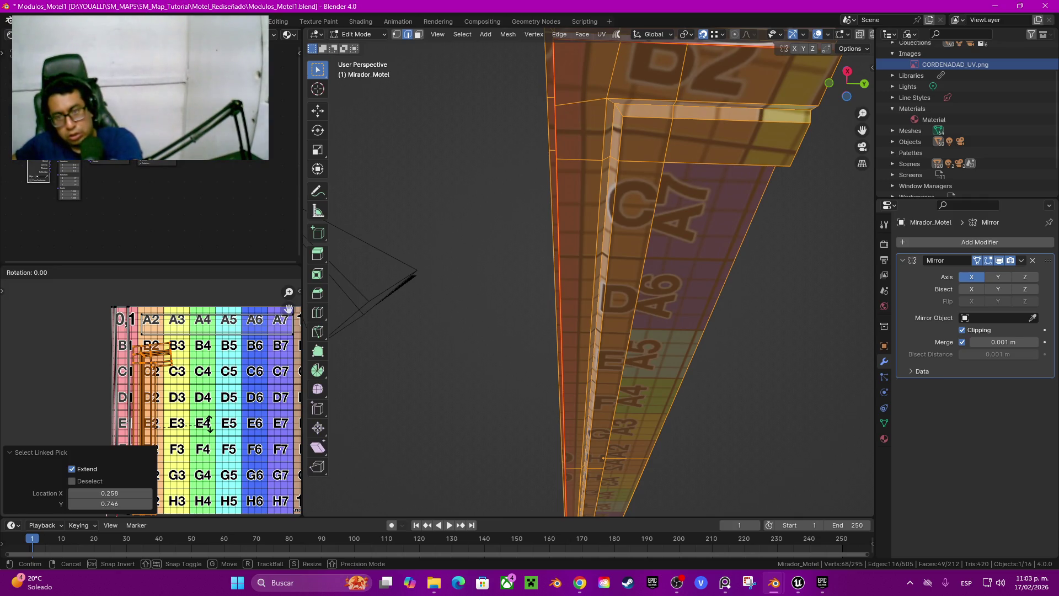
type("90")
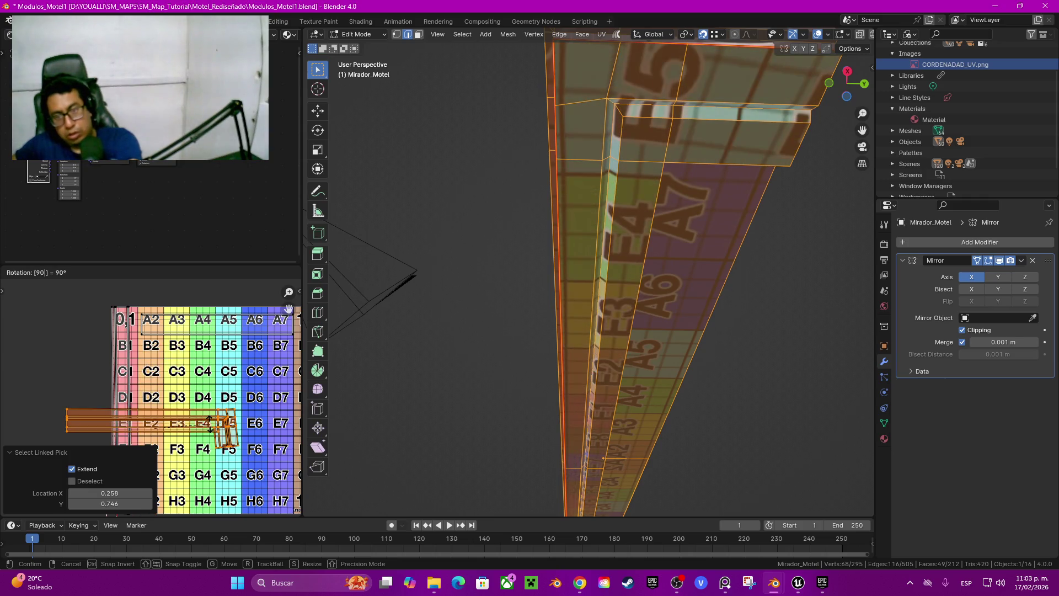
key("minus")
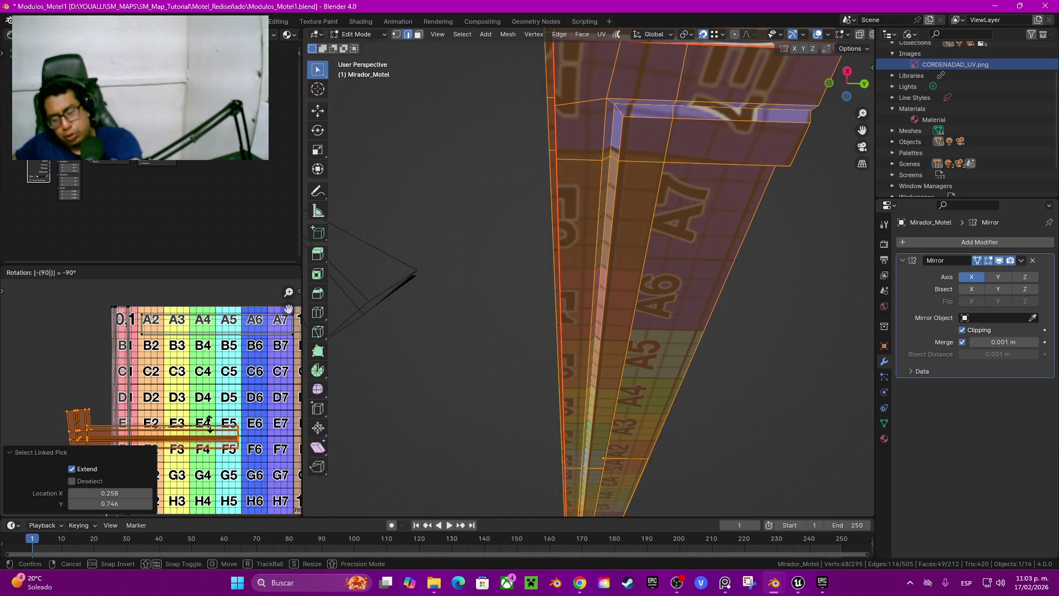
key("Return")
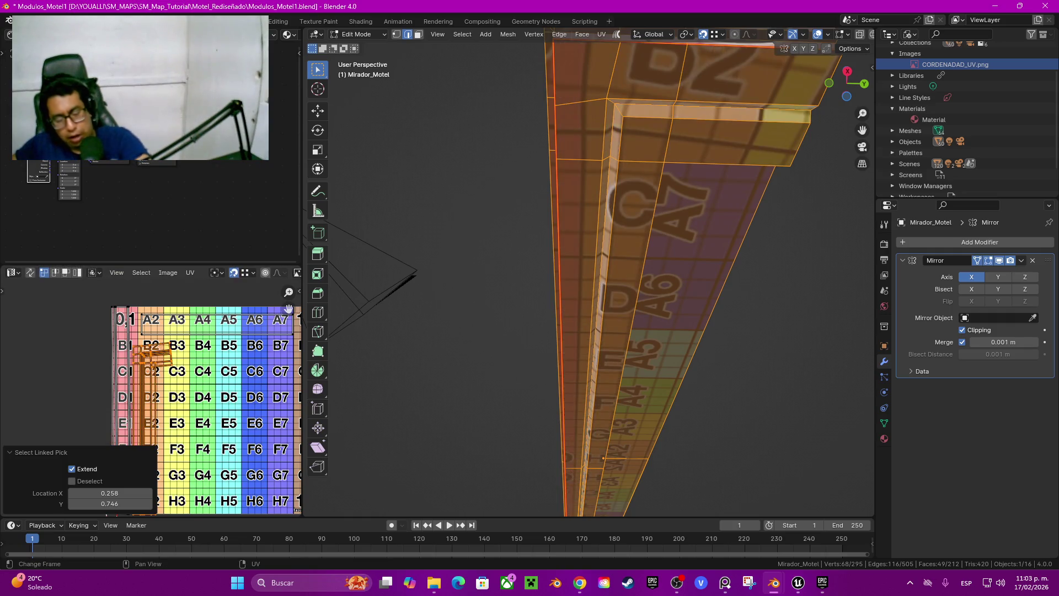
type("r90")
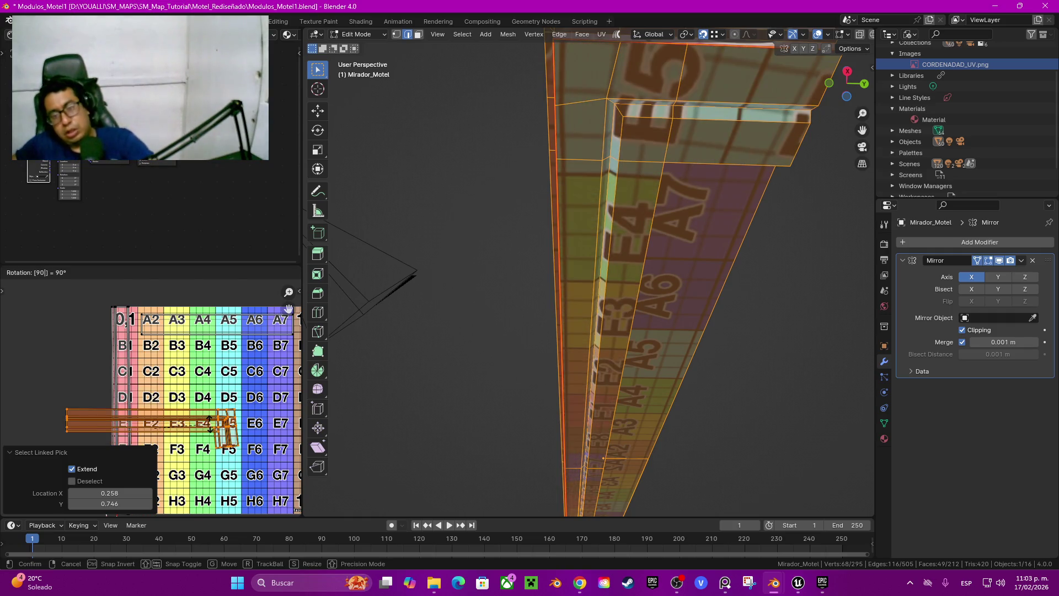
key("Return")
Step: Rotate the front-face UV strip −90° and move it onto the B row
middle_click_drag(551, 221, 607, 153)
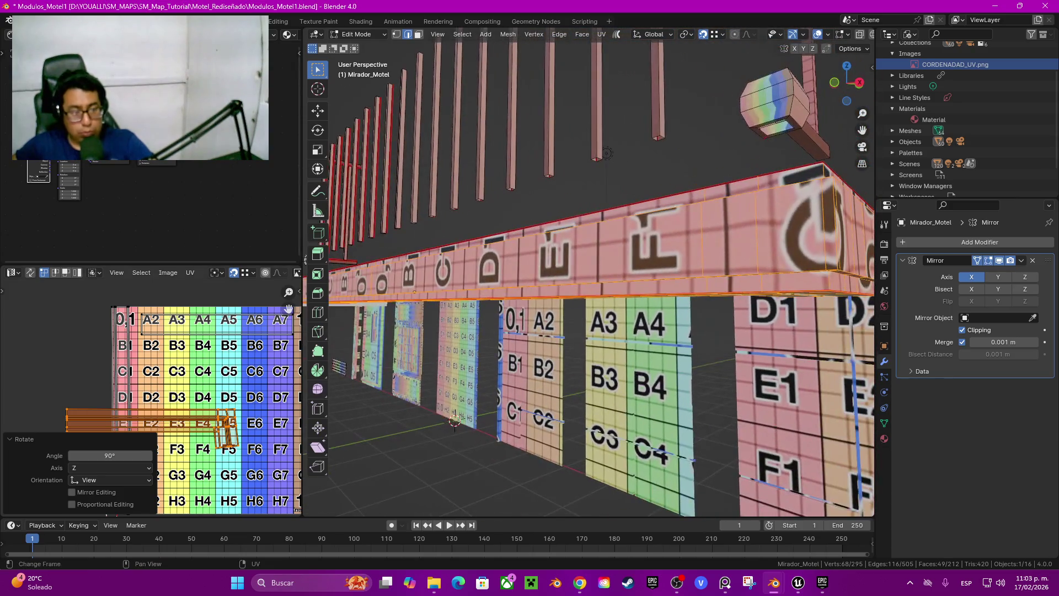
key("a")
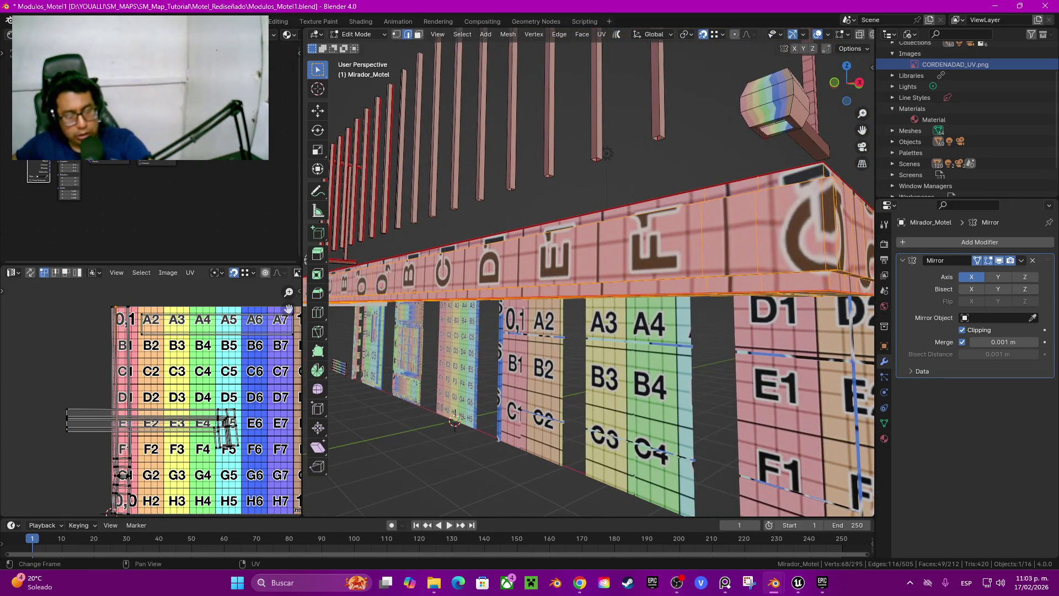
key("l")
type("r")
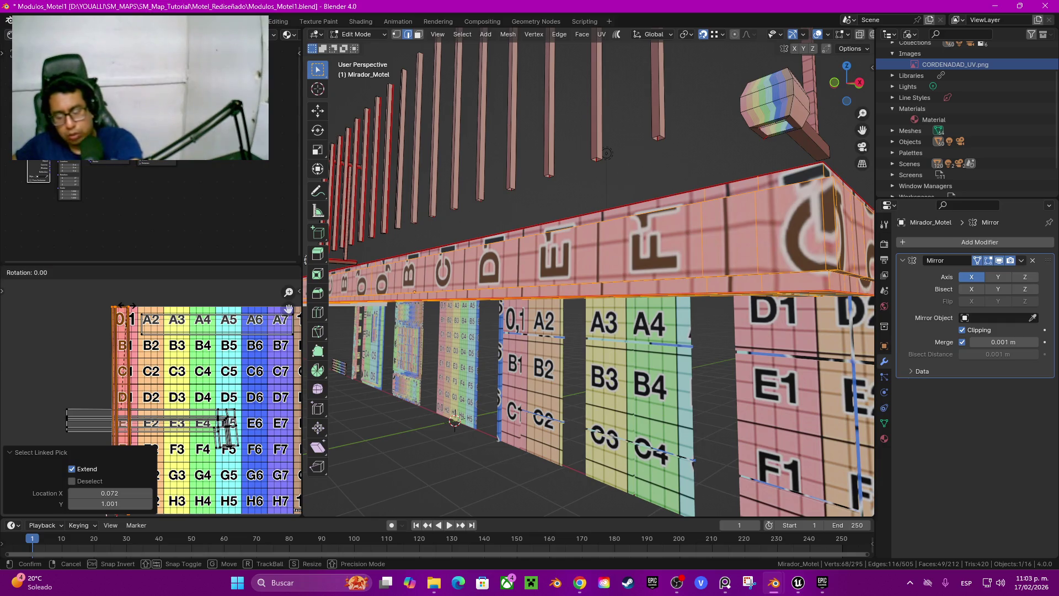
type("-90")
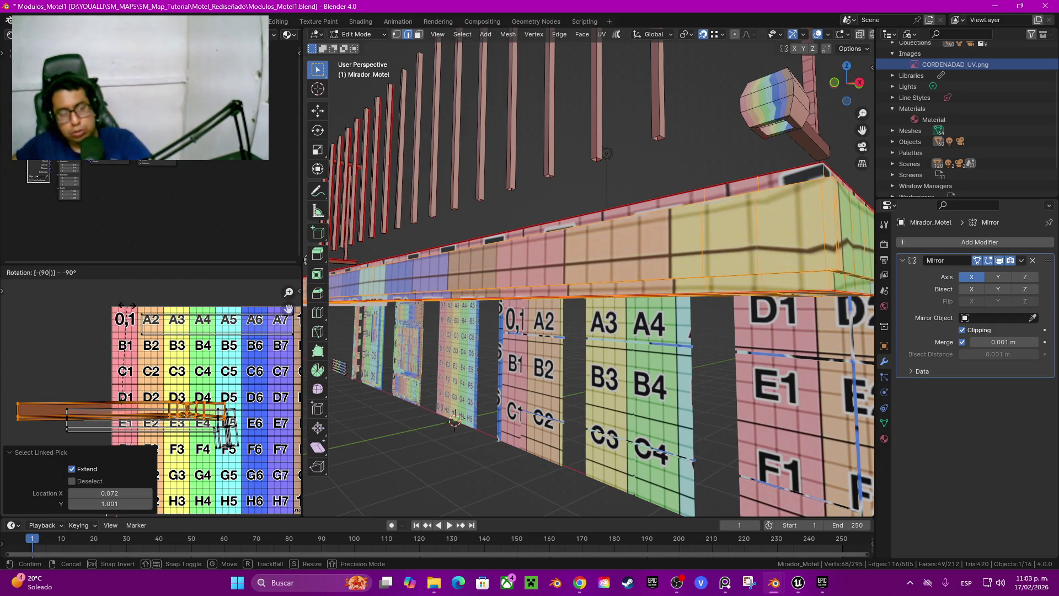
key("Return")
key("g")
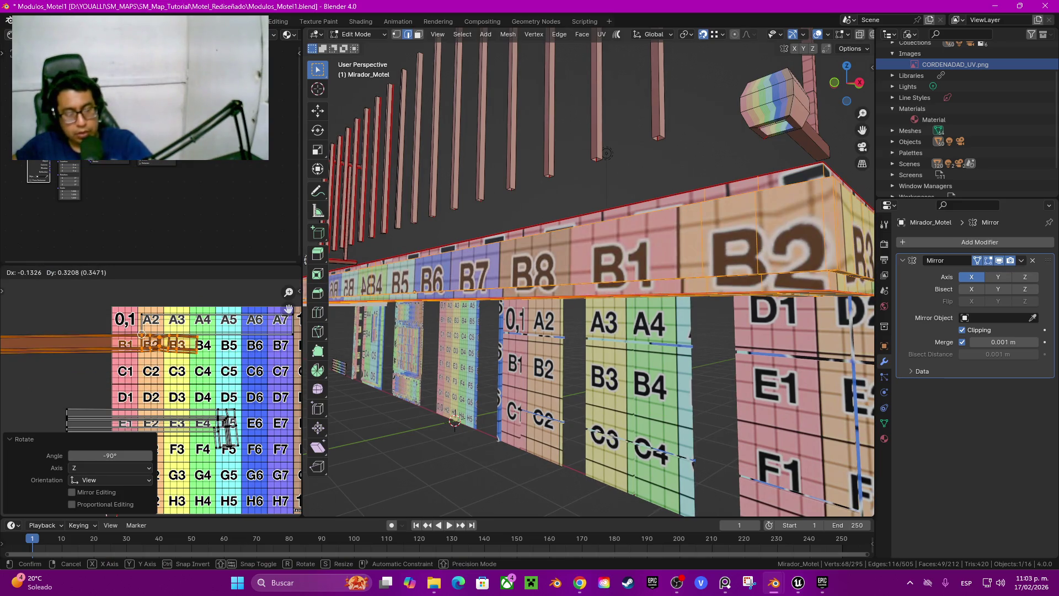
left_click(142, 334)
scroll(142, 334, "up", 6)
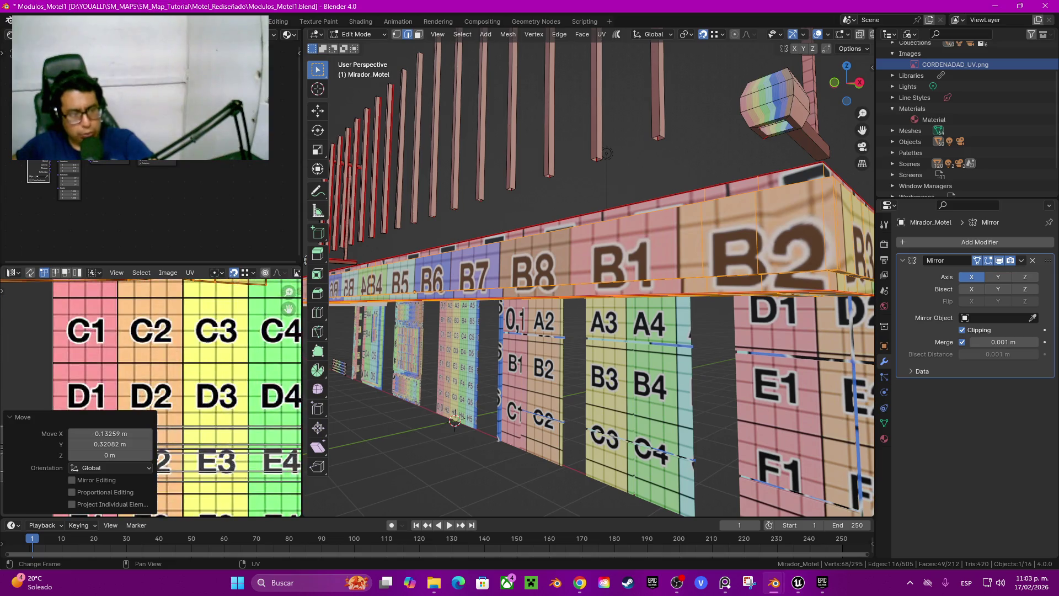
Step: Inspect the B-row grid cells on the beam from above and below, switching to vertex select
scroll(149, 342, "down", 3)
scroll(149, 342, "up", 6)
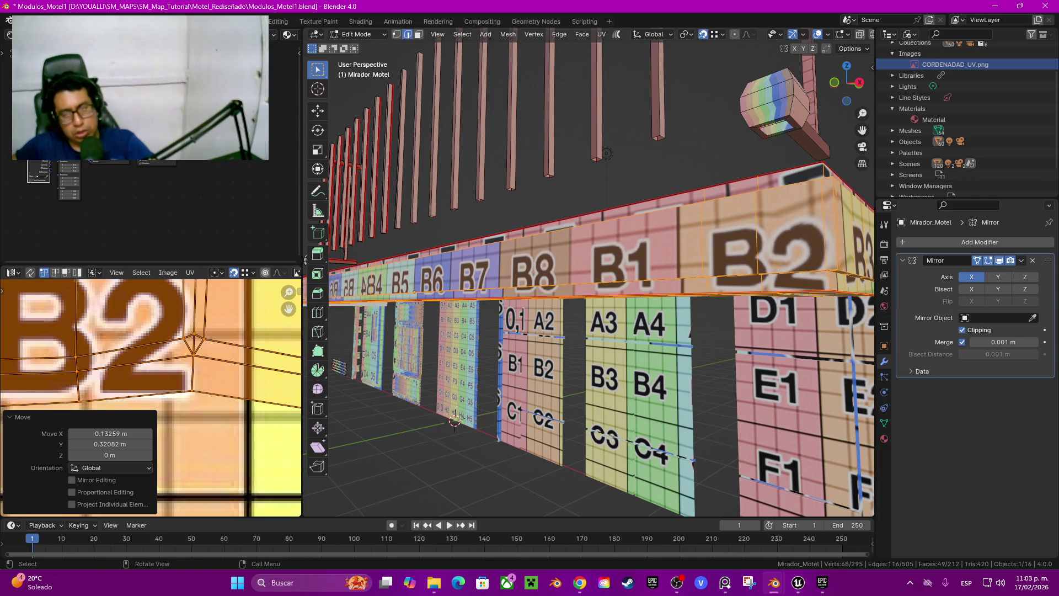
middle_click_drag(607, 153, 501, 160)
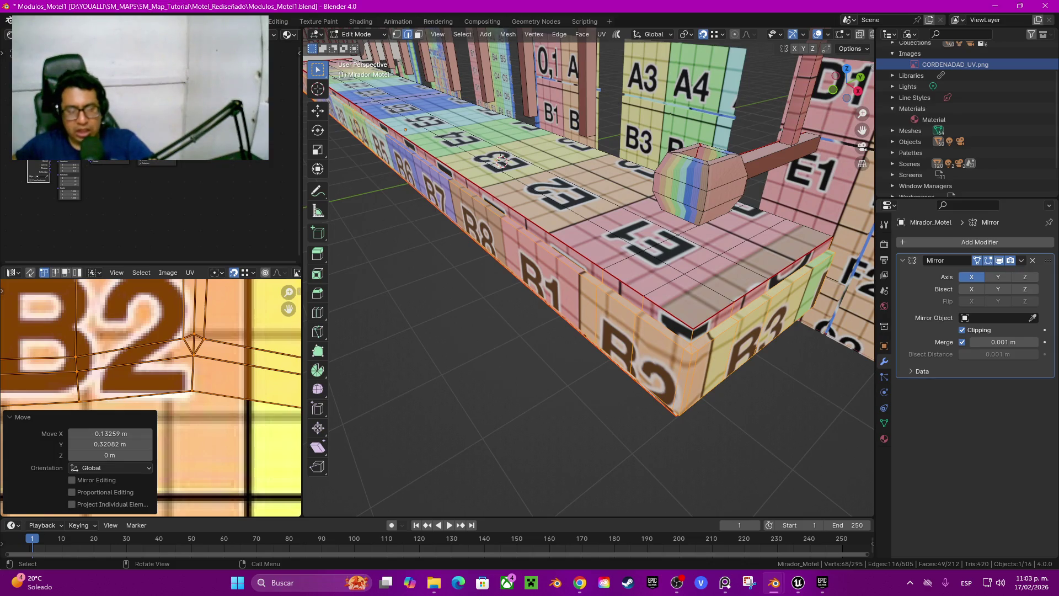
middle_click_drag(500, 160, 495, 155)
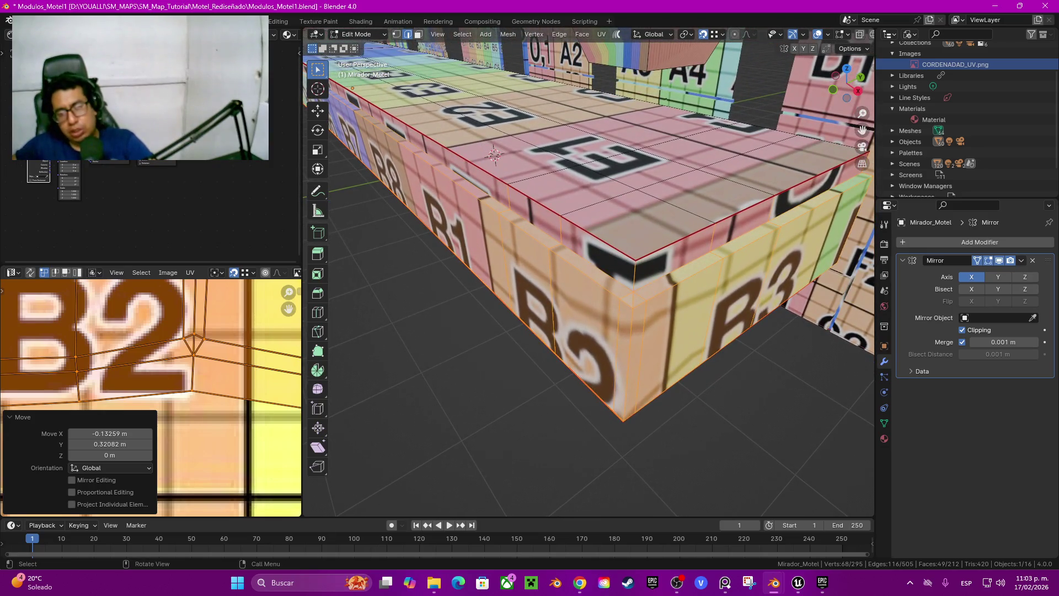
key("1")
mouse_move(532, 331)
middle_mouse_down()
mouse_move(532, 509)
mouse_move(618, 469)
middle_mouse_up()
scroll(589, 276, "up", 2)
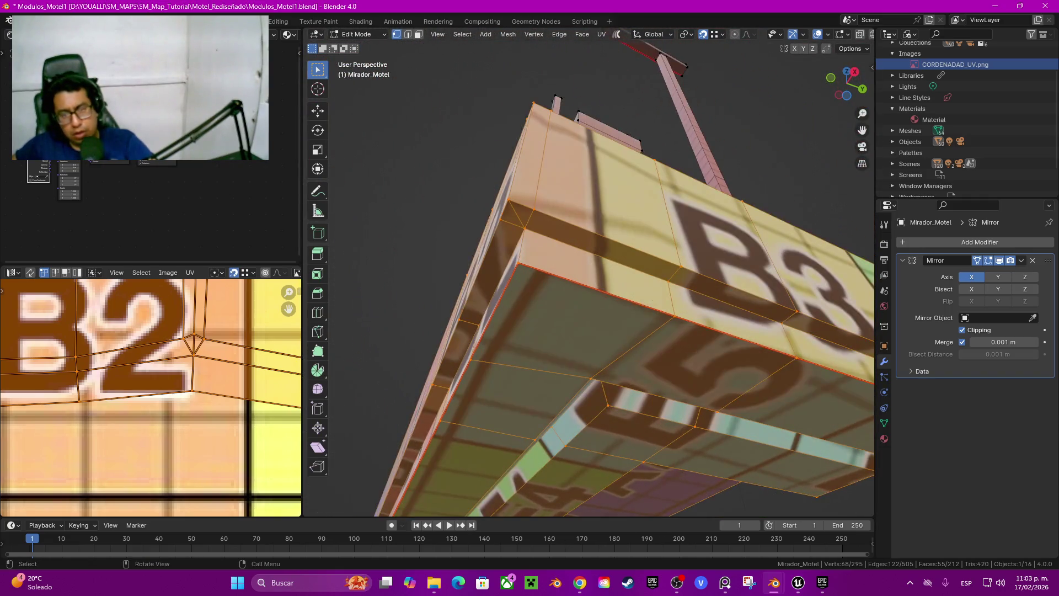
Step: Merge the vertex under the B3 block with its neighbour using Merge At Last
left_click(546, 238)
scroll(589, 276, "up", 1)
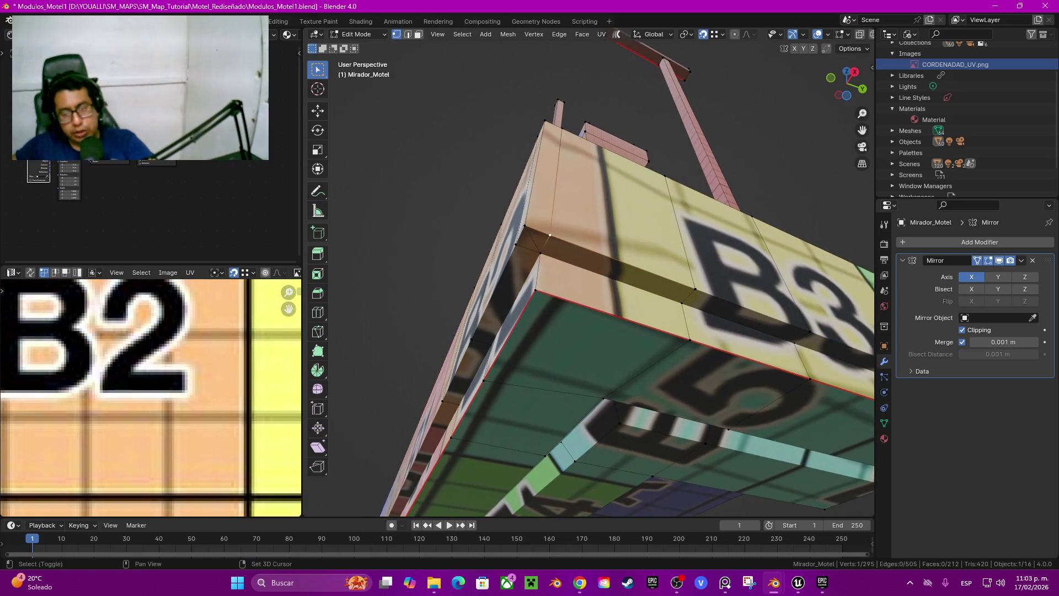
left_click(550, 235)
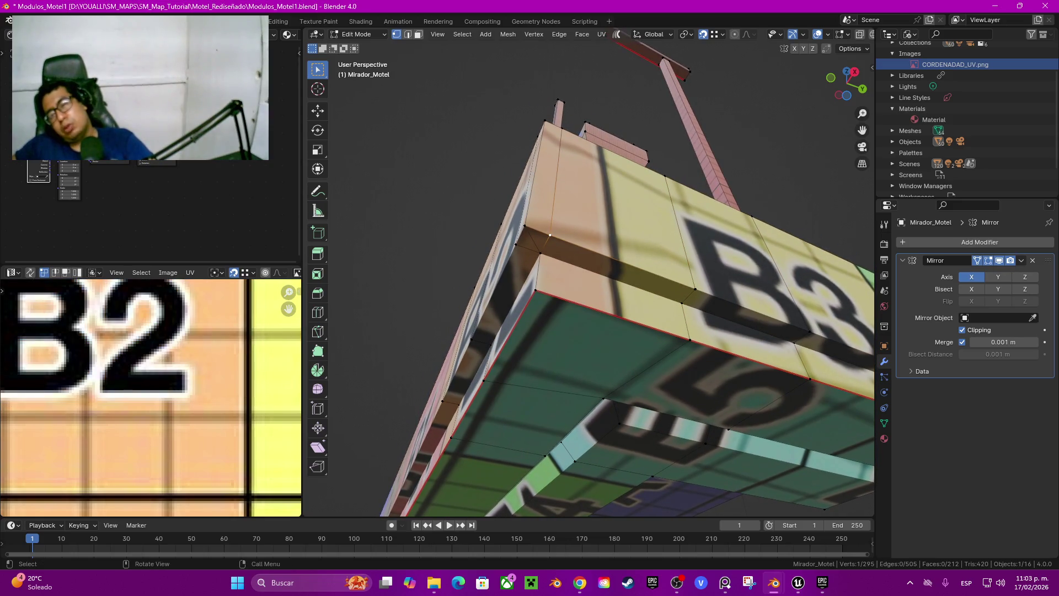
left_click(525, 225, "shift")
key("m")
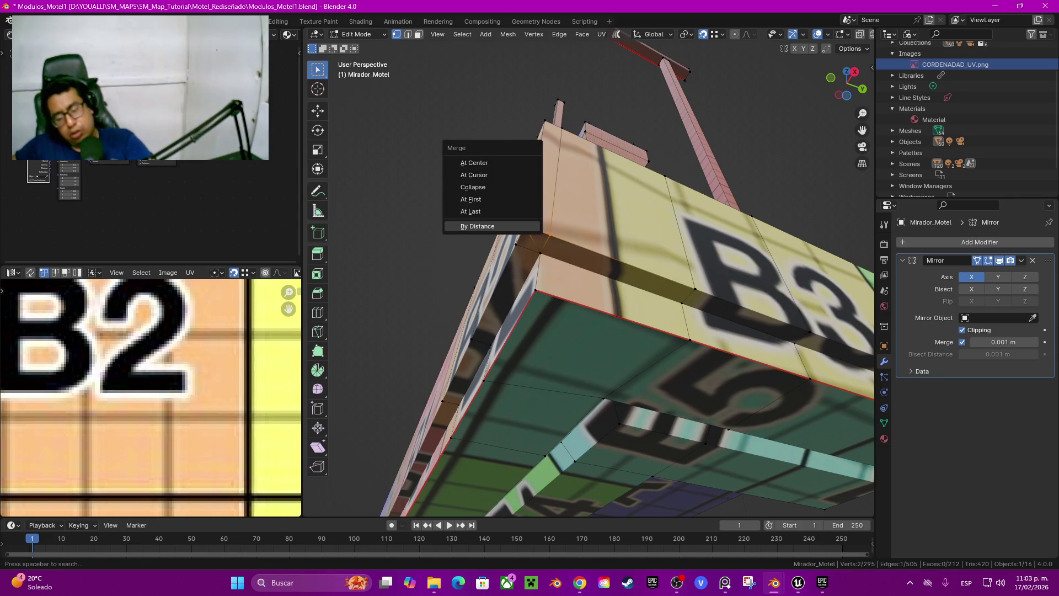
left_click(473, 211)
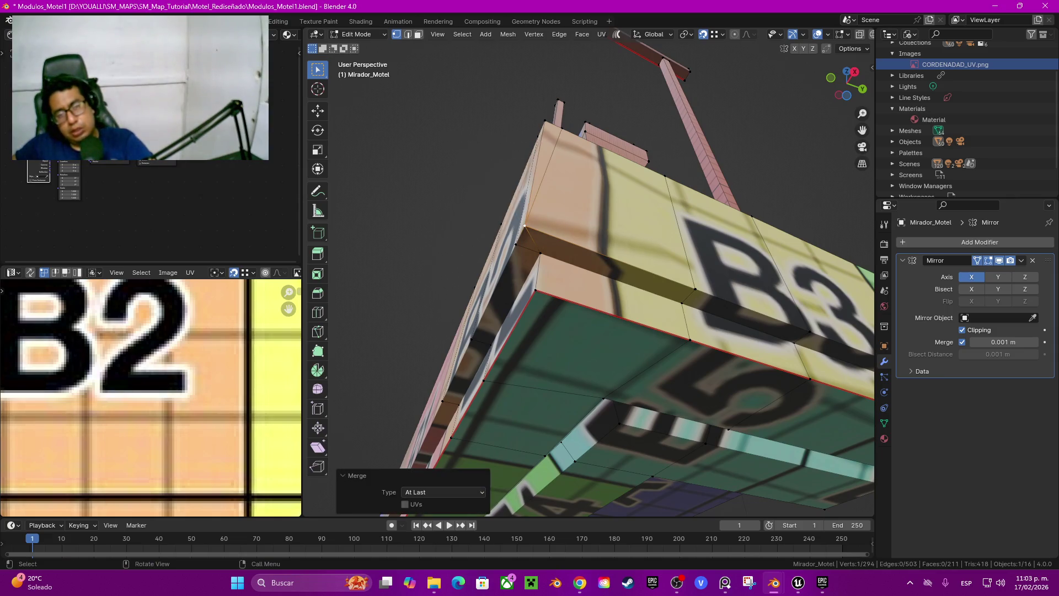
Step: Merge two more stray corner vertex pairs of the beam At Last
middle_click_drag(591, 276, 607, 265)
left_click(590, 411)
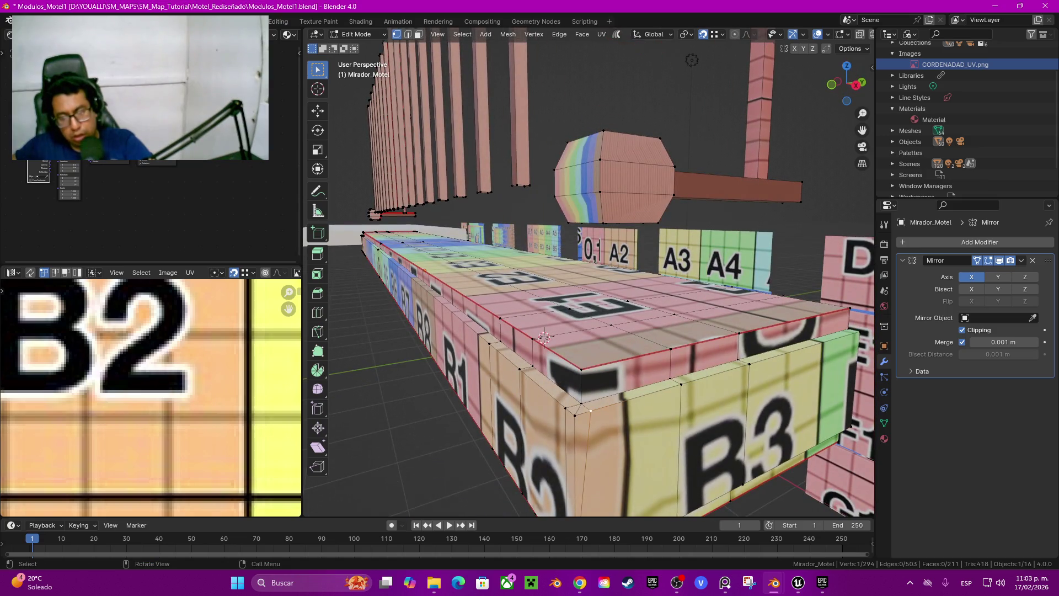
left_click(575, 415, "ctrl")
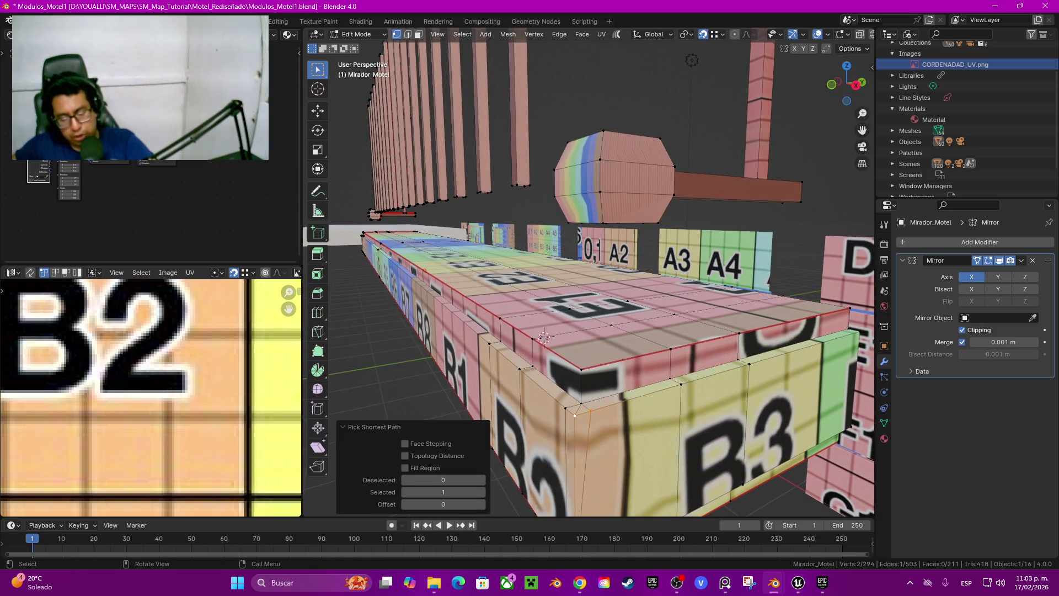
key("m")
left_click(574, 419)
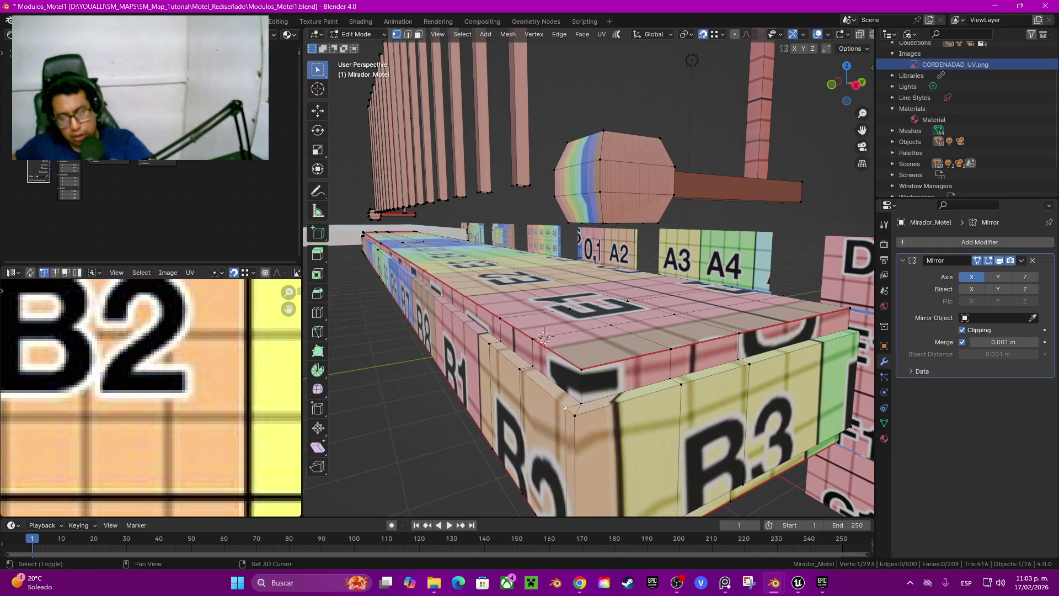
key("m")
left_click(574, 417)
Step: Merge the B2 corner vertex At Last from below, then select the whole connected beam
middle_click_drag(551, 386, 541, 259)
left_click(579, 277, "shift")
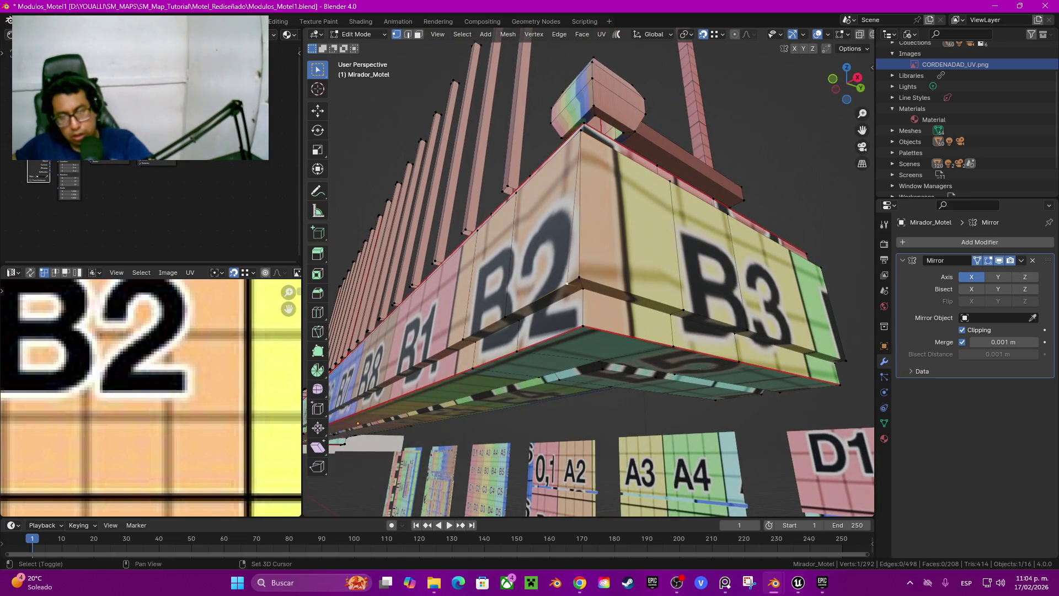
key("m")
left_click(577, 276)
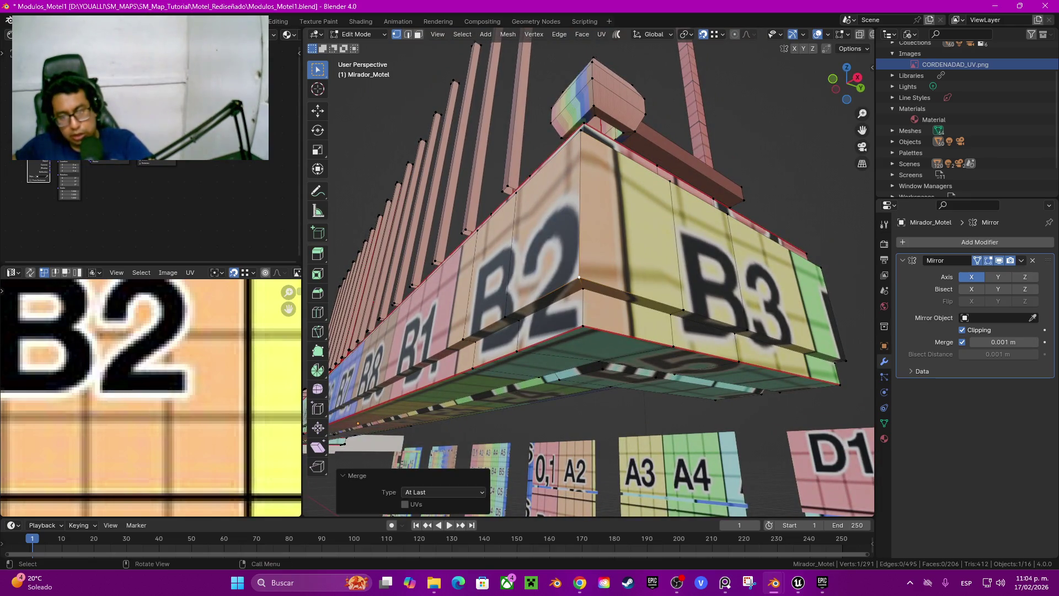
mouse_move(579, 277)
middle_mouse_down()
mouse_move(607, 510)
mouse_move(538, 52)
middle_mouse_up()
key("ctrl+l")
Step: Unwrap the beam's UVs and select a single UV island in the UV Editor
scroll(149, 397, "down", 8)
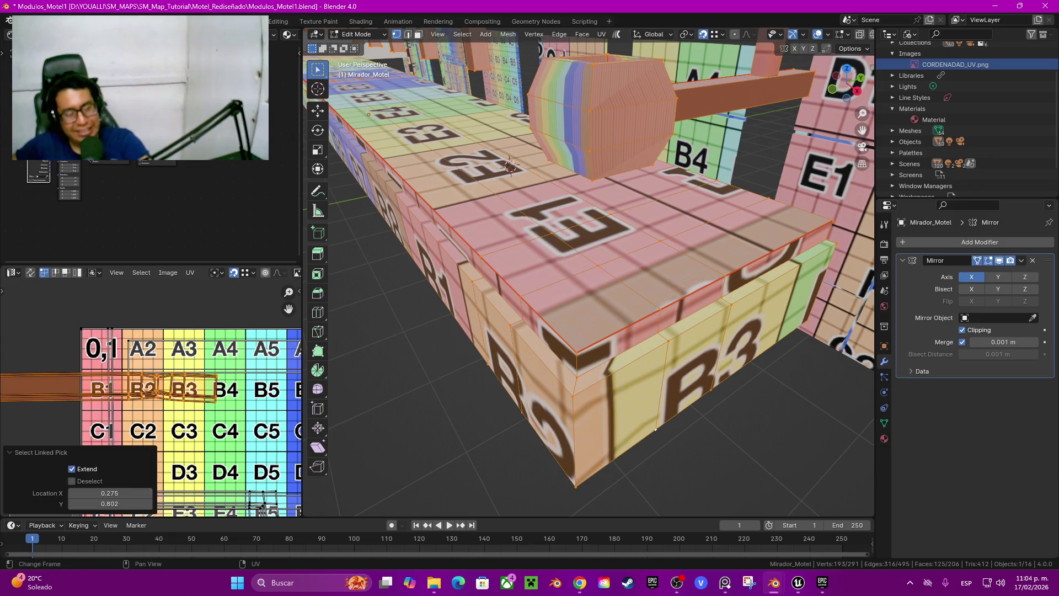
key("u")
left_click(105, 345)
mouse_move(288, 309)
left_mouse_down()
mouse_move(306, 181)
mouse_move(293, 273)
mouse_move(299, 248)
left_mouse_up()
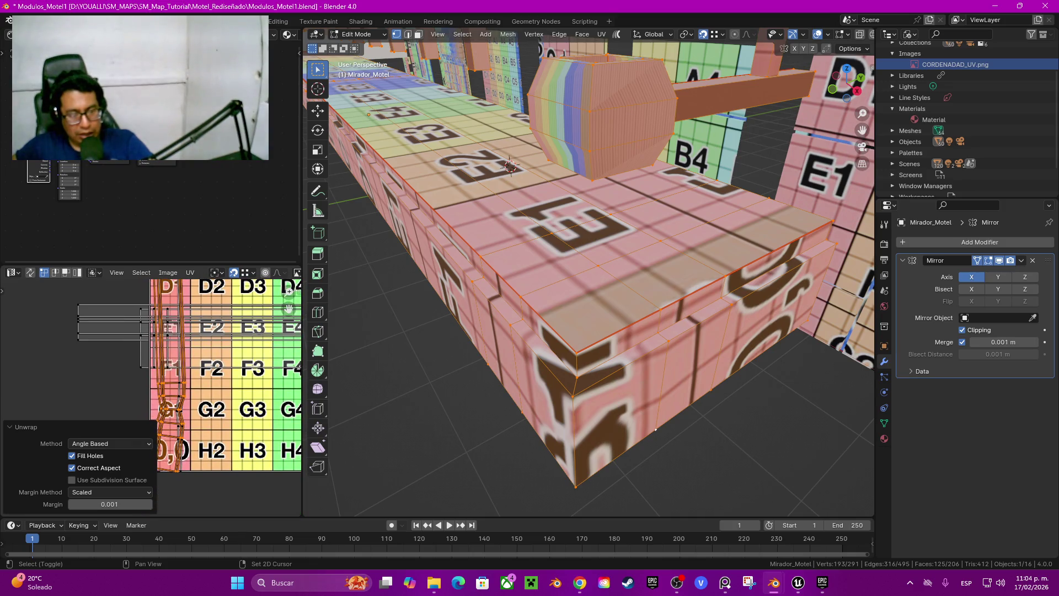
key("alt+a")
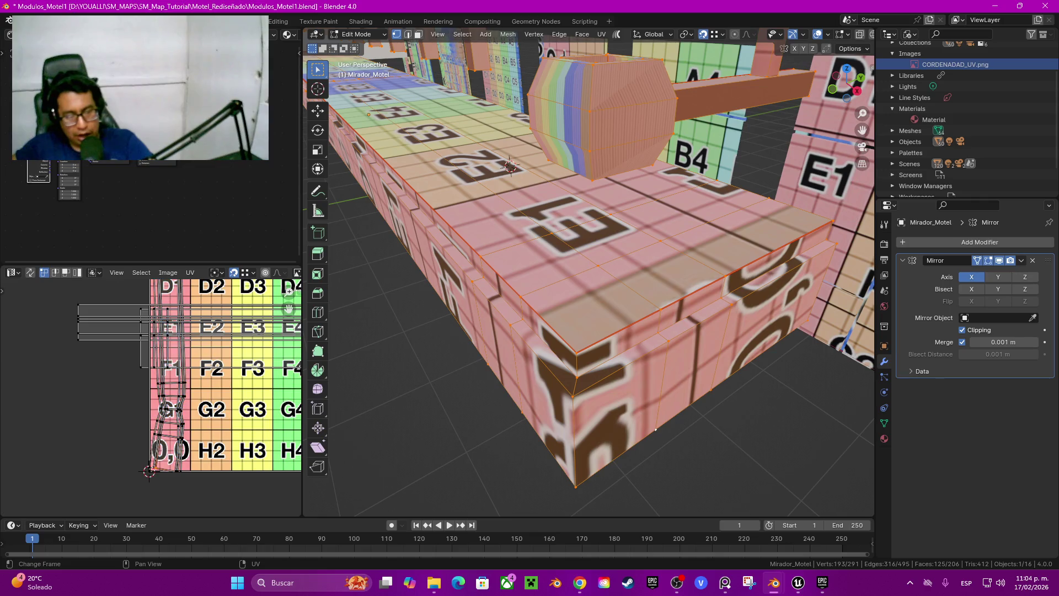
key("l")
Step: Frame the island near the 0,0 tile and align its left and second UV edges vertically
scroll(163, 455, "up", 6)
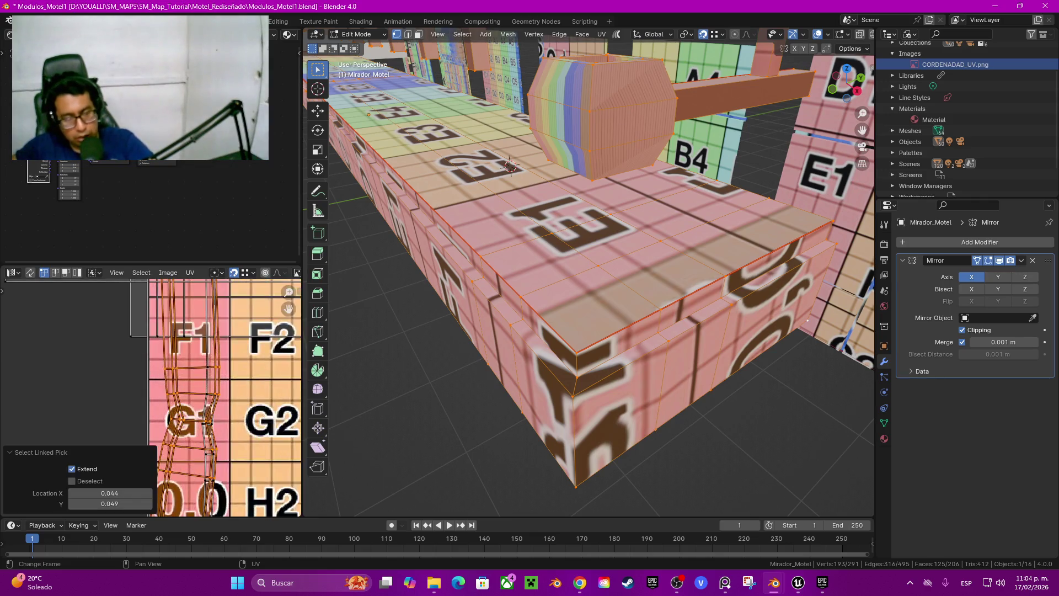
mouse_move(221, 441)
middle_mouse_down()
mouse_move(142, 379)
mouse_move(132, 348)
middle_mouse_up()
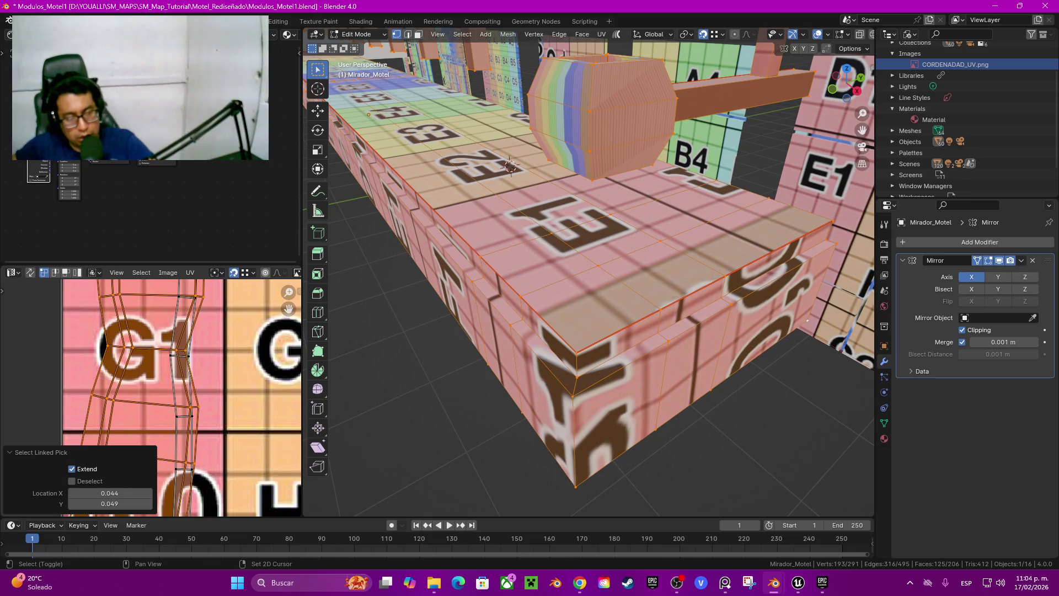
scroll(152, 362, "up", 3)
scroll(165, 375, "down", 3)
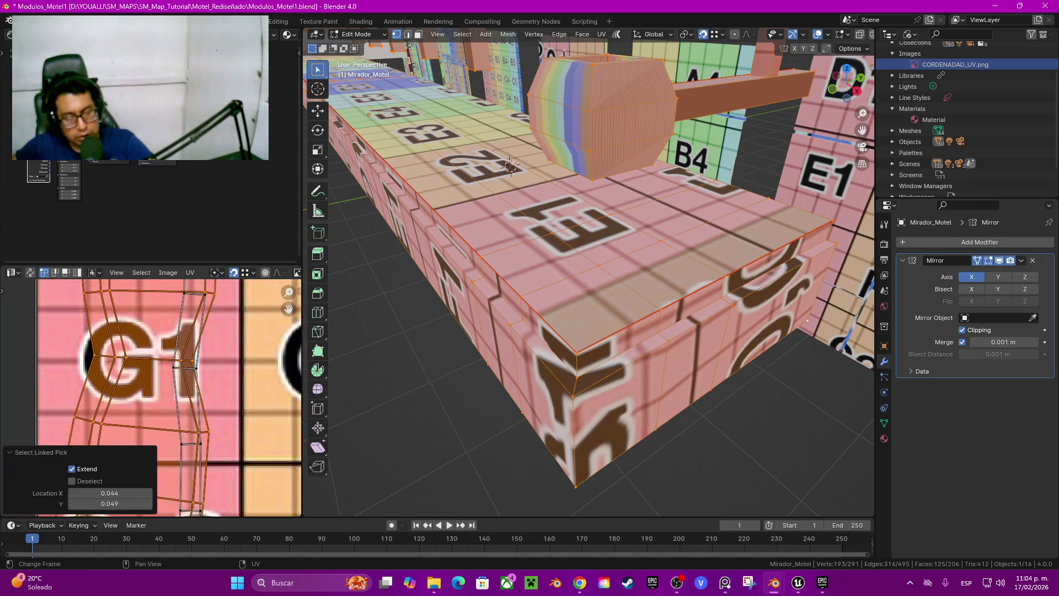
middle_click_drag(165, 419, 165, 353)
scroll(165, 375, "up", 3)
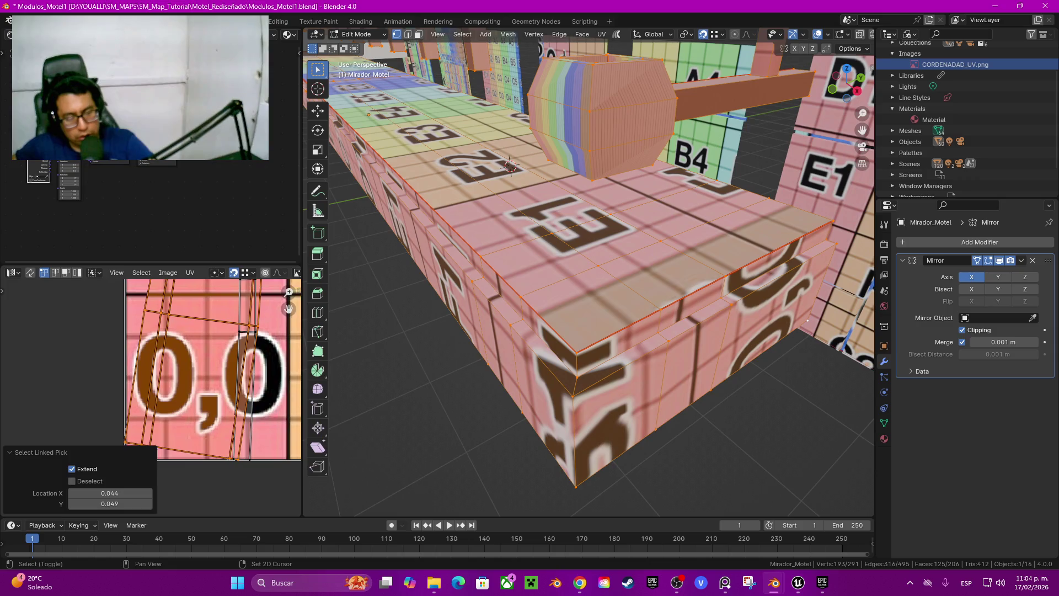
left_click_drag(288, 308, 315, 331)
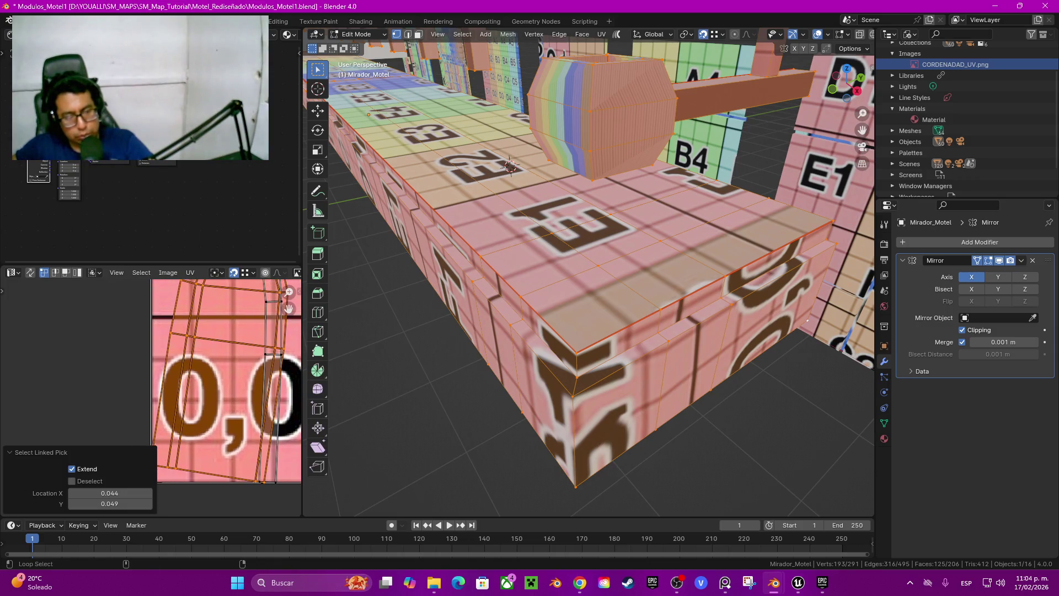
left_click(174, 386)
key("shift+w")
left_click(149, 366)
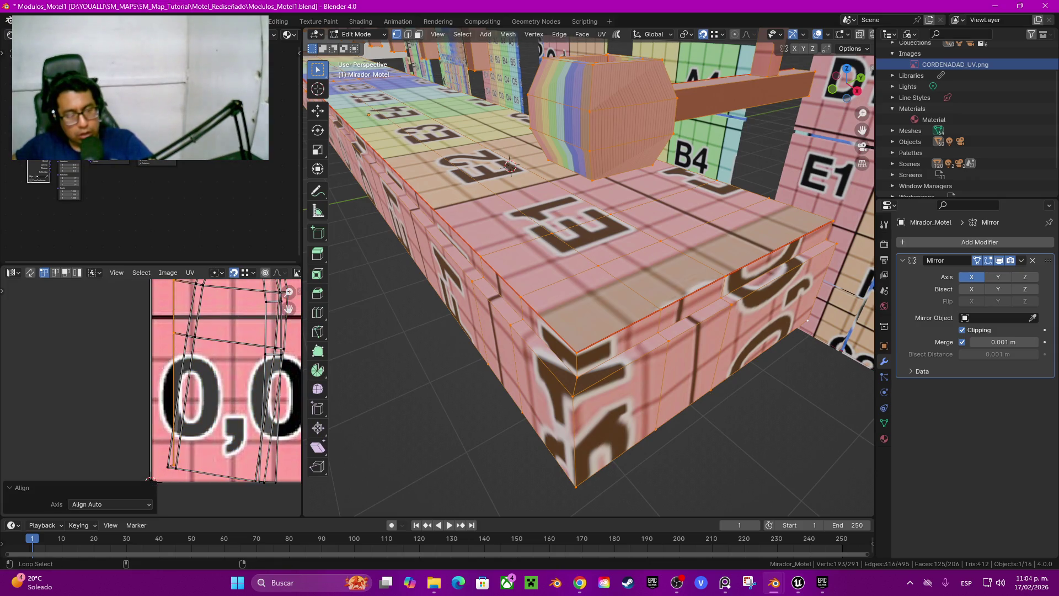
left_click(191, 366, "alt")
key("shift+w")
left_click(149, 371)
Step: Align the third and right-side UV edges vertically, then select the whole island
left_click(198, 367, "alt")
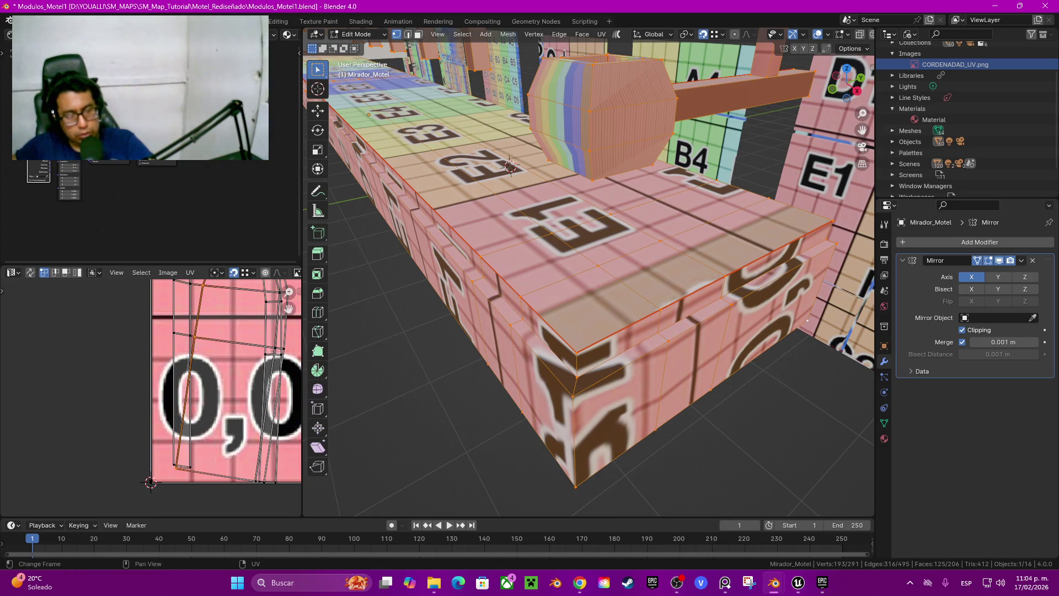
key("shift+w")
left_click(149, 371)
left_click(264, 366, "alt")
key("shift+w")
left_click(264, 366)
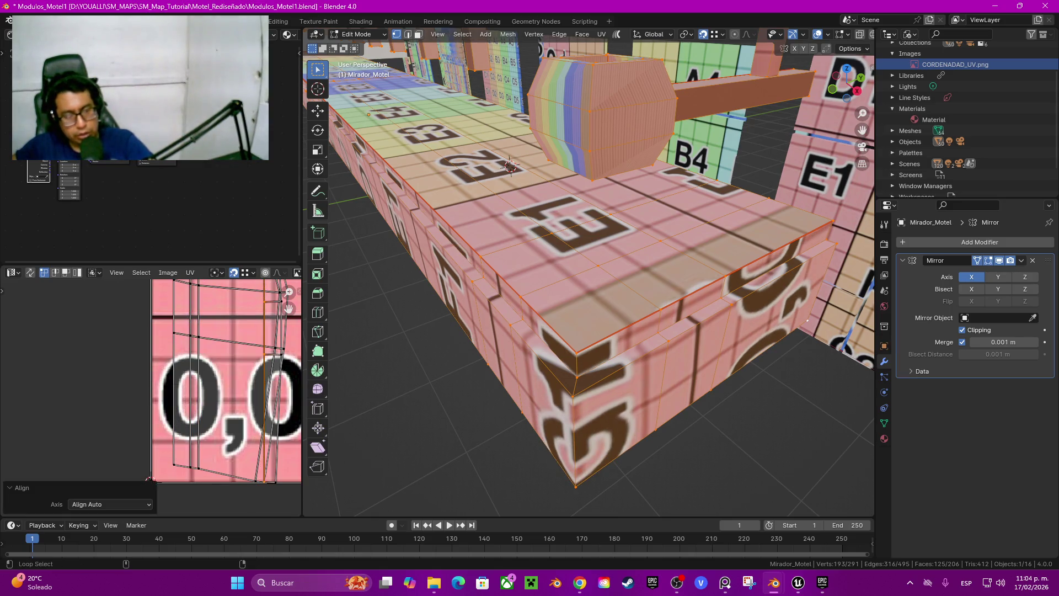
left_click(273, 340, "alt")
key("shift+w")
left_click(274, 340)
middle_click_drag(274, 340, 230, 345)
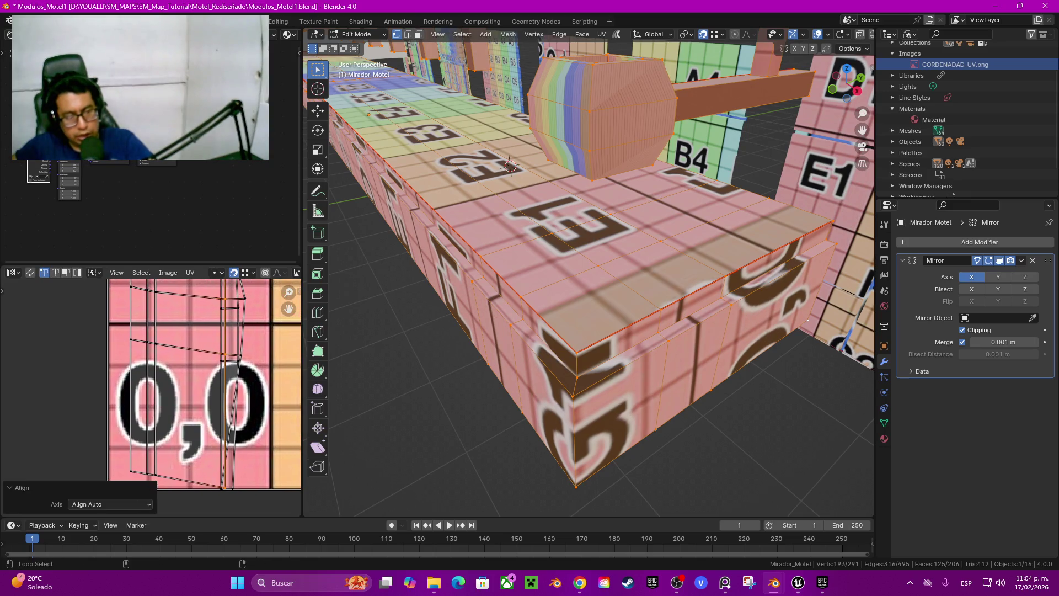
left_click(236, 386, "alt")
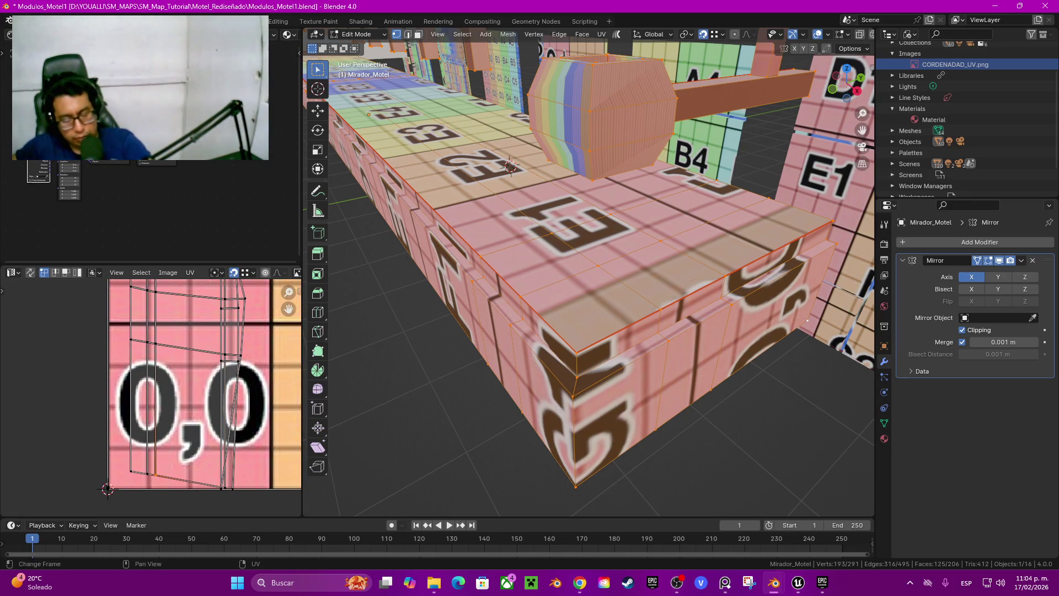
key("l")
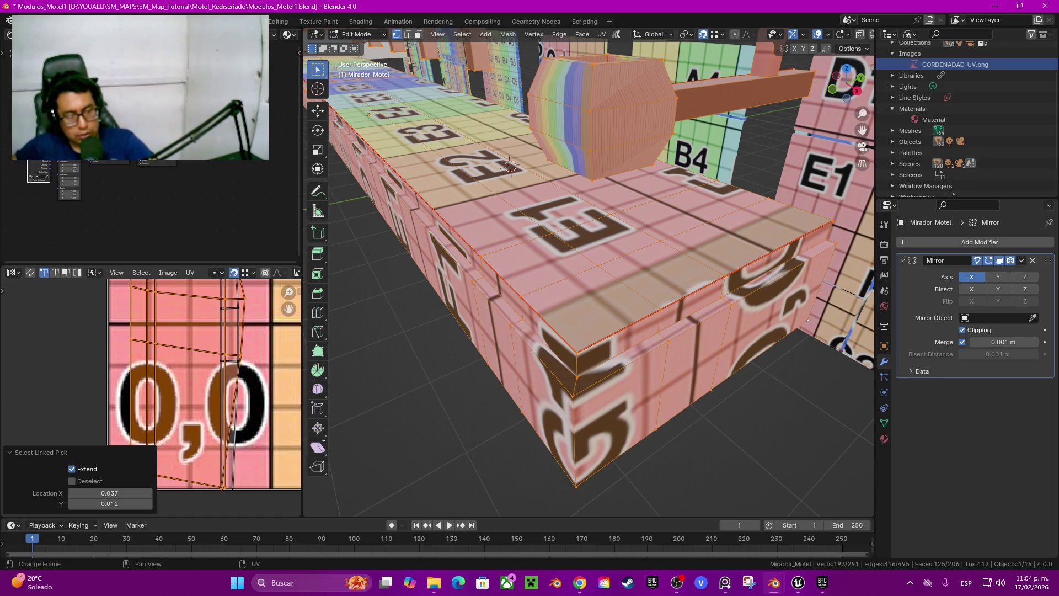
Step: Undo back past the last corner merges, restoring the mesh to 295 vertices
scroll(204, 386, "down", 3)
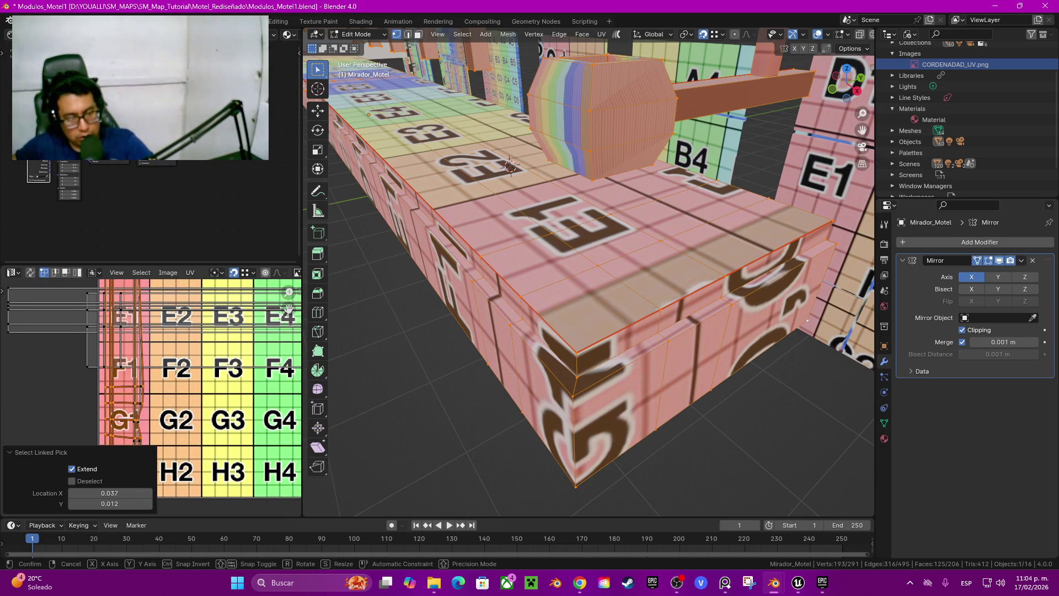
key("ctrl+z")
key("ctrl+z")
key("ctrl+z")
key("ctrl+z")
key("ctrl+z")
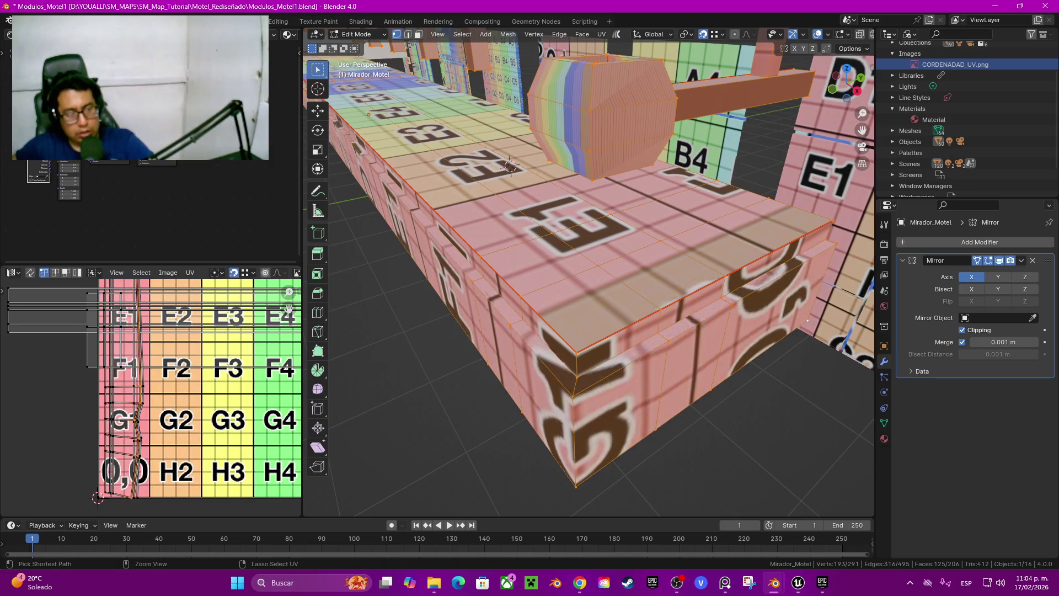
key("ctrl+z")
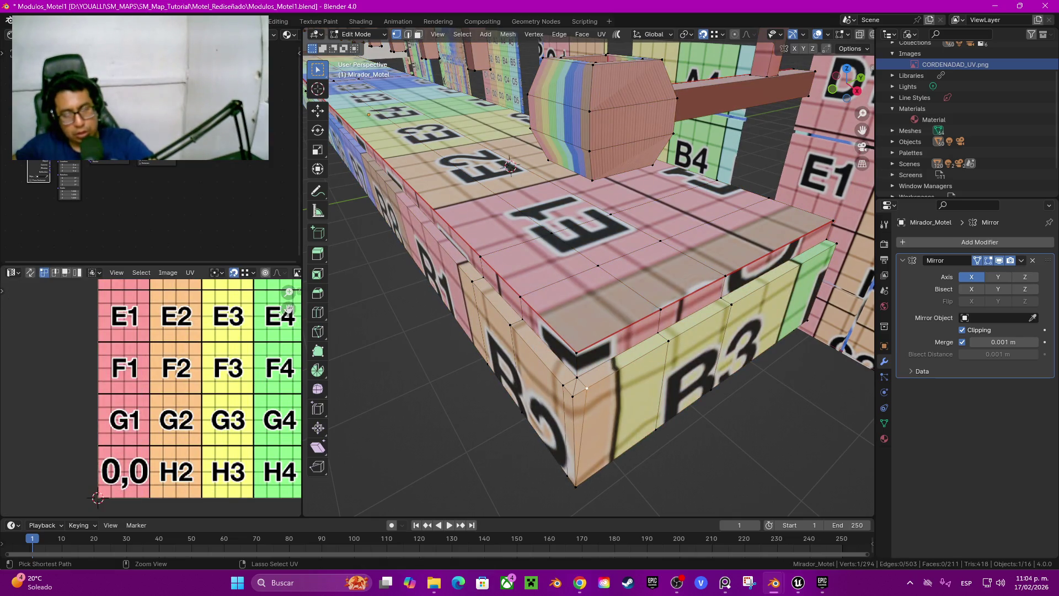
key("ctrl+z")
Step: Select the whole beam in edge mode and shift the UV view to the right
mouse_move(587, 388)
middle_mouse_down()
mouse_move(601, 182)
mouse_move(562, 164)
middle_mouse_up()
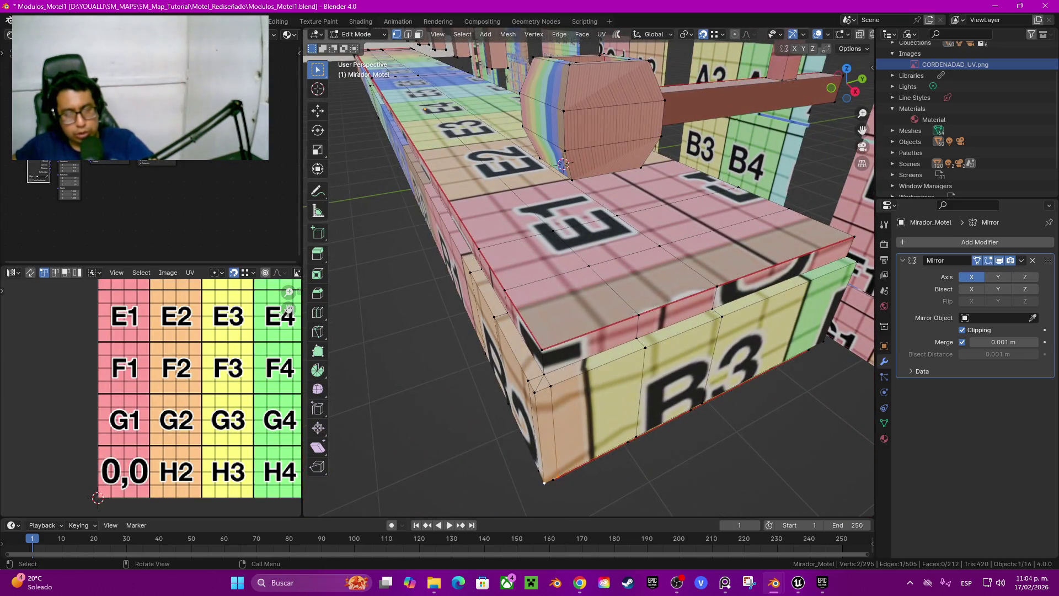
key("2")
key("ctrl+l")
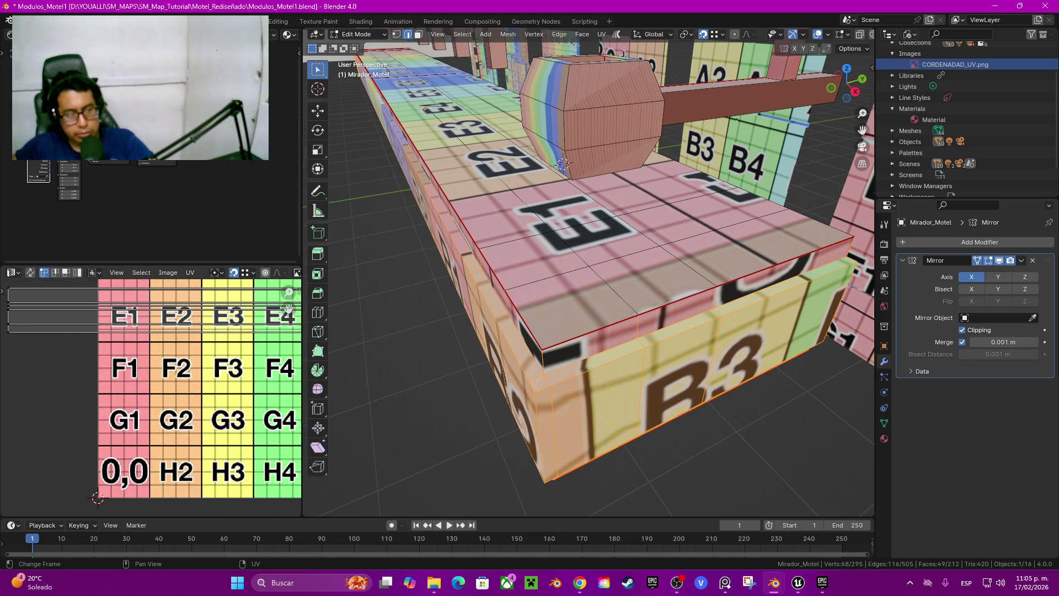
scroll(149, 398, "down", 4)
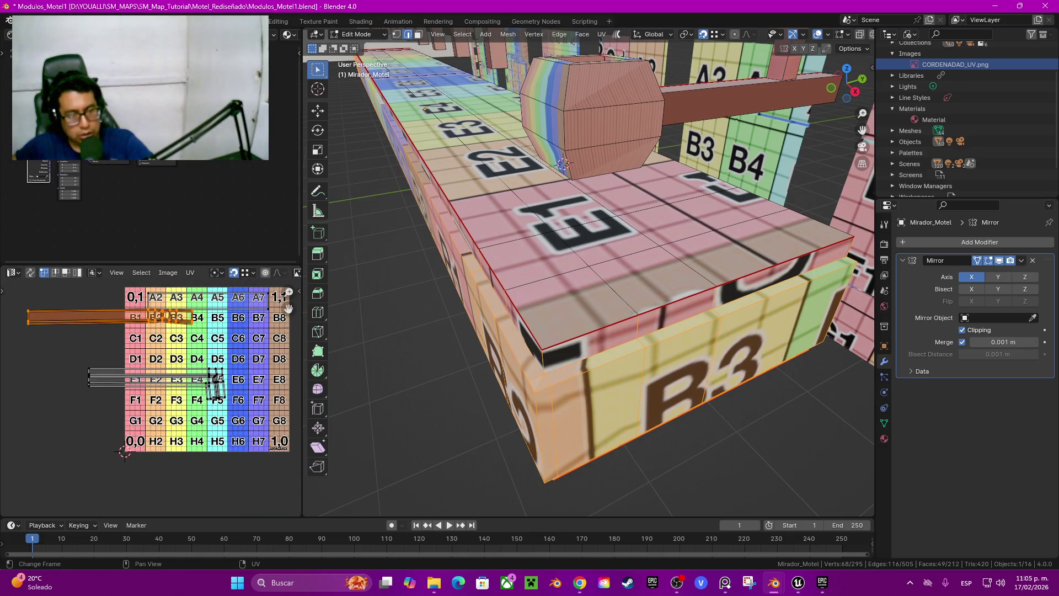
scroll(165, 386, "up", 5)
scroll(165, 386, "down", 3)
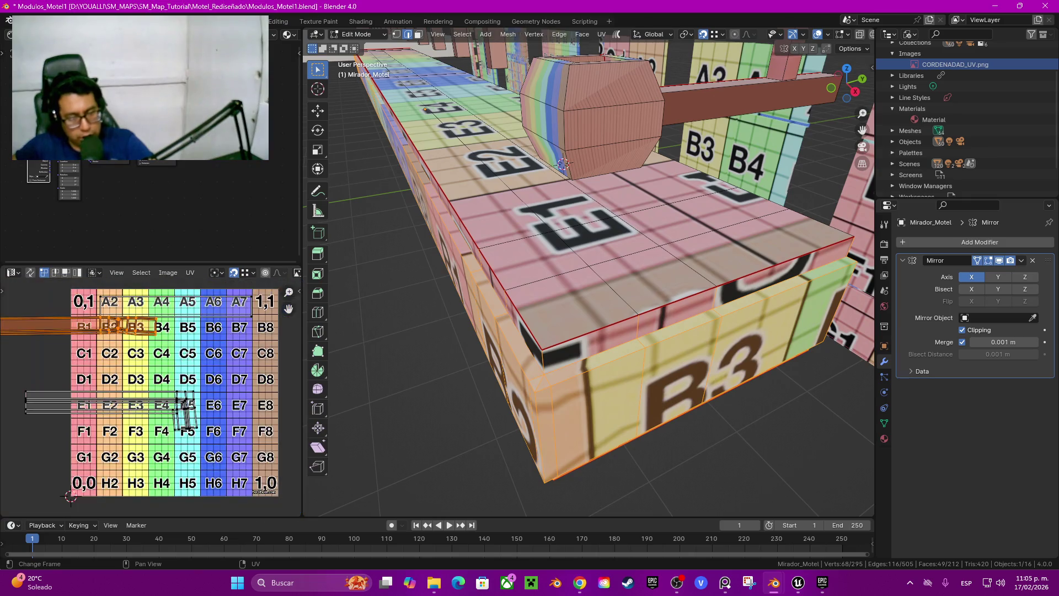
middle_click_drag(165, 386, 245, 405)
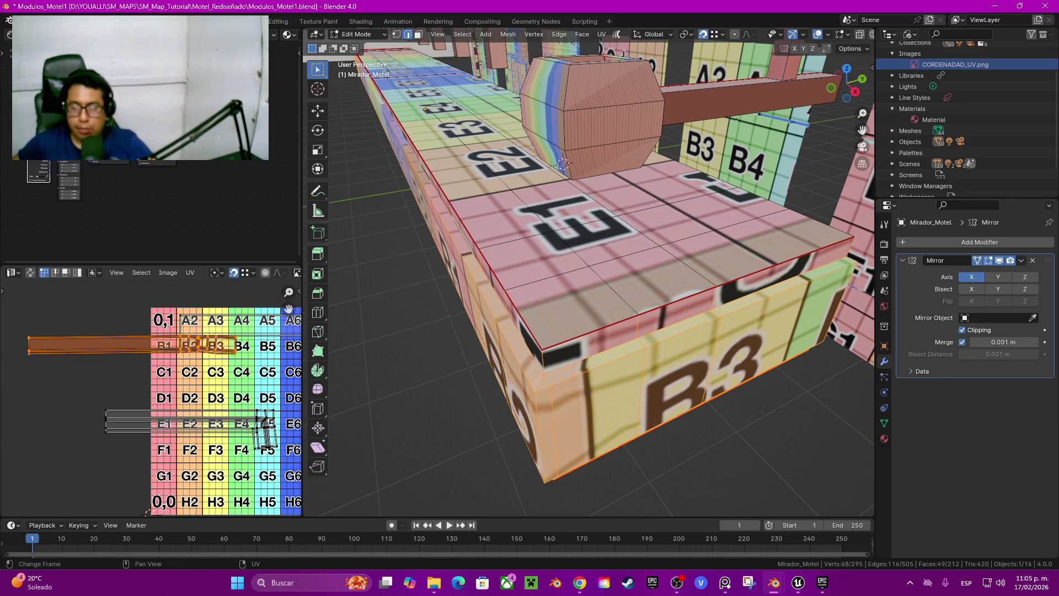
scroll(591, 270, "down", 6)
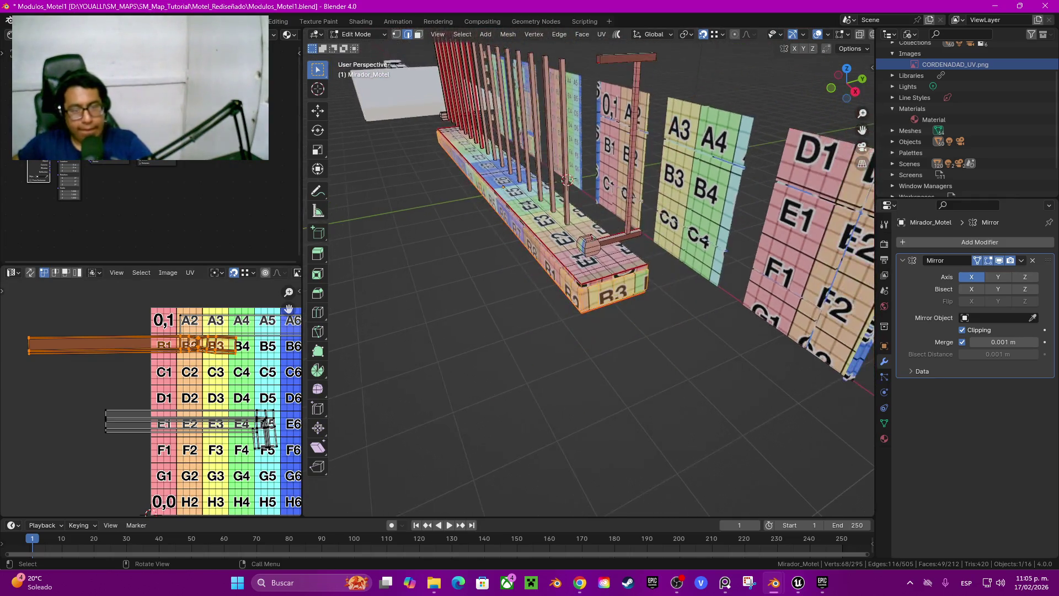
Step: Deselect the beam and save Modulos_Motel1.blend with Ctrl+S
left_click(591, 270)
mouse_move(590, 270)
middle_mouse_down()
mouse_move(486, 254)
mouse_move(742, 451)
mouse_move(523, 73)
mouse_move(467, 66)
mouse_move(515, 92)
mouse_move(552, 166)
mouse_move(540, 100)
middle_mouse_up()
key("ctrl+s")
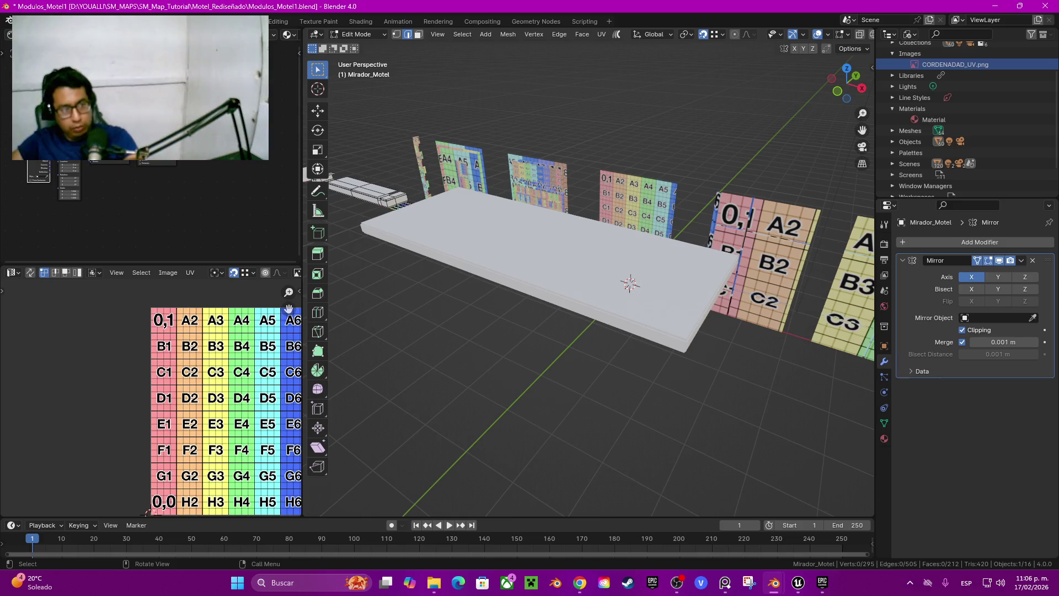
key("ctrl+s")
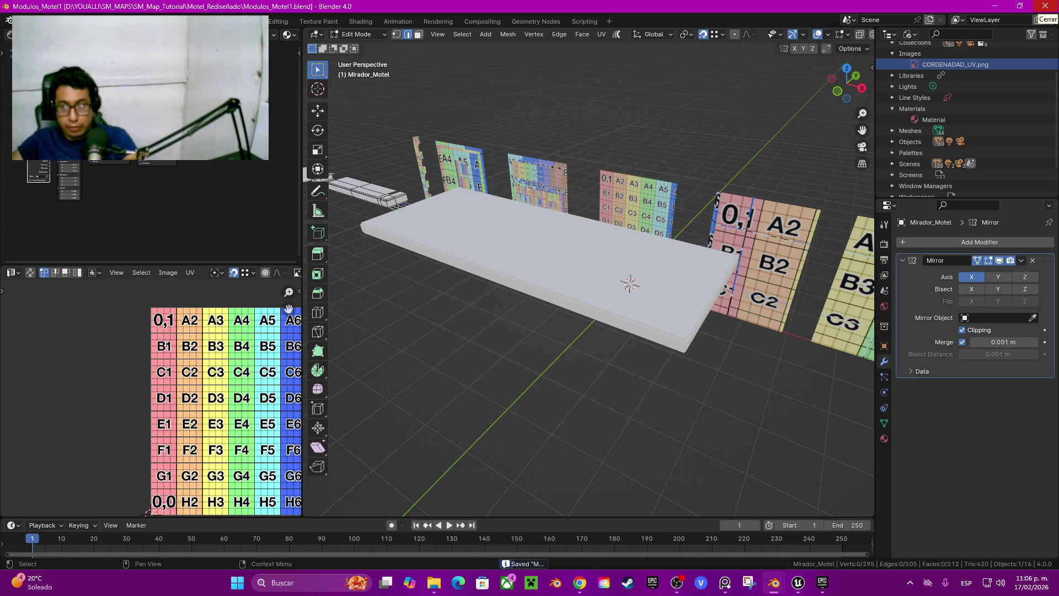
Step: Close Modulos_Motel1, save Motel2.blend with nothing selected, and quit Blender
left_click(1045, 6)
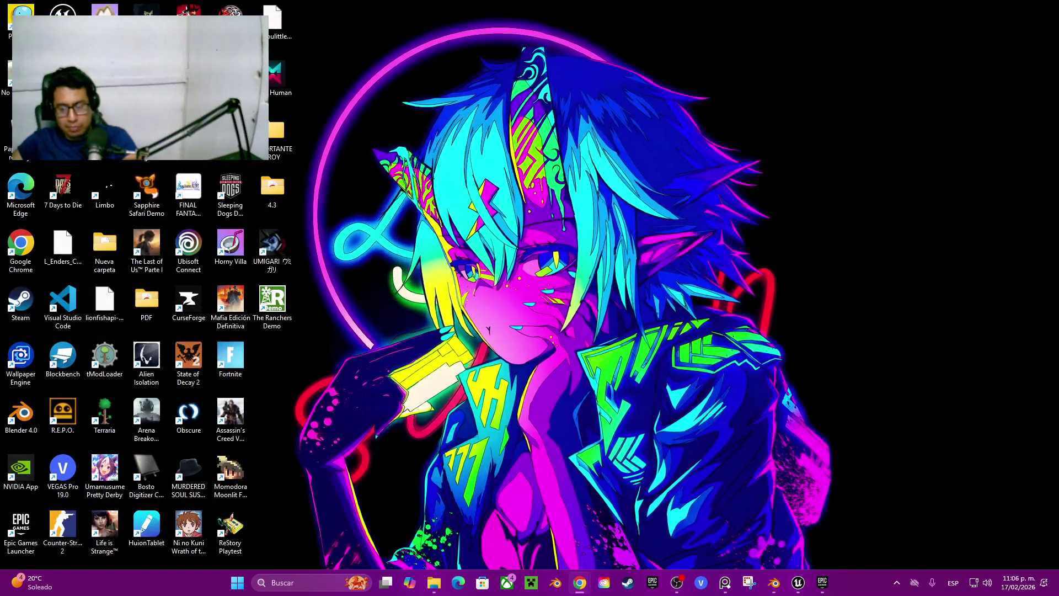
key("alt+Tab")
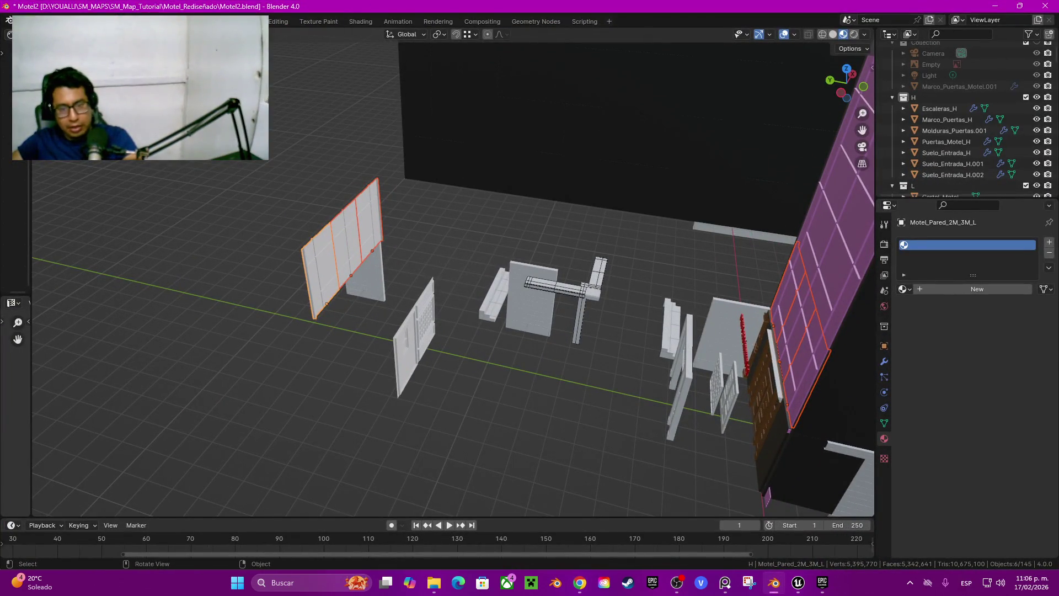
key("alt+a")
key("ctrl+s")
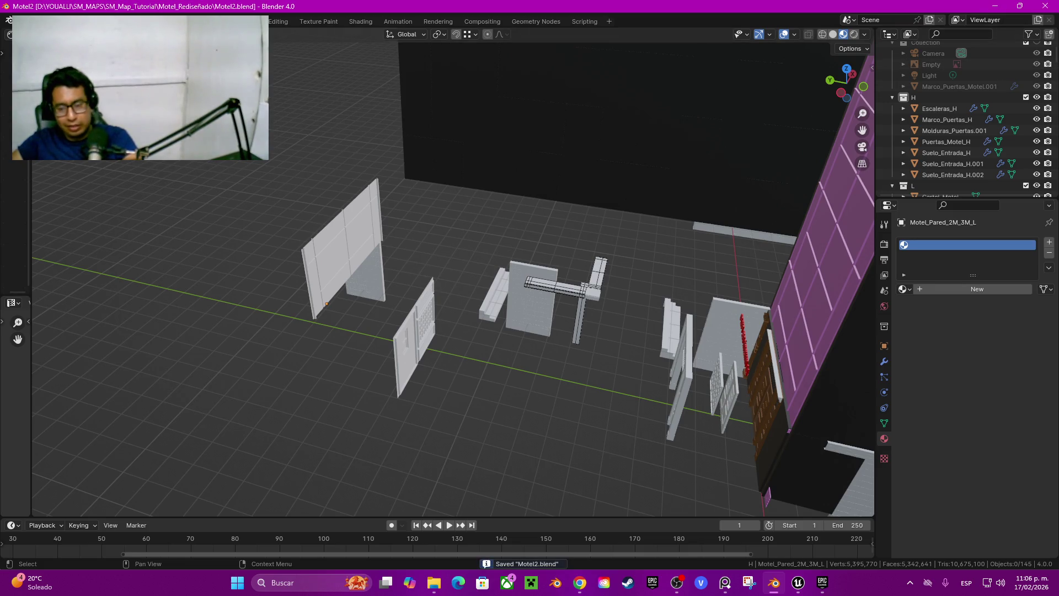
key("ctrl+q")
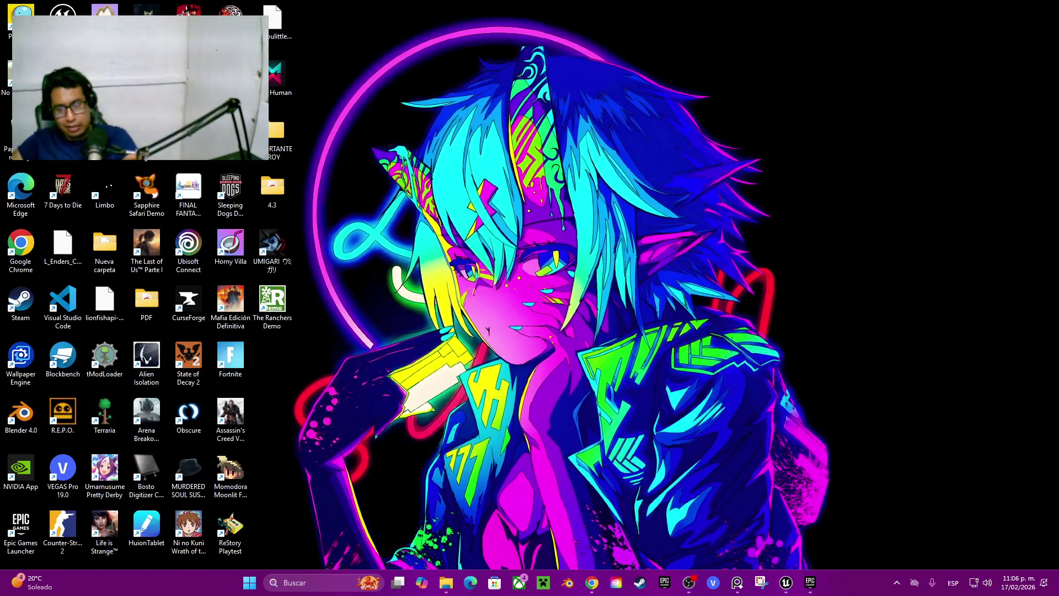
key("alt+Tab")
Step: Restore Unreal Editor from the taskbar and close the Test_Ilumination level editor
left_click(786, 582)
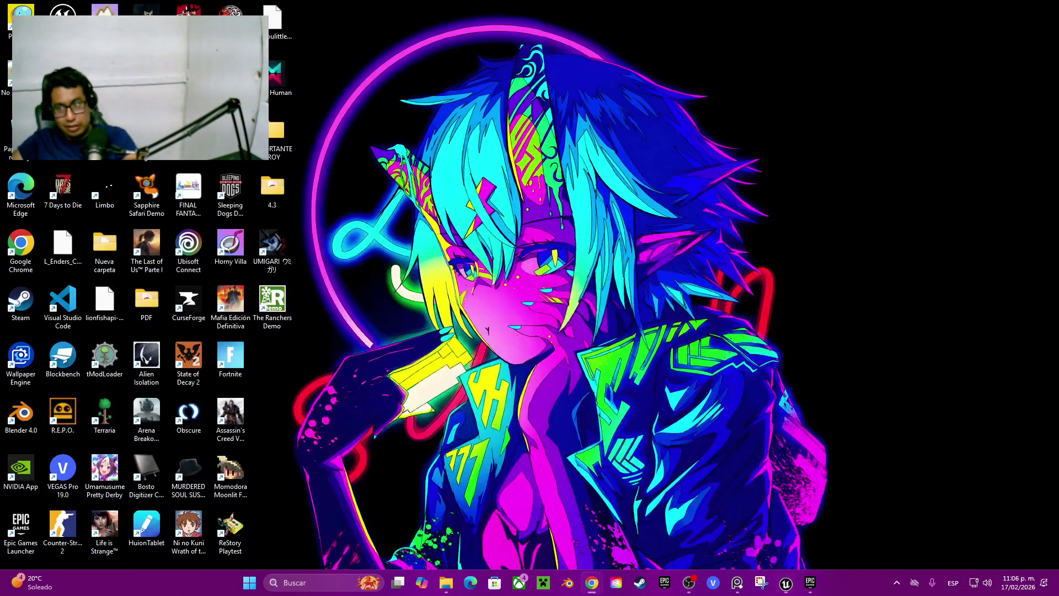
left_click(786, 583)
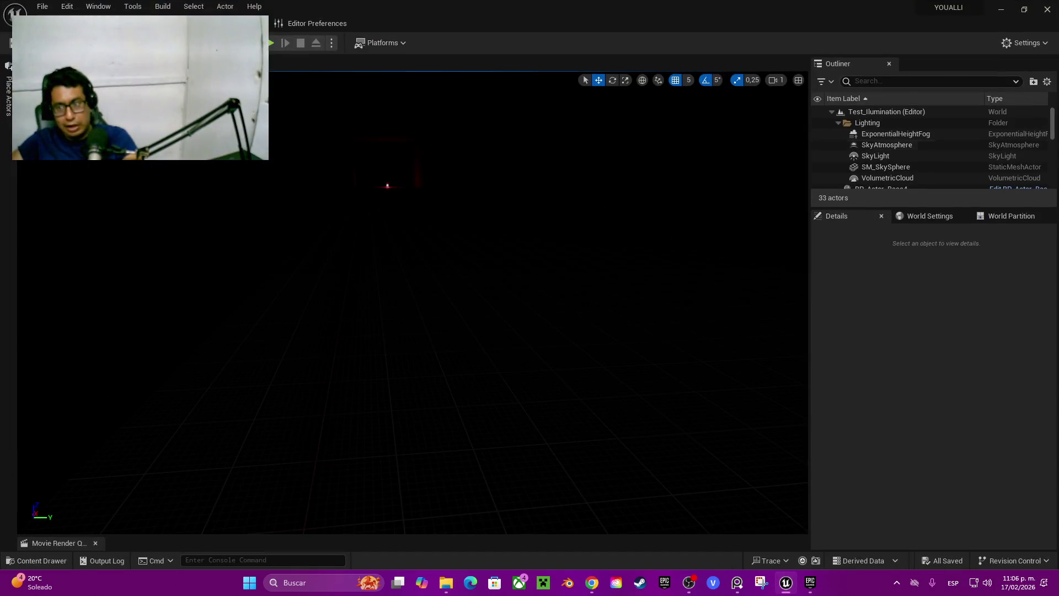
left_click(1049, 9)
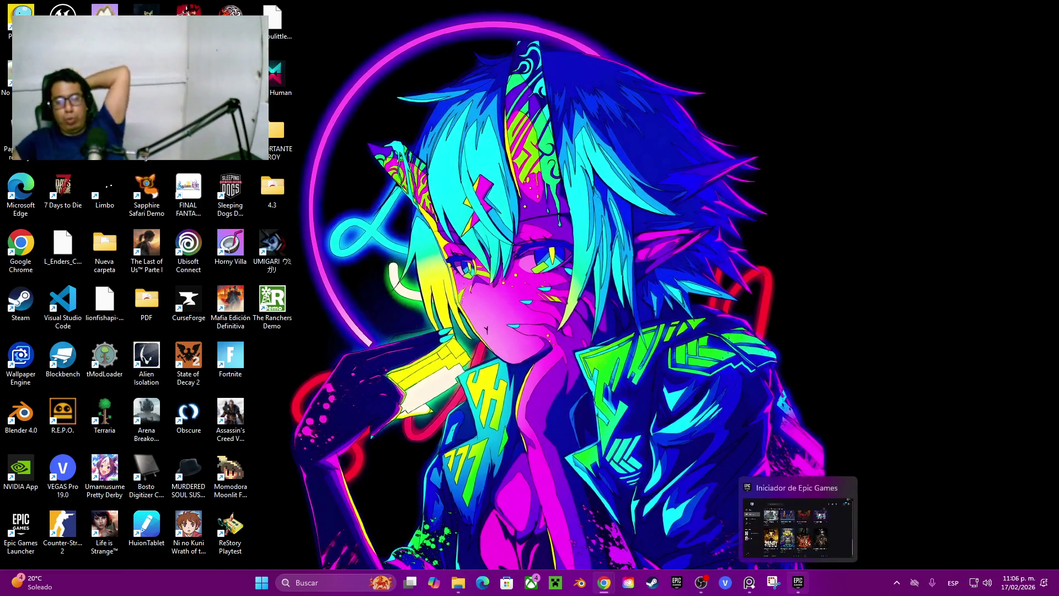
left_click(799, 582)
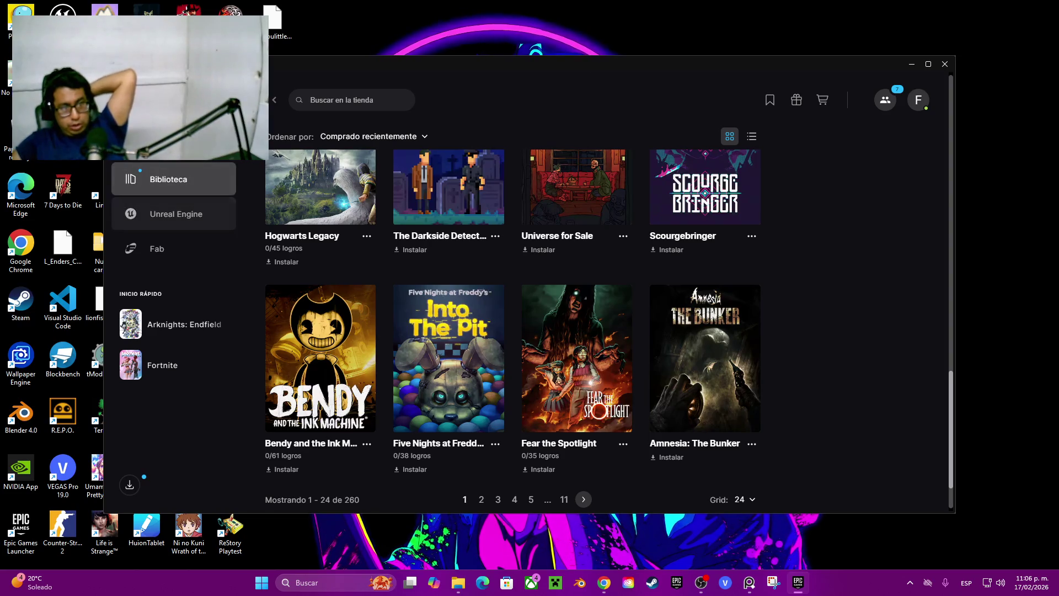
Step: Close the Epic Games Launcher and bring Steam's library to the front
left_click(945, 64)
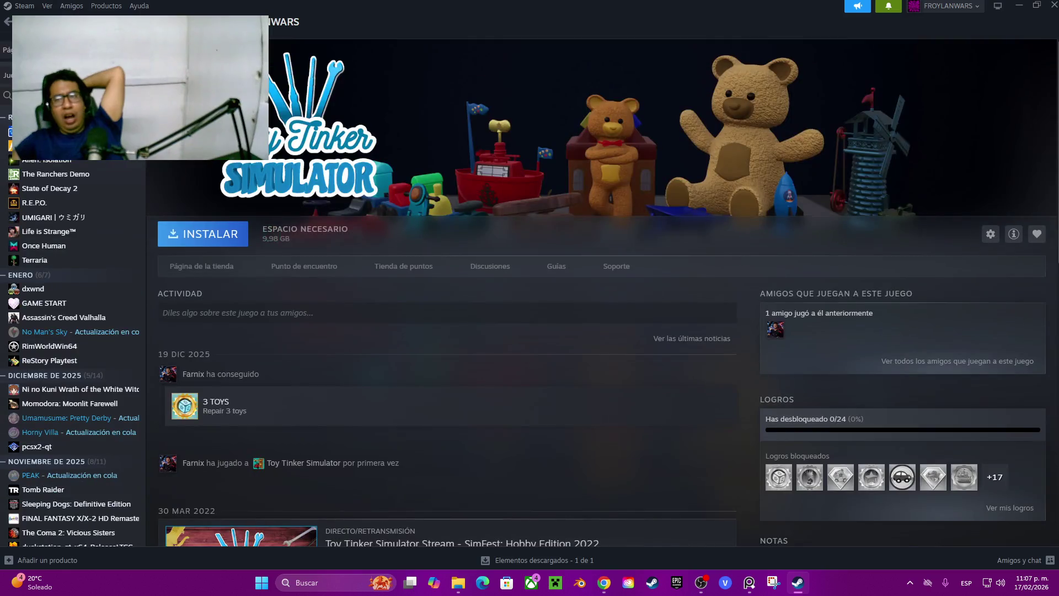
left_click(889, 6)
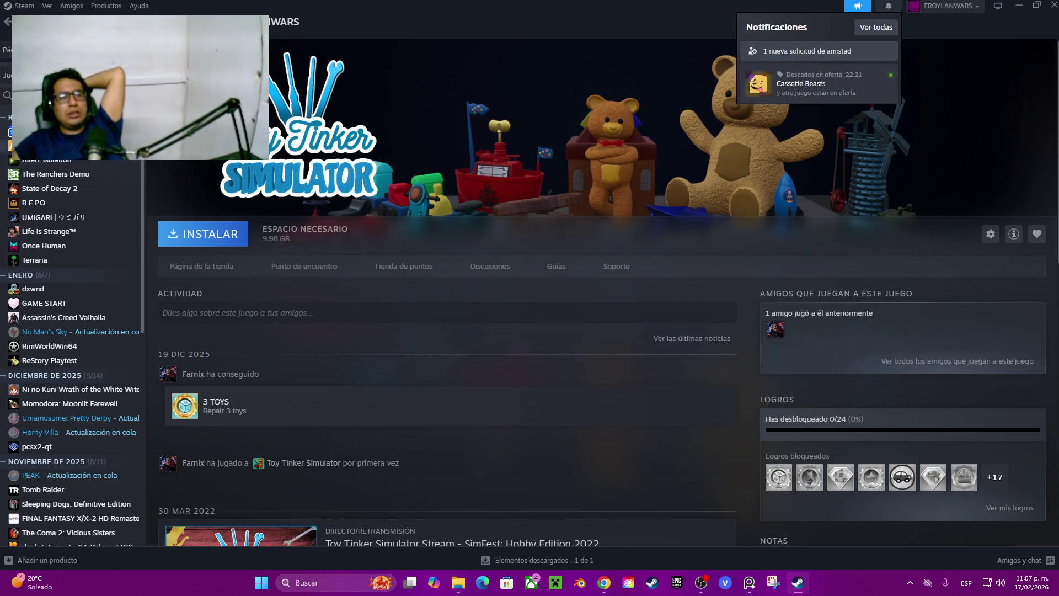
Step: Launch Counter-Strike 2 from its Steam library page and accept the refresh-rate recommendation
left_click(67, 131)
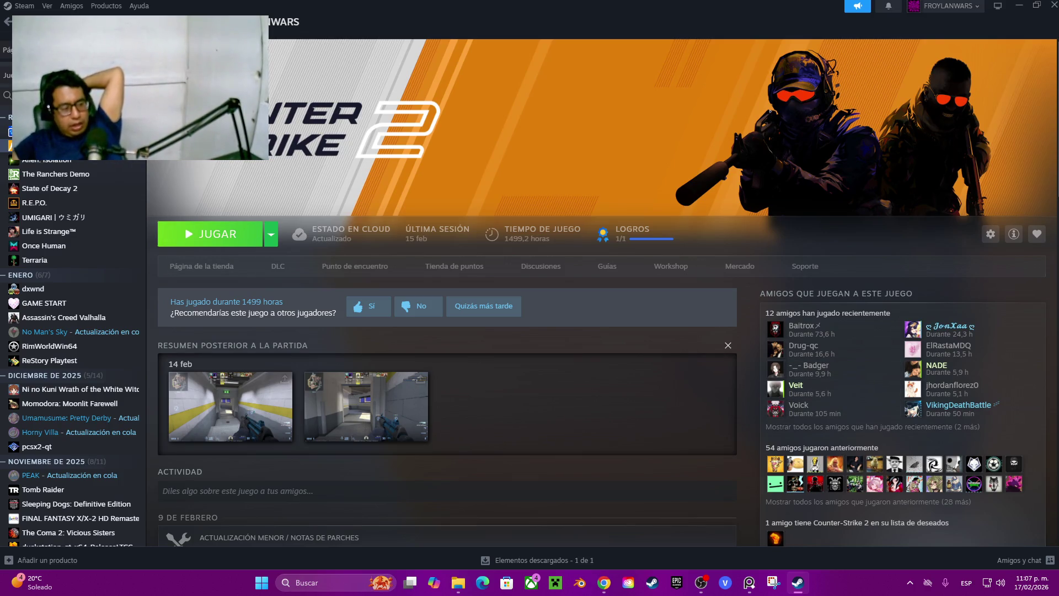
left_click(218, 234)
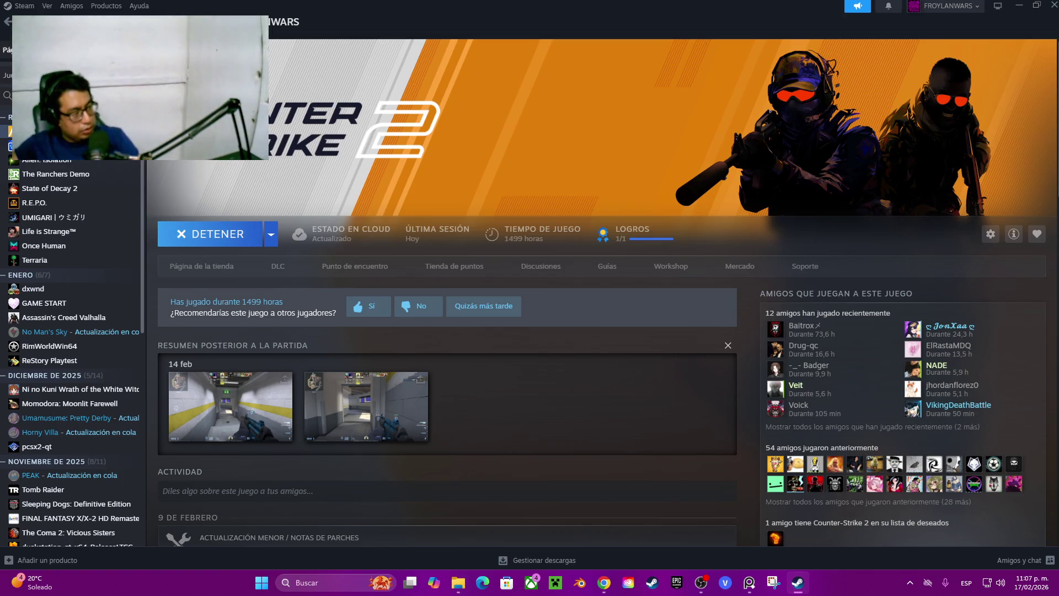
left_click(605, 583)
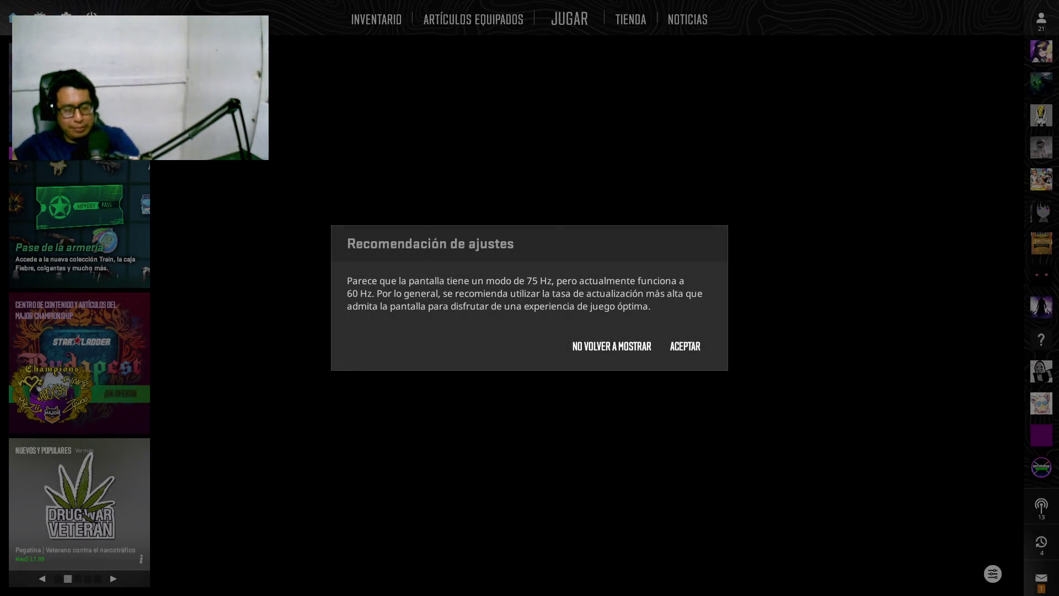
left_click(685, 346)
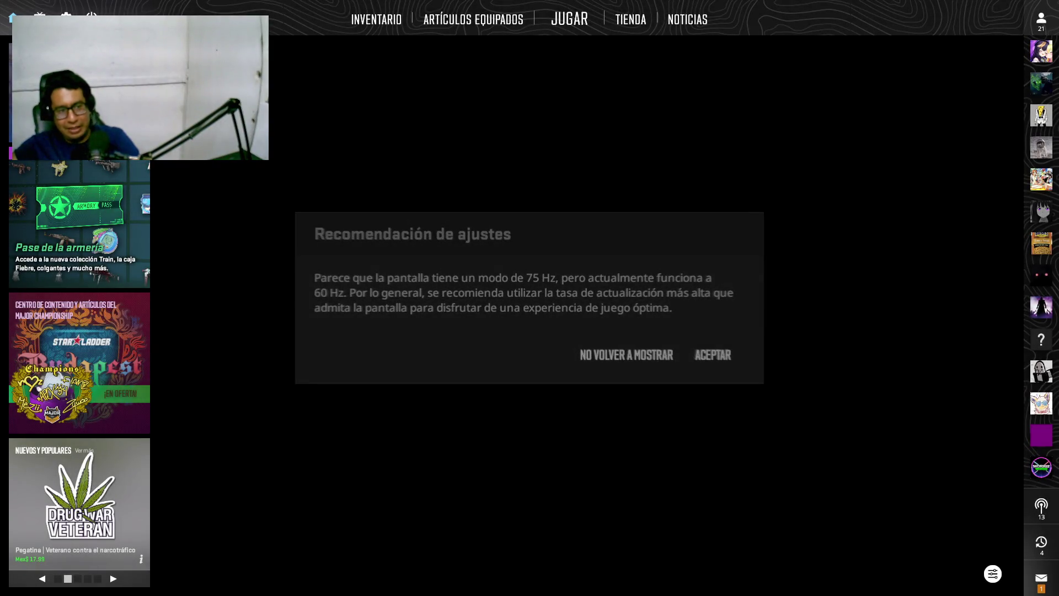
Step: Invite two friends from the friends list into the party and open Competitive map selection
mouse_move(1042, 211)
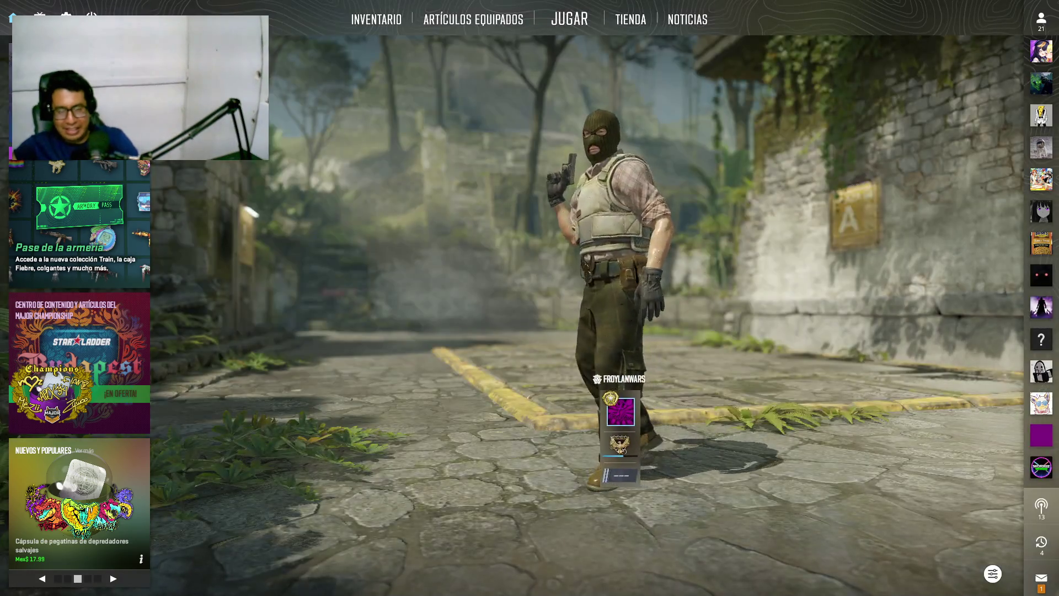
mouse_move(1042, 414)
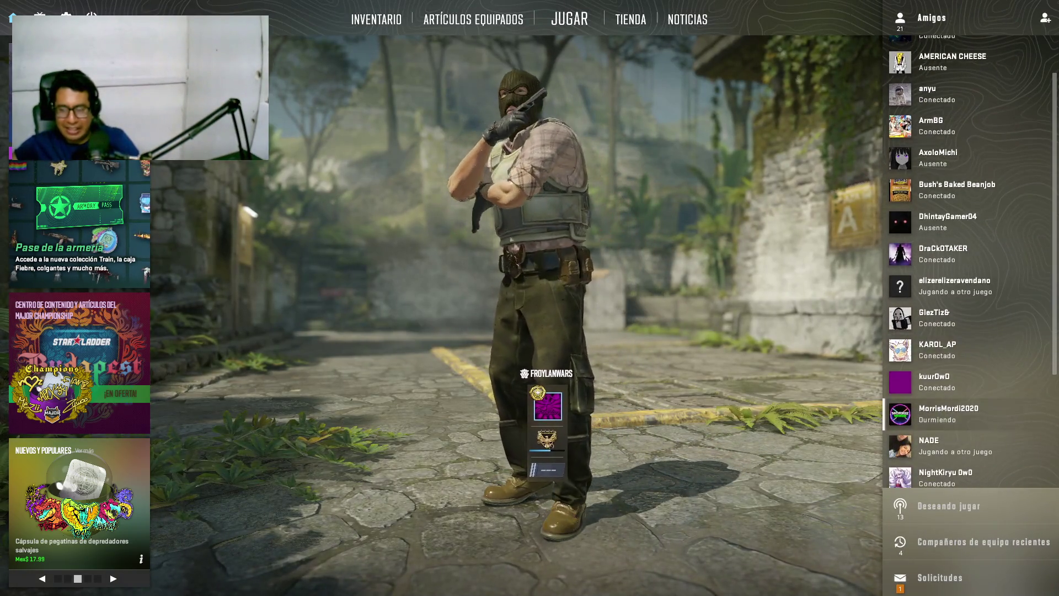
scroll(965, 414, "down", 3)
scroll(966, 307, "up", 4)
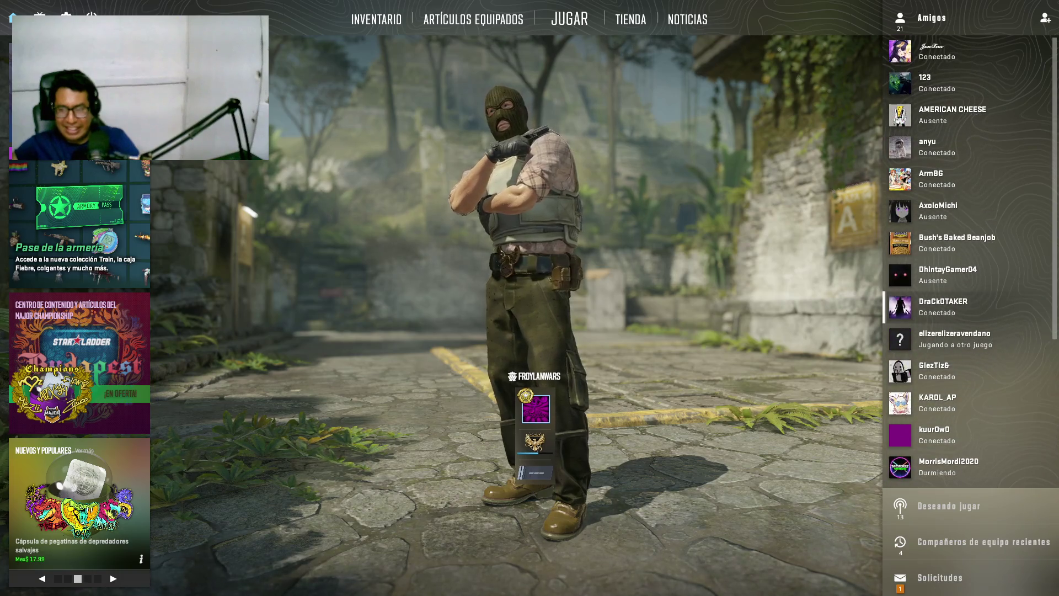
scroll(965, 259, "down", 2)
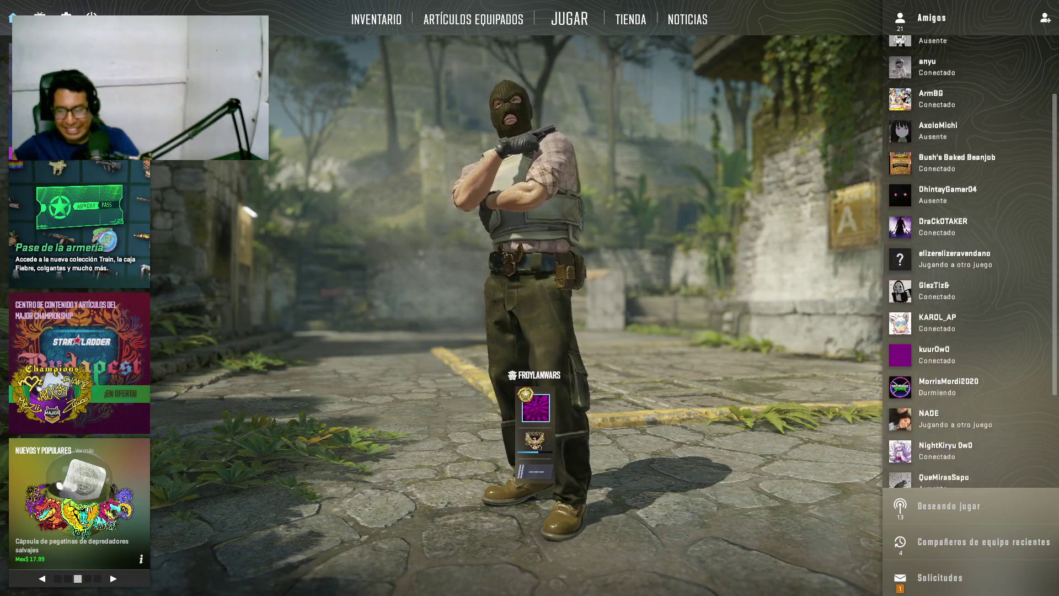
scroll(966, 260, "down", 3)
left_click(966, 439)
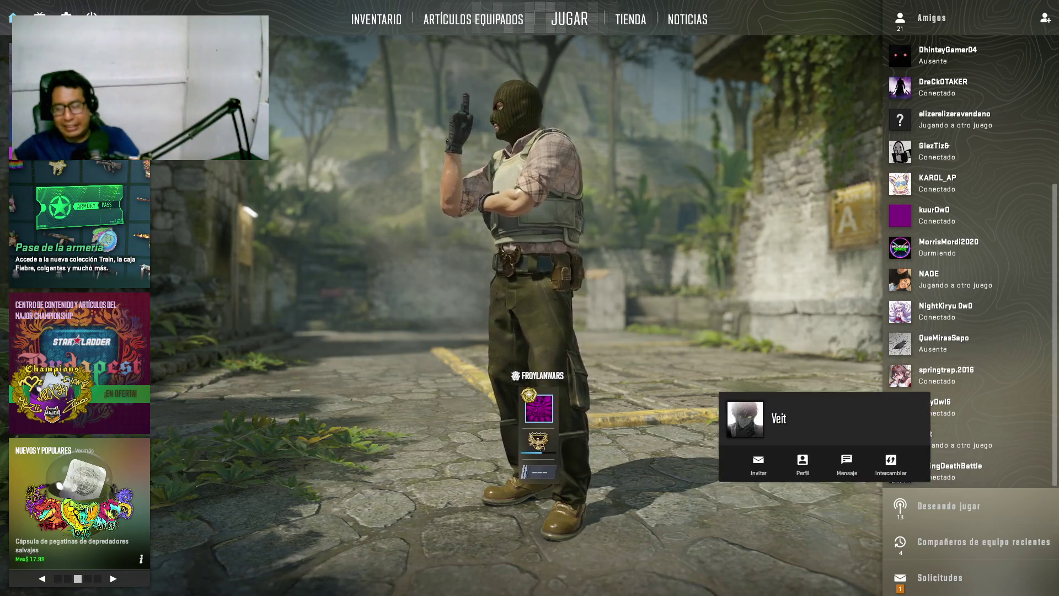
left_click(759, 464)
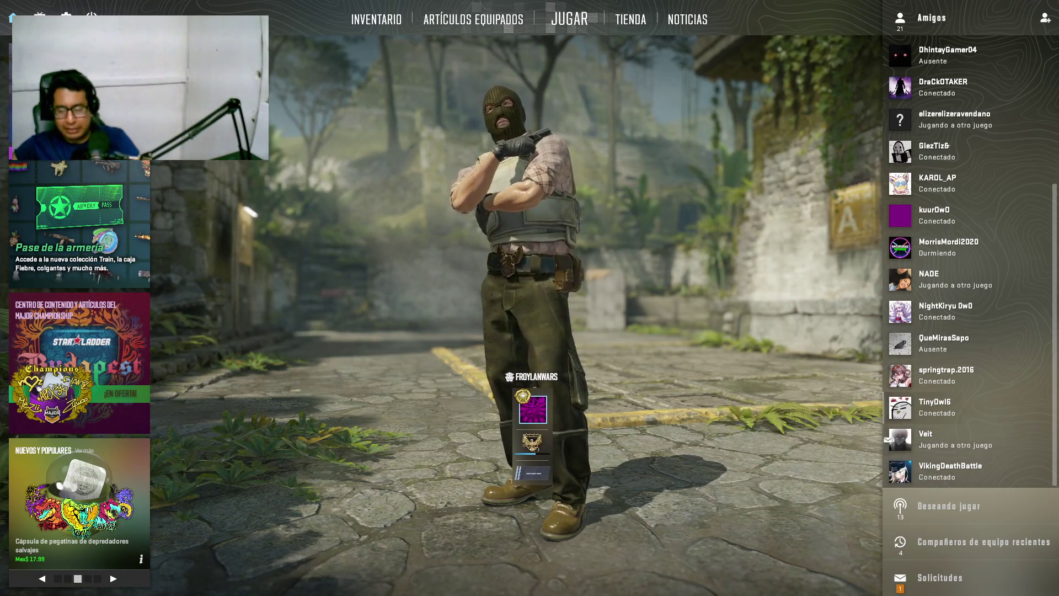
left_click(938, 407)
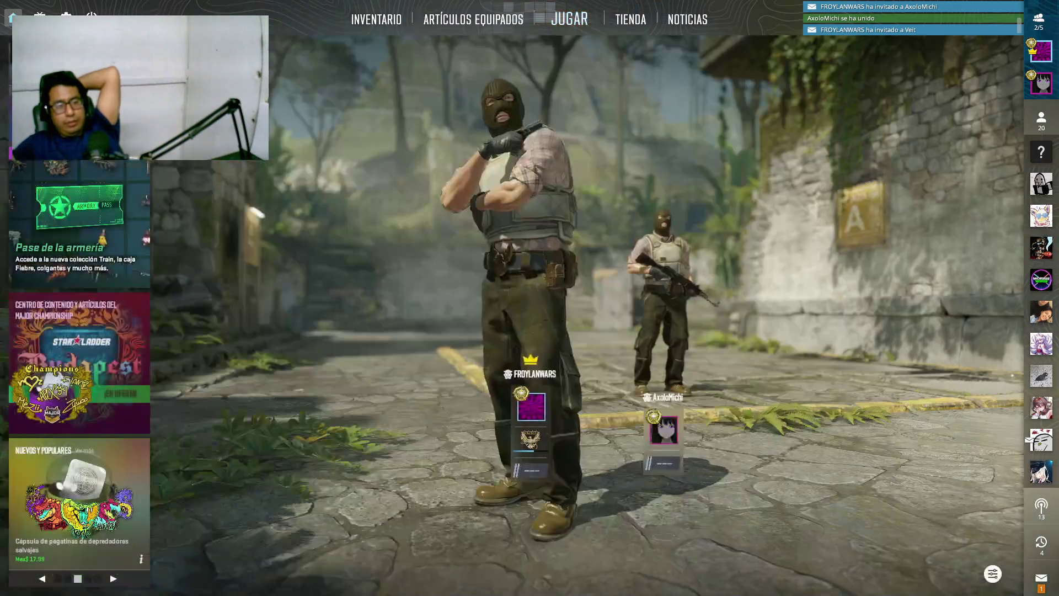
left_click(568, 21)
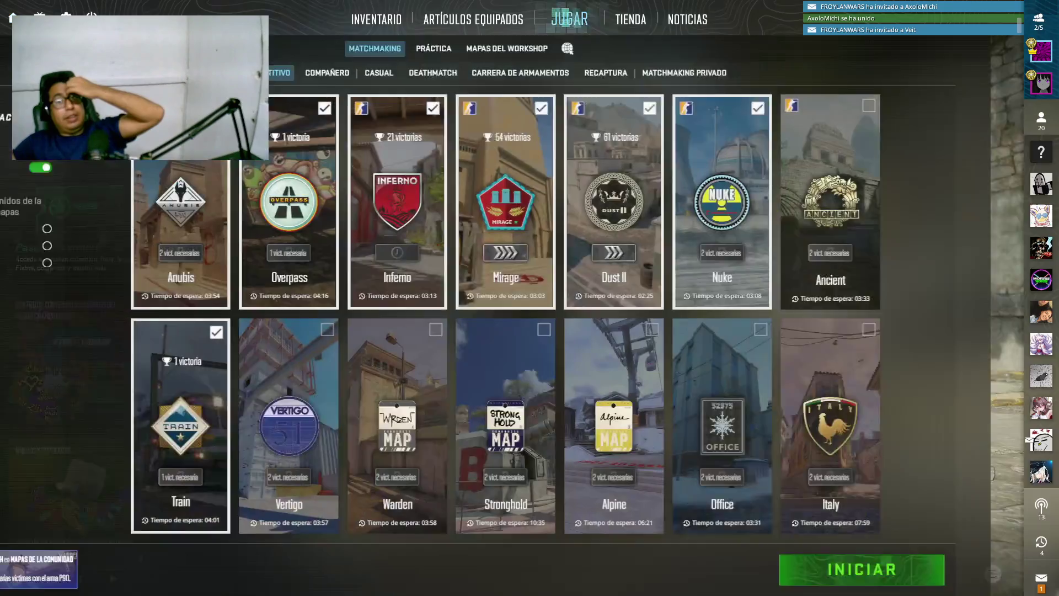